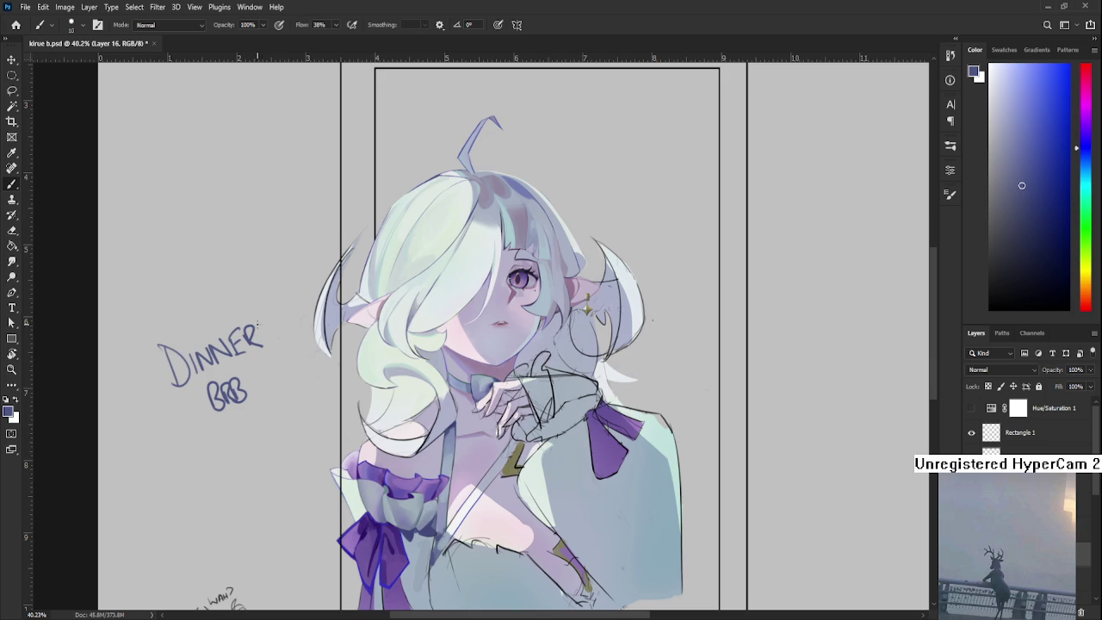
Lasso-select the DINNER BRB note left of the girl and delete it
key(l)
drag(267, 374, 275, 465)
key(Delete)
Reframe the view on the bows and sample ribbon purples with the Brush
drag(438, 448, 363, 442)
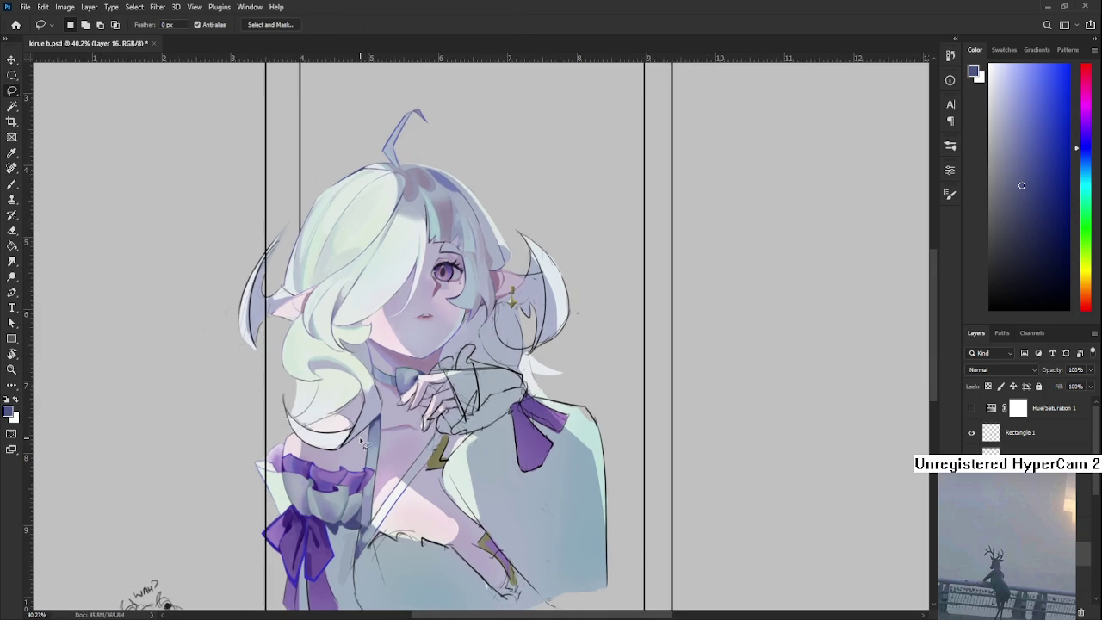
scroll(408, 286, up, 2)
scroll(408, 287, up, 2)
scroll(408, 284, up, 2)
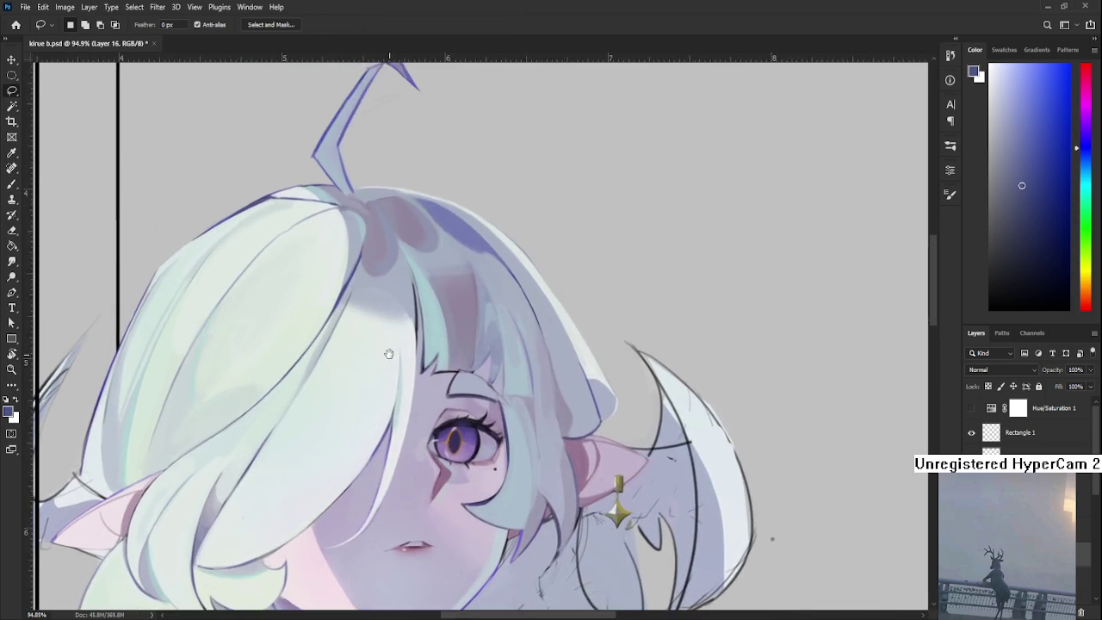
scroll(388, 354, down, 2)
drag(361, 517, 327, 361)
scroll(313, 418, down, 1)
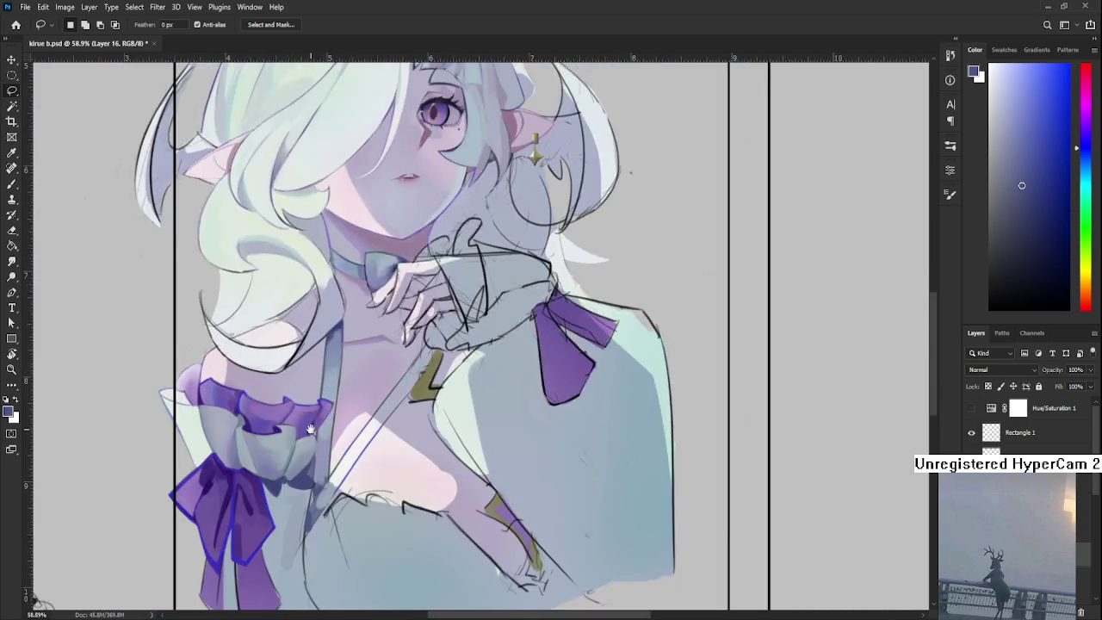
scroll(313, 417, up, 2)
scroll(312, 417, up, 1)
drag(284, 422, 315, 403)
key(b)
alt+click(255, 466)
alt+click(217, 342)
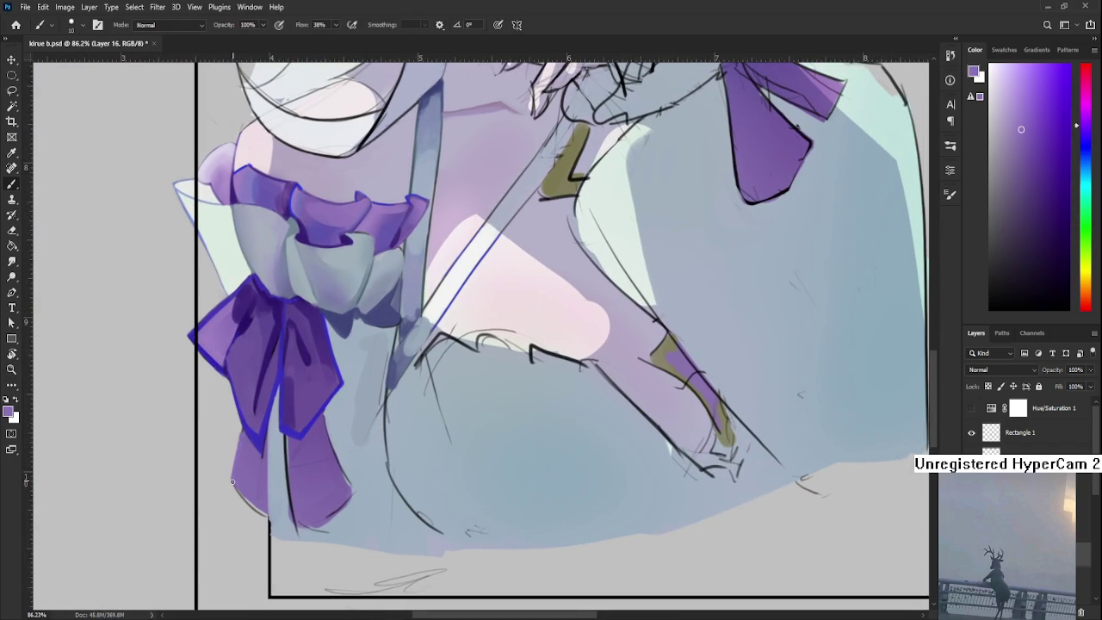
Extend the lower-left ribbon tail down and left with lighter and darker sampled purple strokes
drag(235, 421, 276, 537)
alt+click(268, 309)
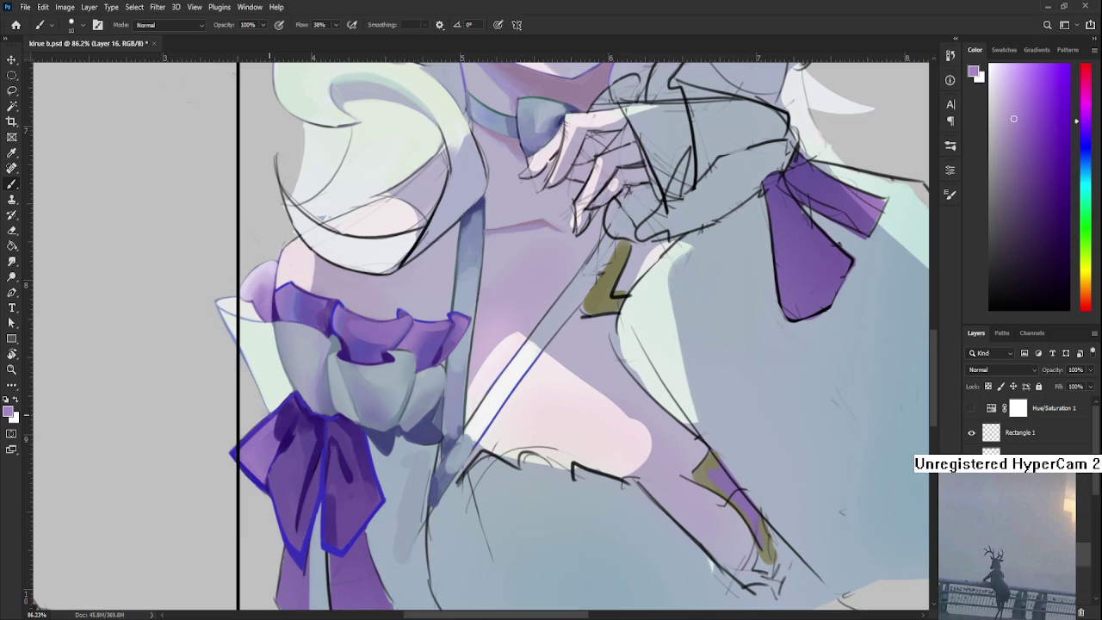
drag(264, 485, 266, 395)
mouse_move(288, 464)
mouse_down()
mouse_move(280, 508)
mouse_move(302, 522)
mouse_move(292, 541)
mouse_move(284, 521)
mouse_move(297, 542)
mouse_up()
alt+click(295, 485)
alt+click(283, 501)
alt+click(297, 510)
alt+click(286, 489)
drag(293, 483, 306, 540)
alt+click(297, 527)
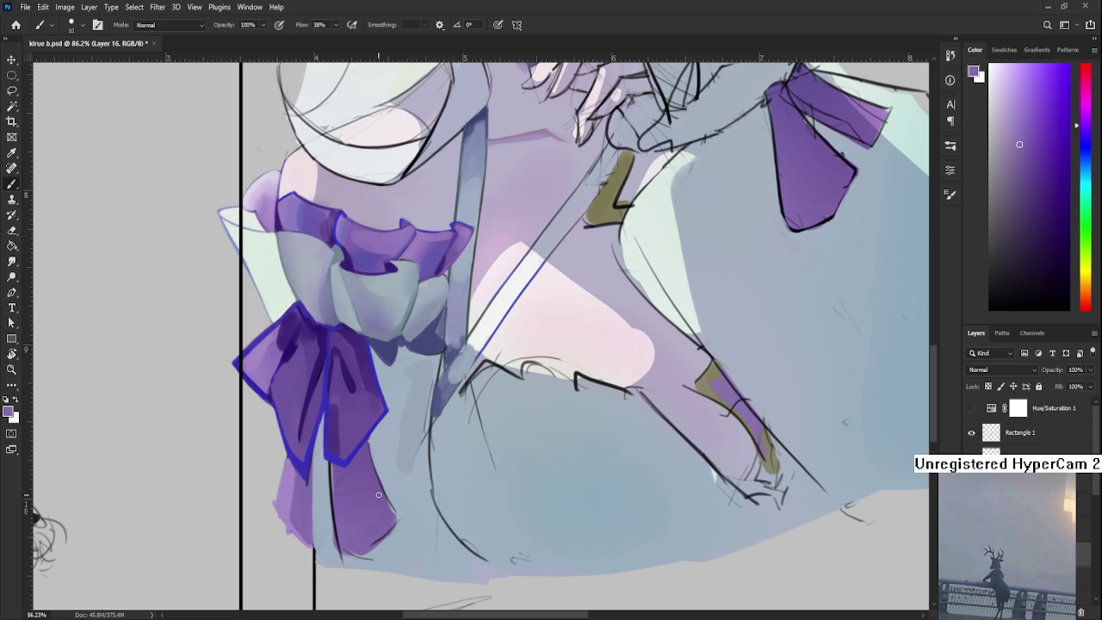
Try a darker blue-purple edge along the tail's left side, then undo it
alt+click(303, 520)
key(e)
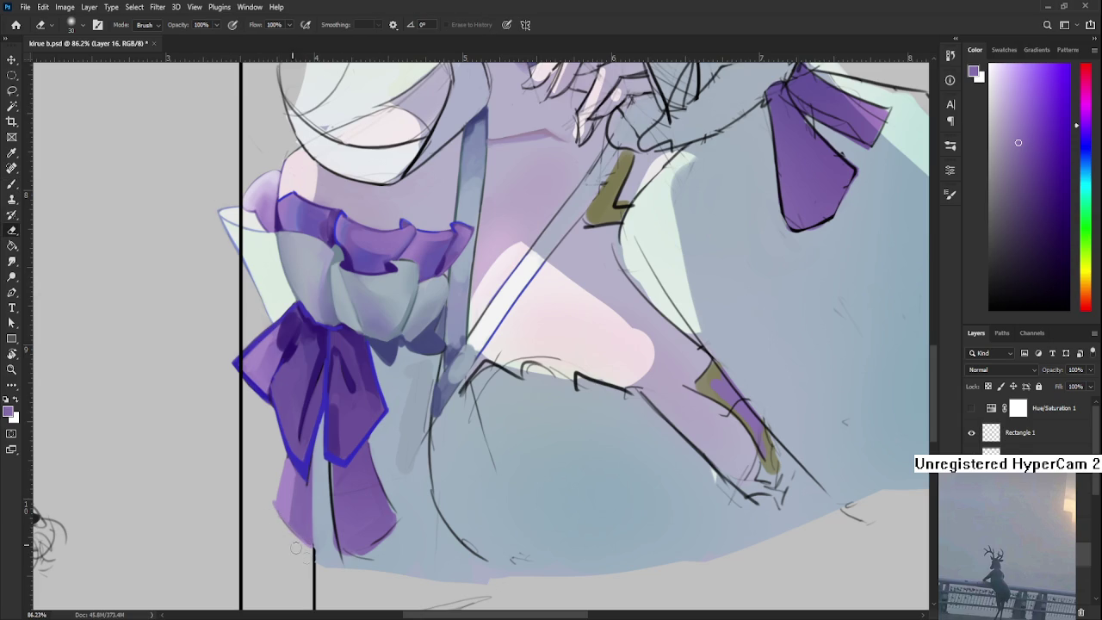
key(b)
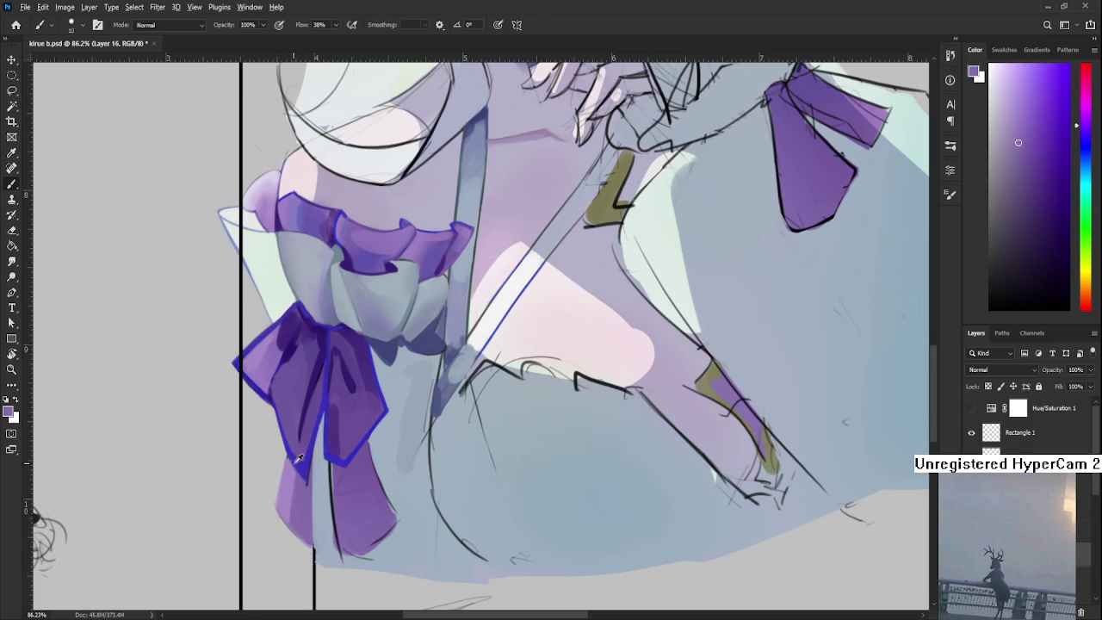
alt+click(306, 463)
drag(287, 452, 272, 513)
key(ctrl+z)
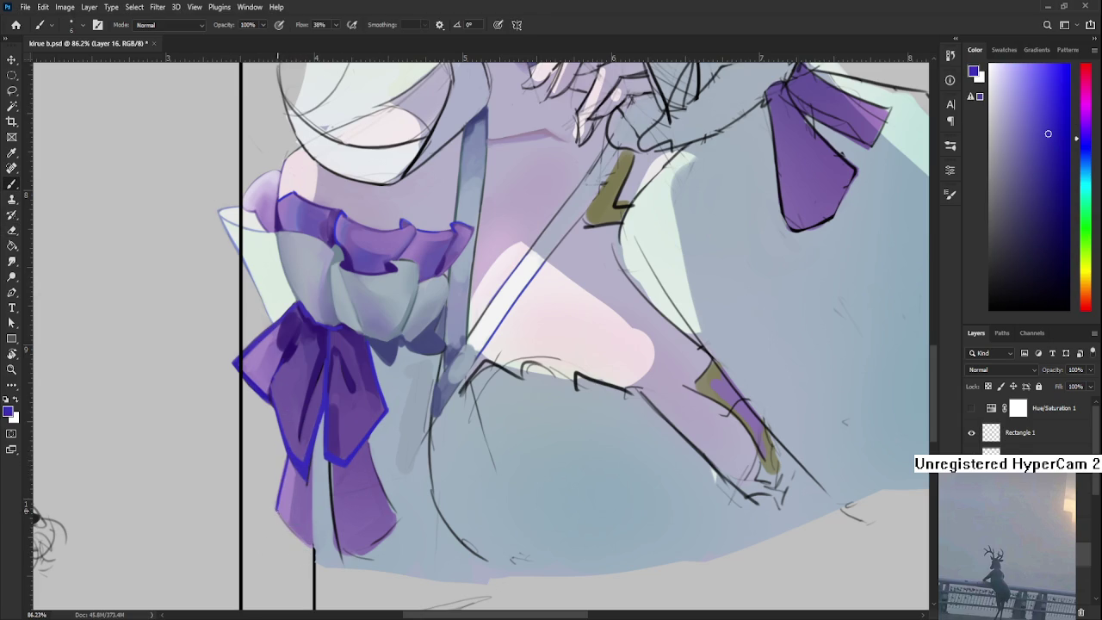
Draw a blue-purple outline stroke down the tail's right side and keep it
alt+click(300, 519)
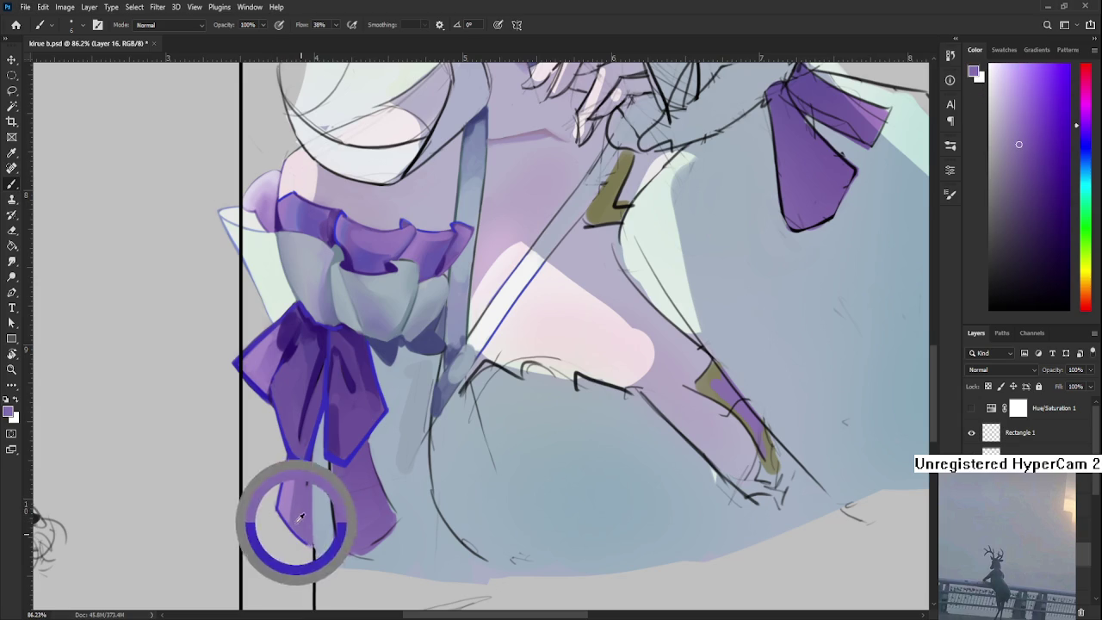
alt+click(307, 463)
drag(309, 542, 301, 521)
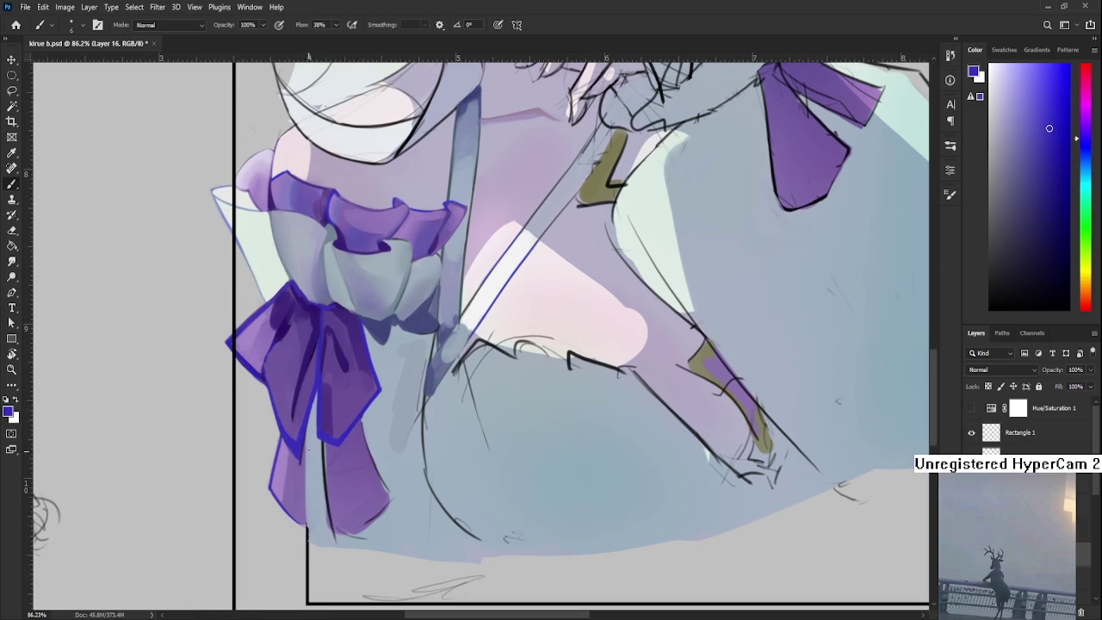
drag(303, 441, 306, 531)
key(ctrl+z)
key(ctrl+shift+z)
Resample ribbon colours, ending on light lavender from the upper ribbon
alt+click(297, 466)
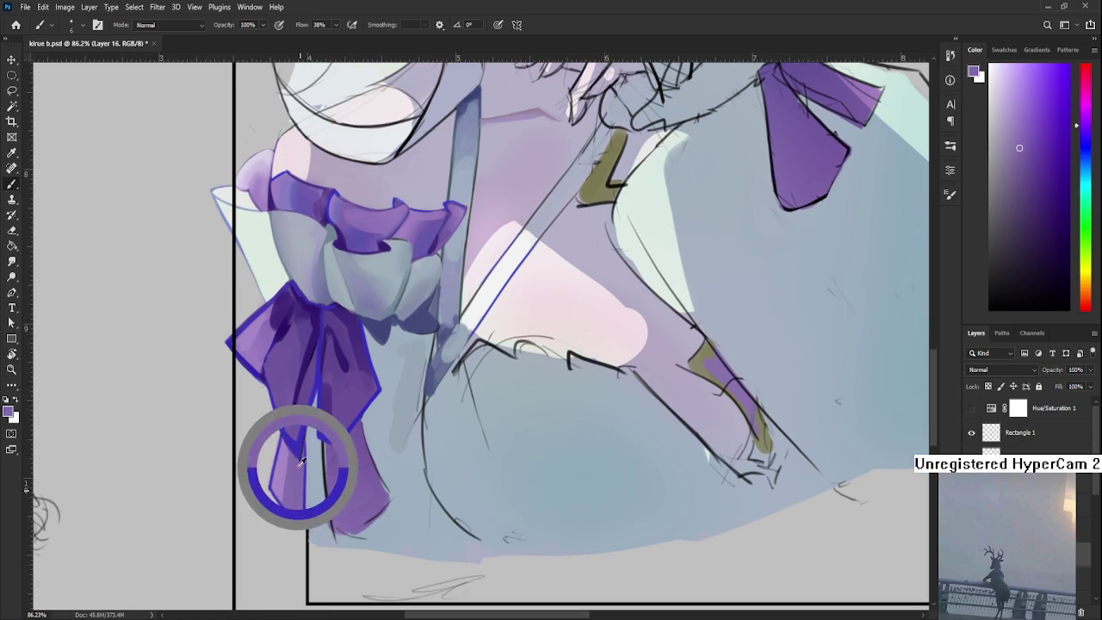
alt+click(302, 445)
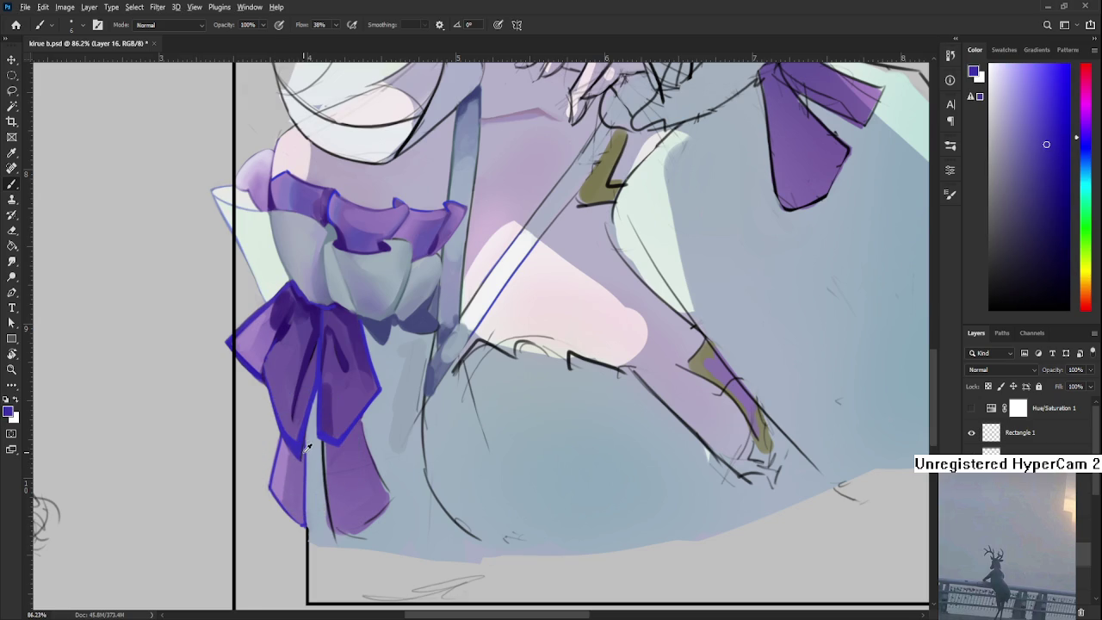
alt+click(304, 442)
alt+click(299, 452)
scroll(301, 451, down, 5)
scroll(301, 448, down, 2)
scroll(310, 431, up, 6)
scroll(387, 487, up, 1)
drag(388, 487, 384, 527)
alt+click(310, 282)
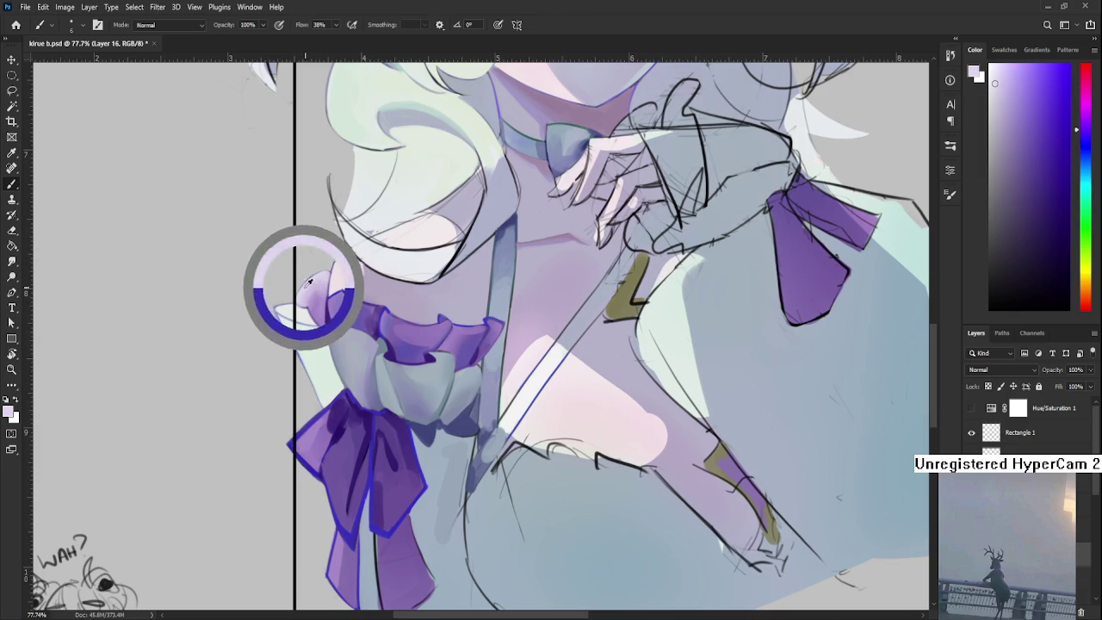
Brush pale lavender highlights along the left edge of the lower bow tail
scroll(311, 301, down, 3)
drag(349, 435, 346, 475)
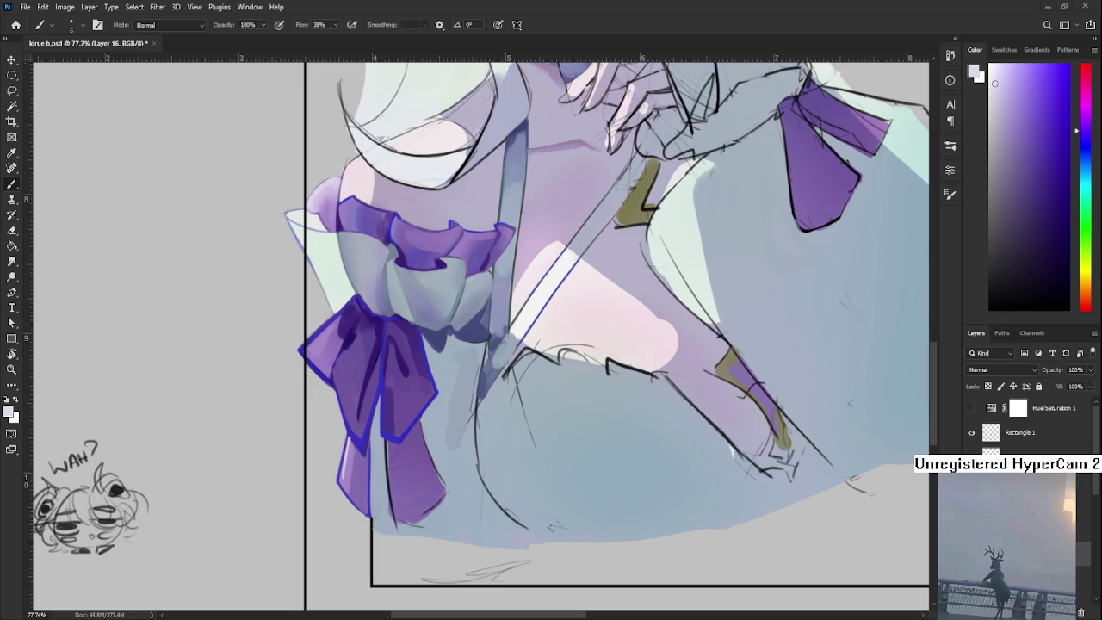
scroll(329, 479, up, 2)
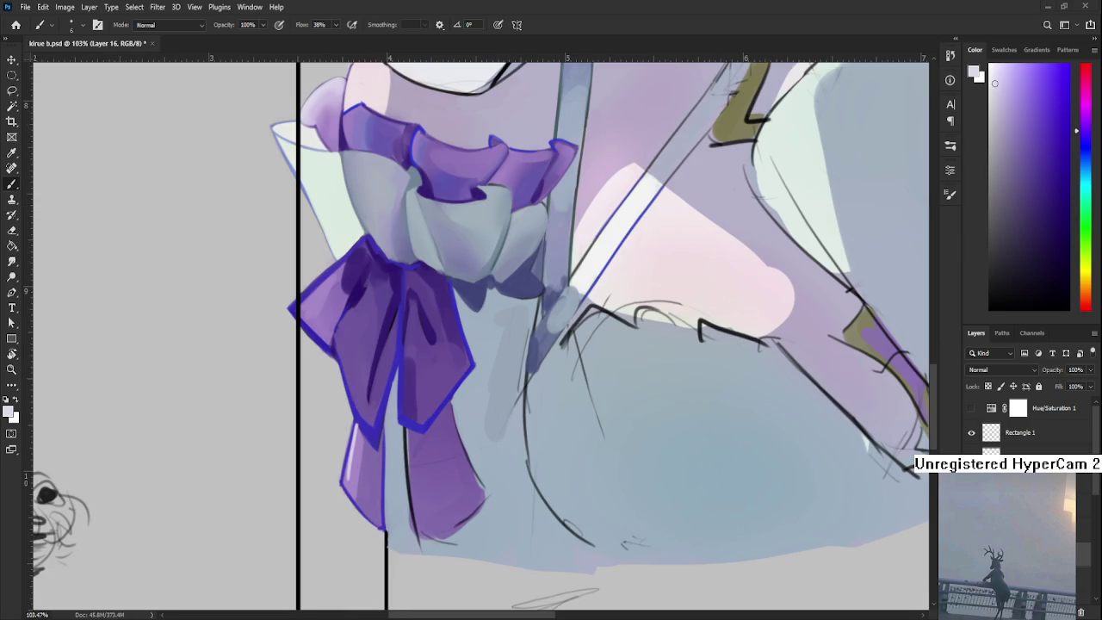
scroll(379, 427, up, 1)
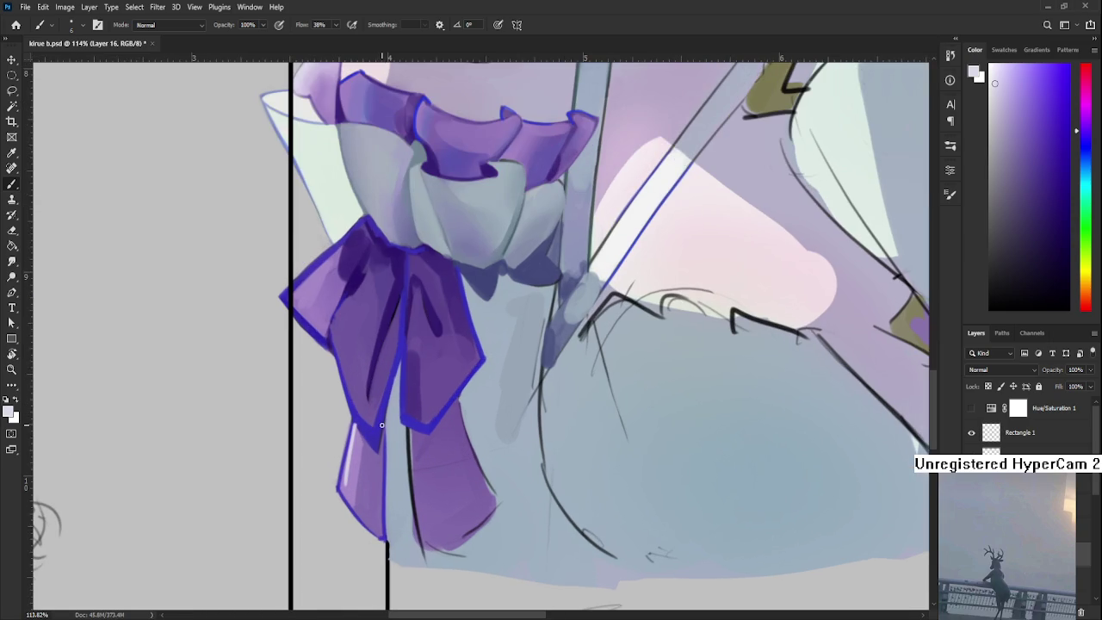
alt+click(386, 400)
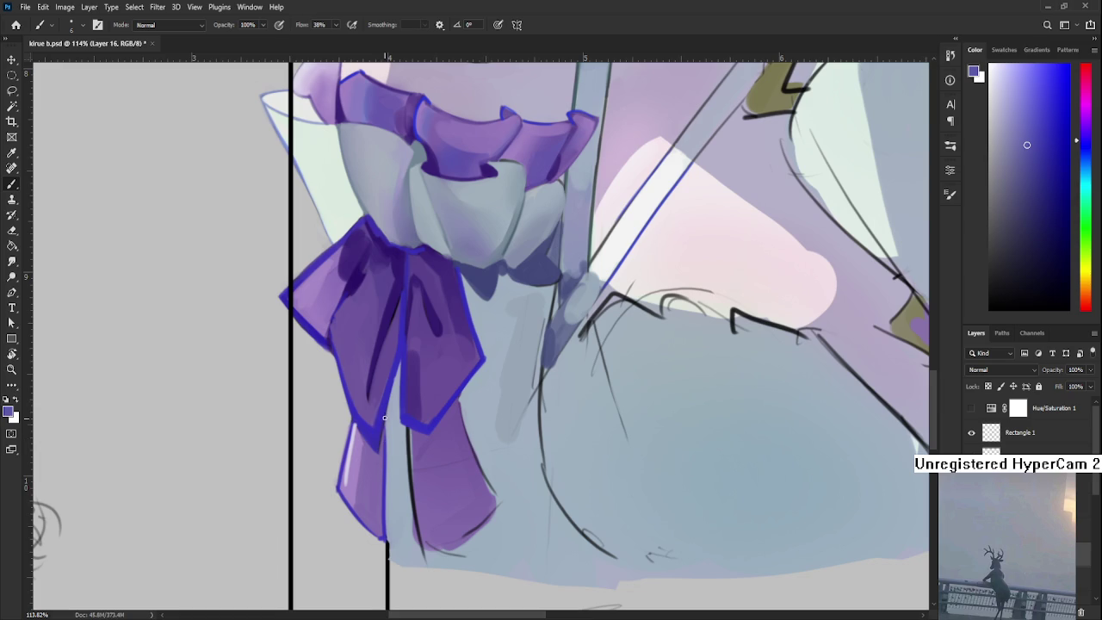
alt+click(393, 398)
alt+click(396, 421)
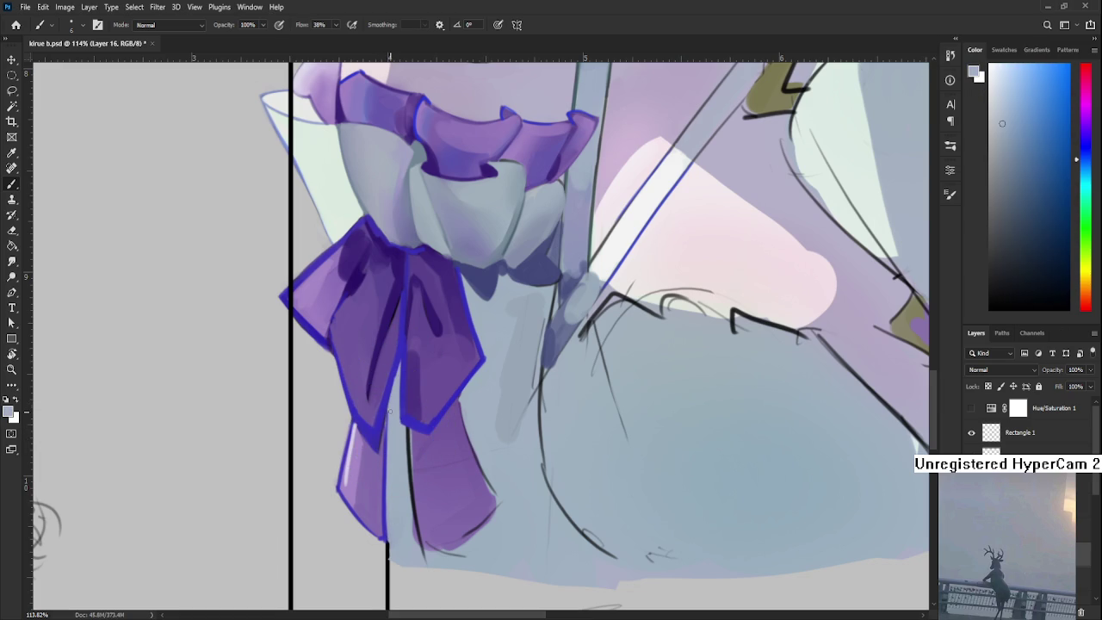
alt+click(377, 517)
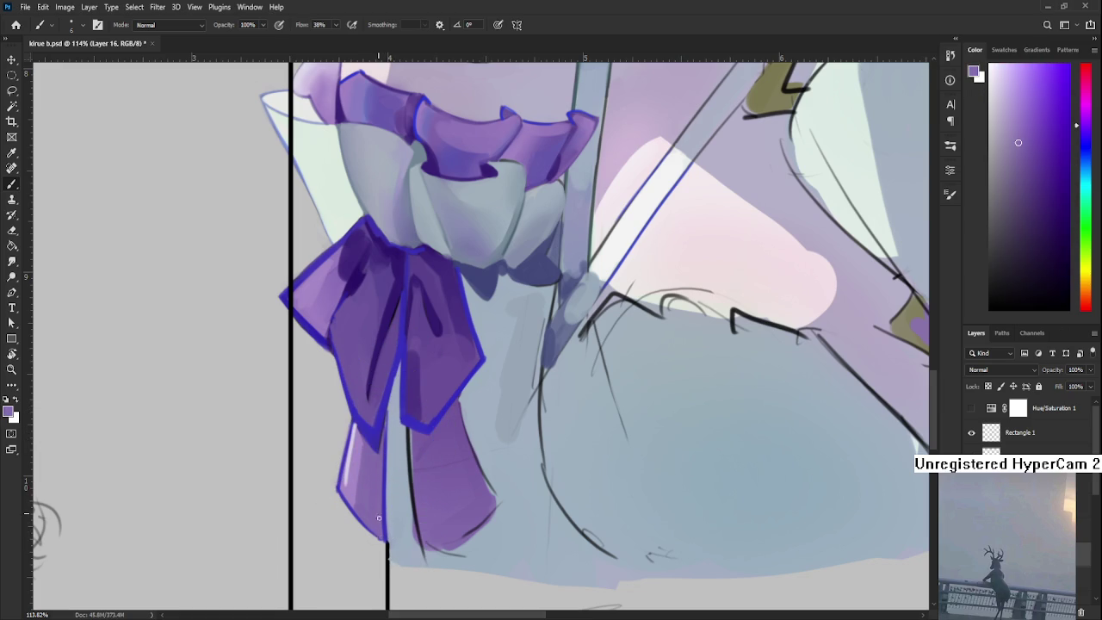
alt+click(367, 489)
mouse_move(348, 495)
mouse_down()
mouse_move(348, 454)
mouse_move(342, 487)
mouse_up()
mouse_move(354, 421)
mouse_down()
mouse_move(341, 491)
mouse_move(364, 427)
mouse_up()
Resample blues and purples from the bow outline and tail to refine its shading
alt+click(349, 480)
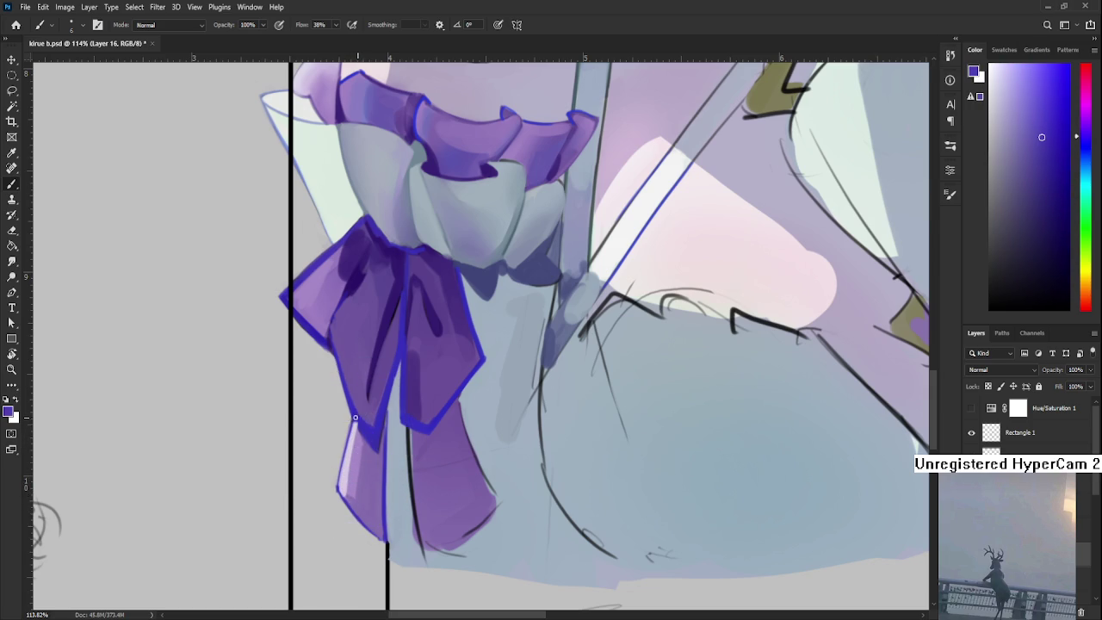
alt+click(373, 425)
alt+click(368, 469)
alt+click(347, 494)
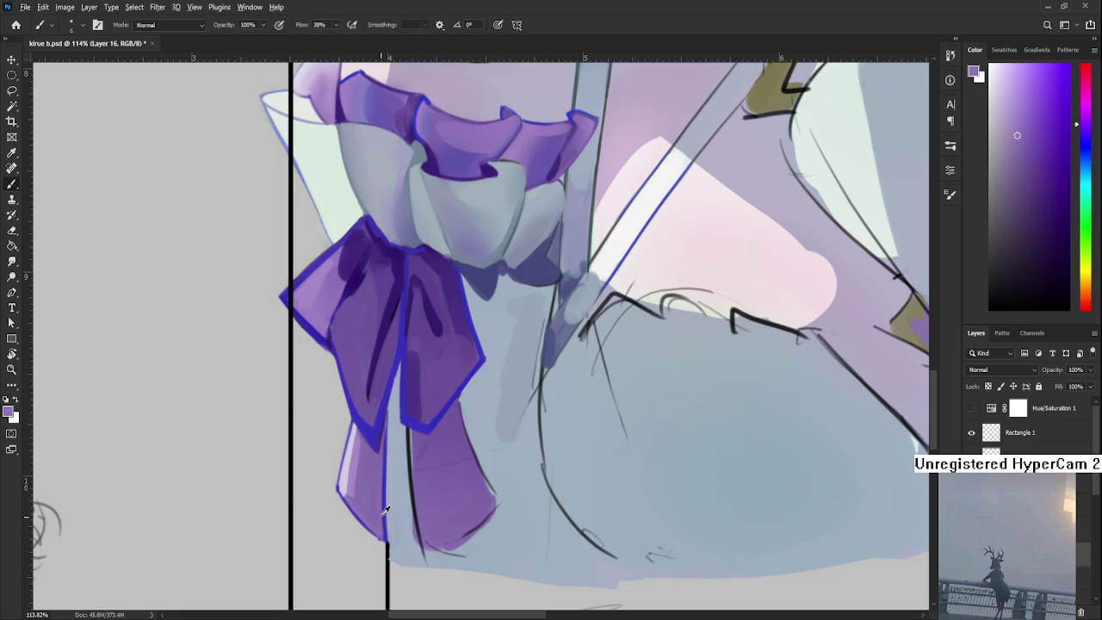
alt+click(382, 510)
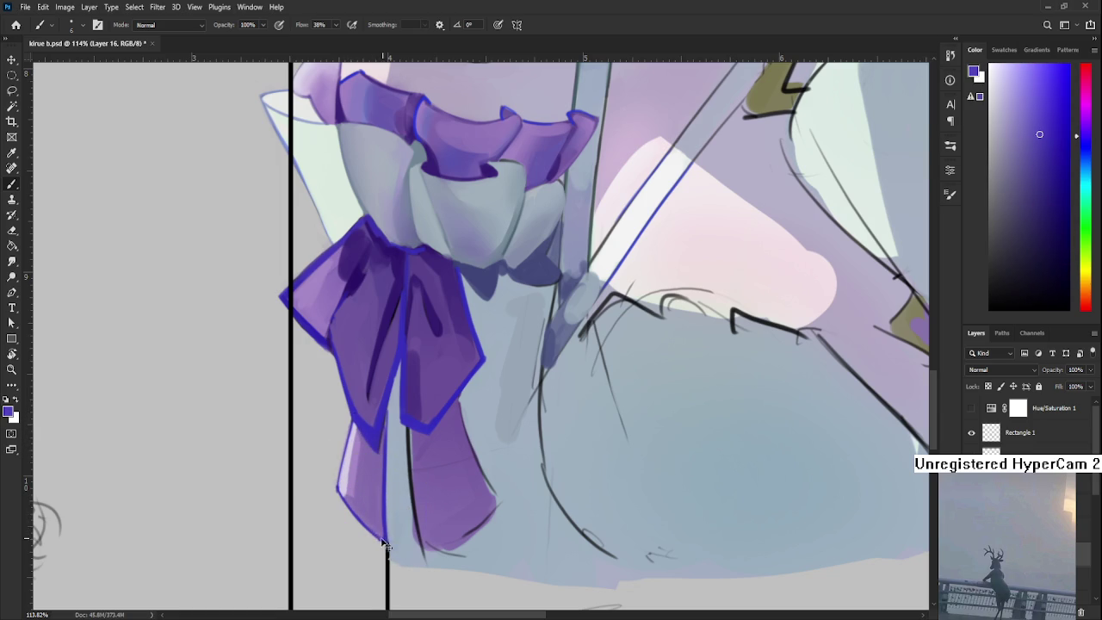
alt+click(351, 489)
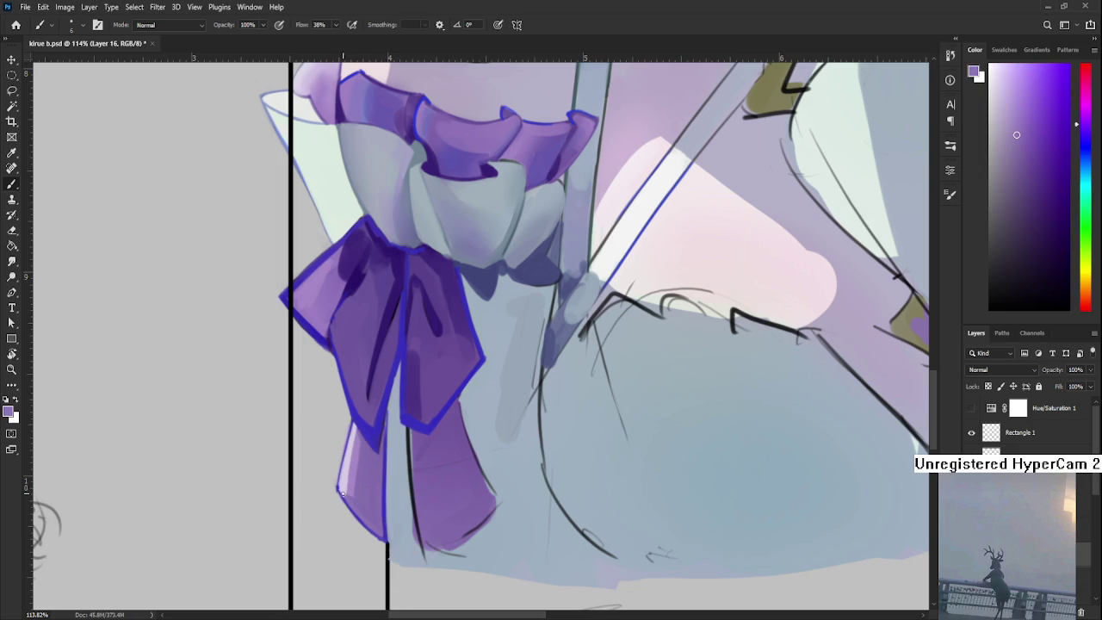
alt+click(351, 487)
alt+click(361, 499)
scroll(366, 472, up, 2)
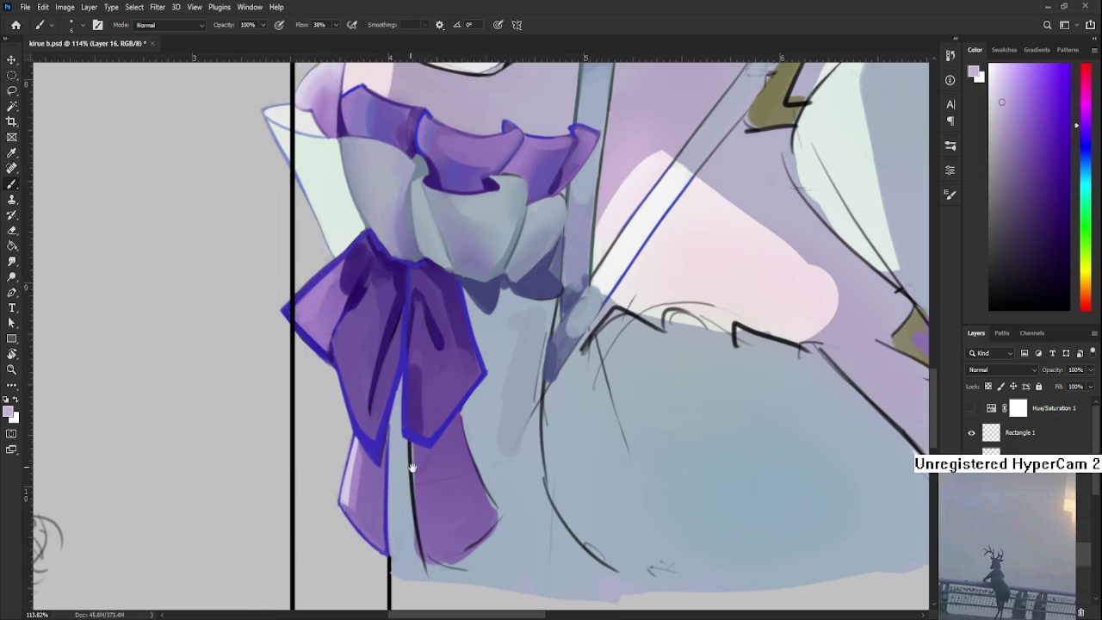
alt+click(396, 414)
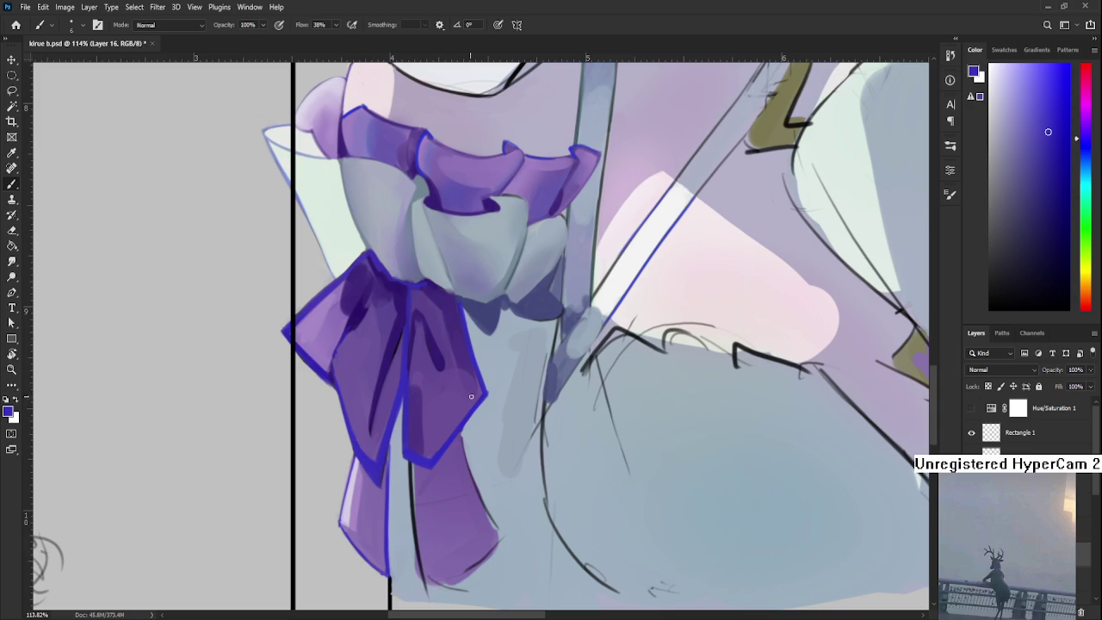
scroll(414, 392, down, 3)
scroll(409, 519, up, 4)
scroll(409, 519, up, 1)
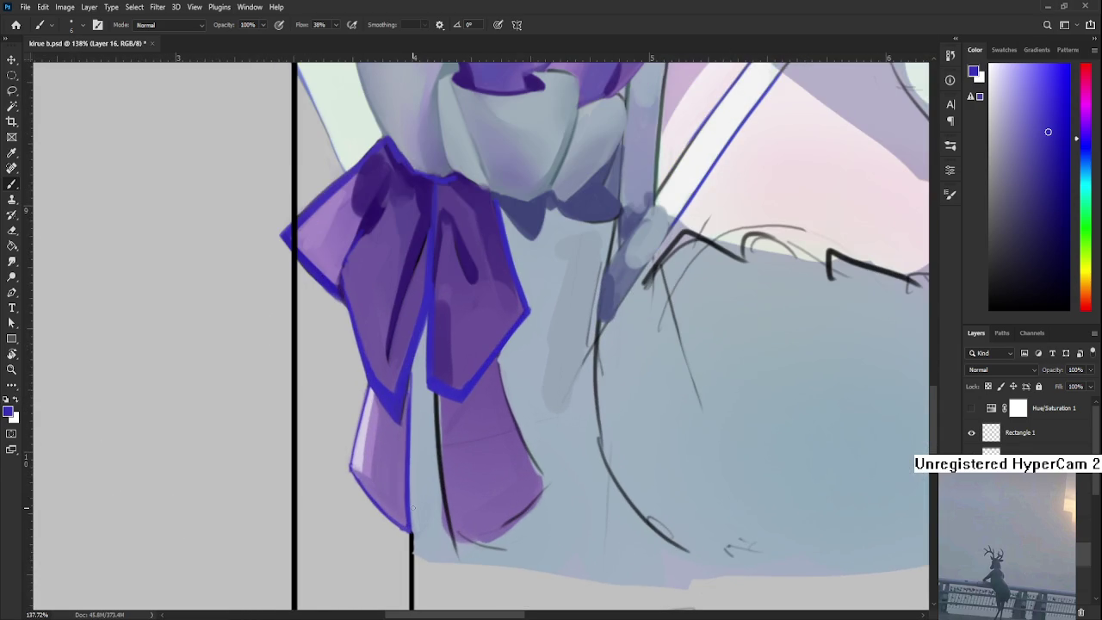
alt+click(431, 344)
alt+click(424, 407)
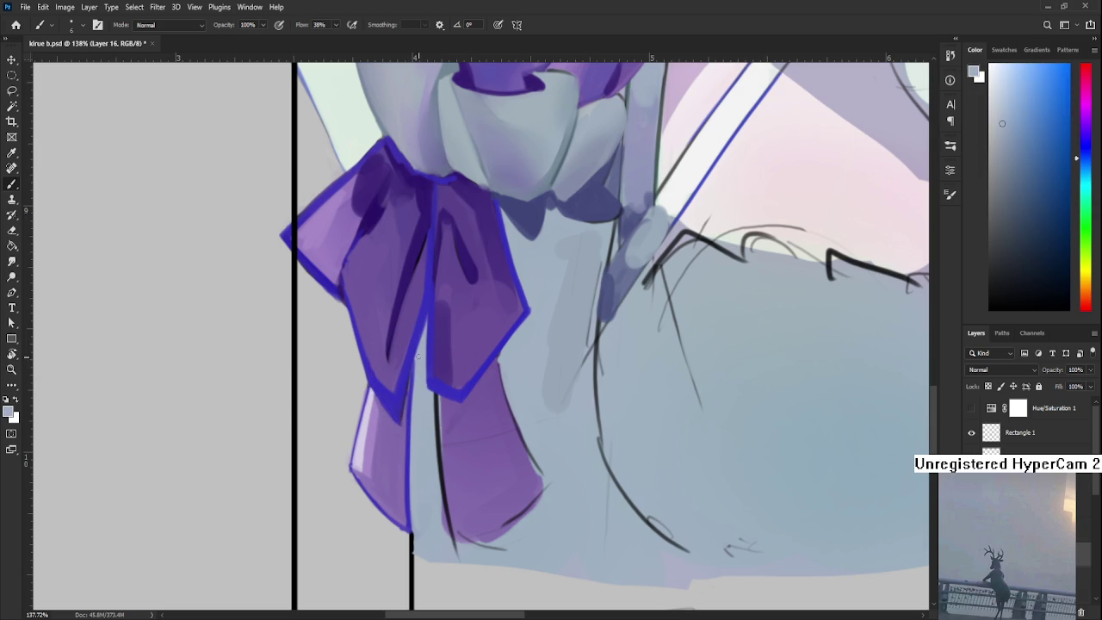
drag(411, 427, 414, 392)
alt+click(357, 485)
alt+click(396, 400)
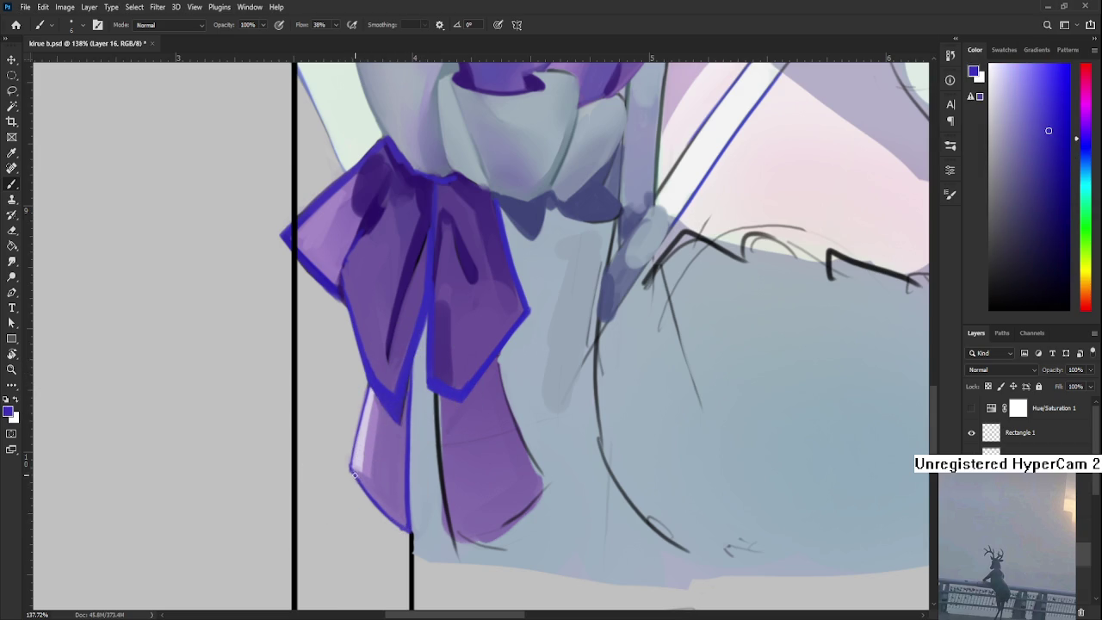
key(e)
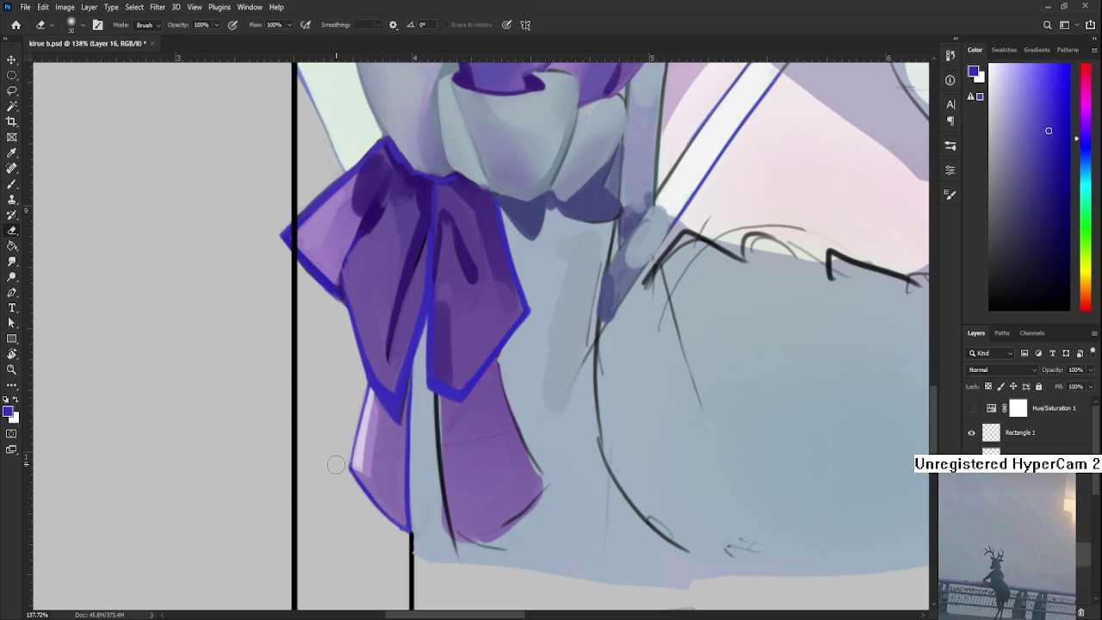
drag(364, 519, 339, 462)
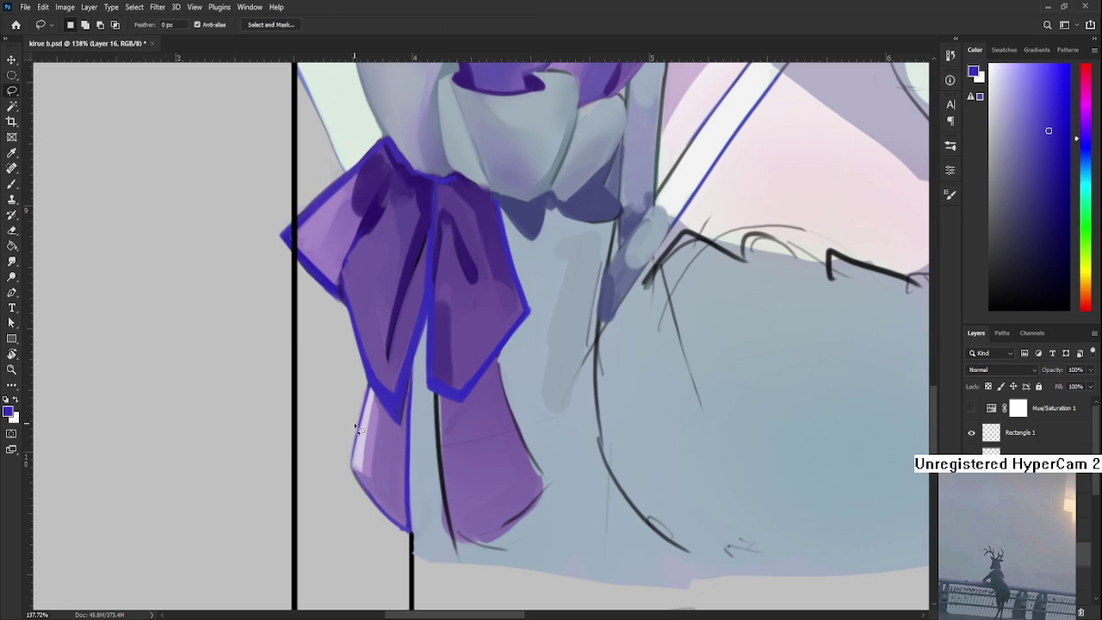
drag(343, 499, 360, 390)
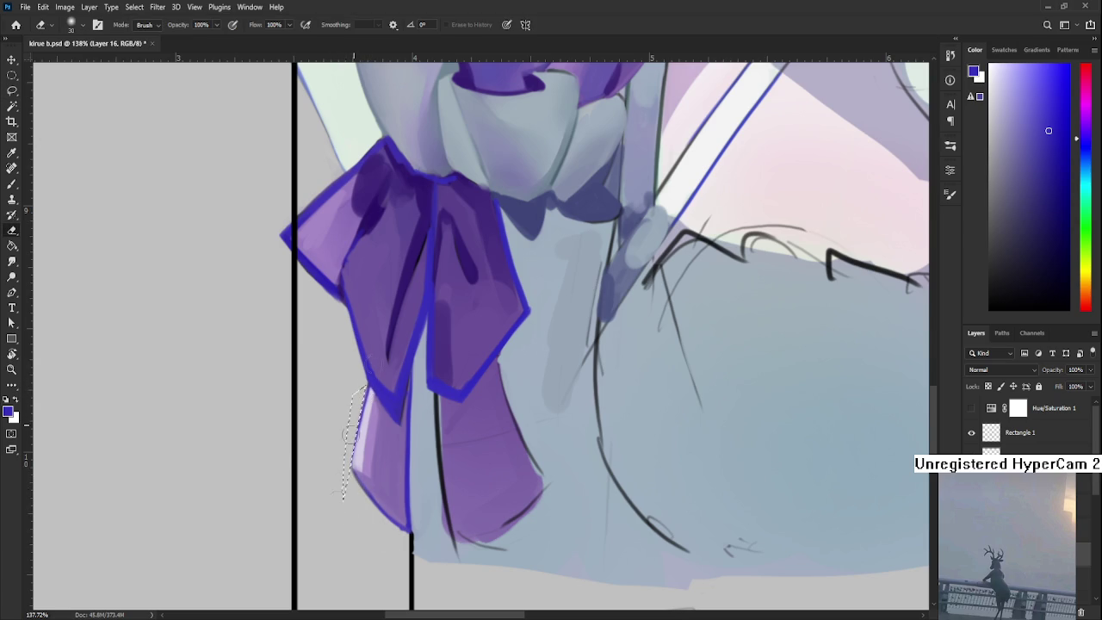
key(l)
key(ctrl+0)
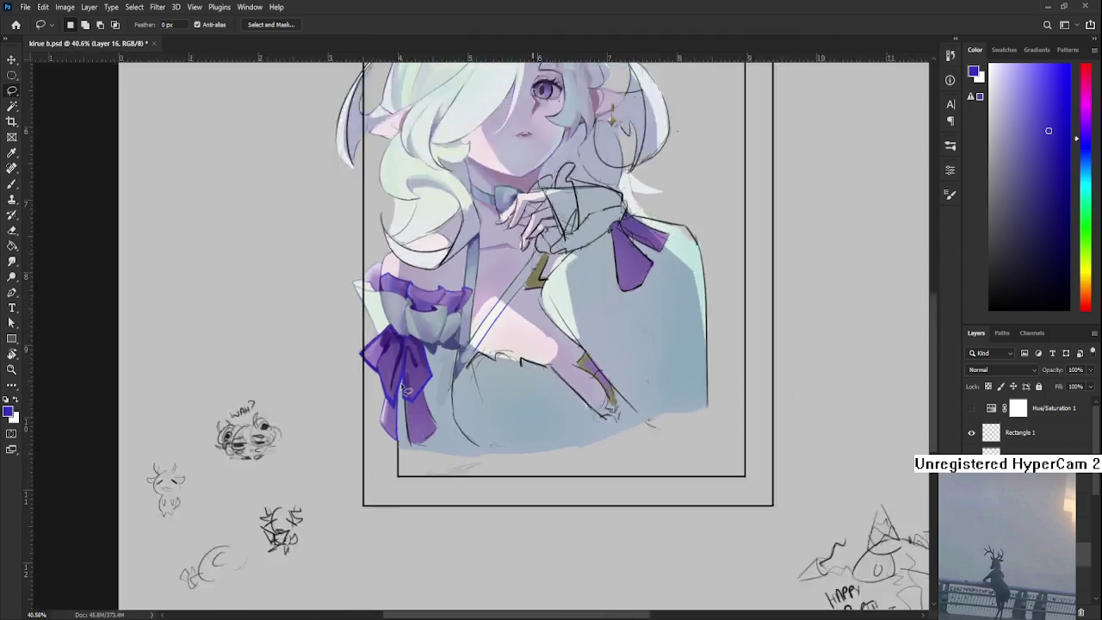
mouse_move(401, 465)
mouse_down()
mouse_move(448, 447)
mouse_move(379, 481)
mouse_up()
key(b)
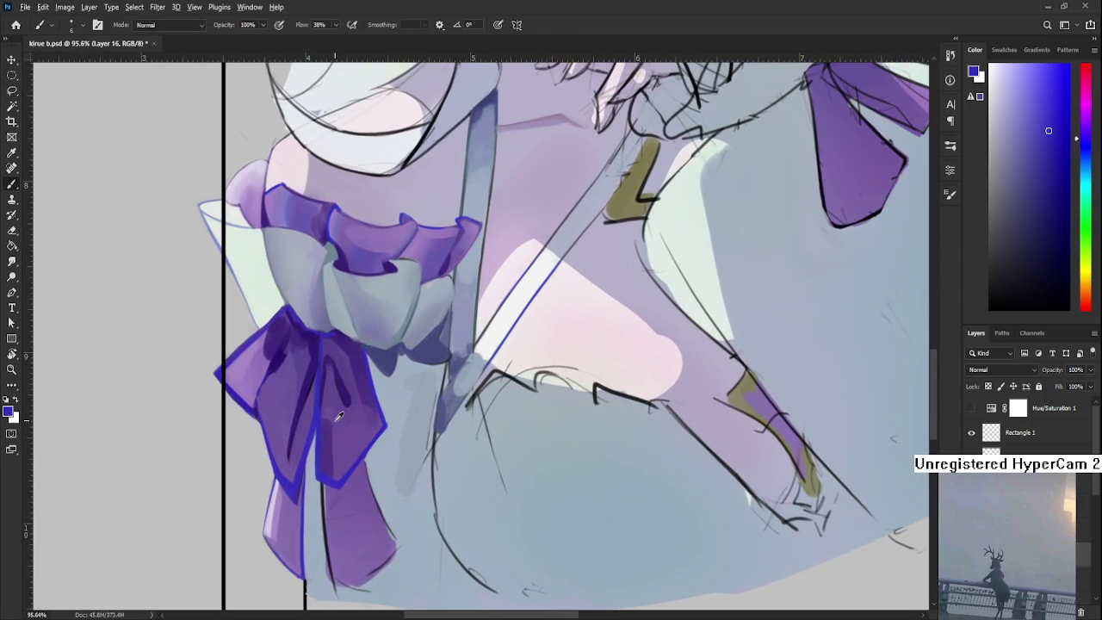
Sample lighter and darker purples from the bow and sleeve ruffle to shade the loops
alt+click(332, 411)
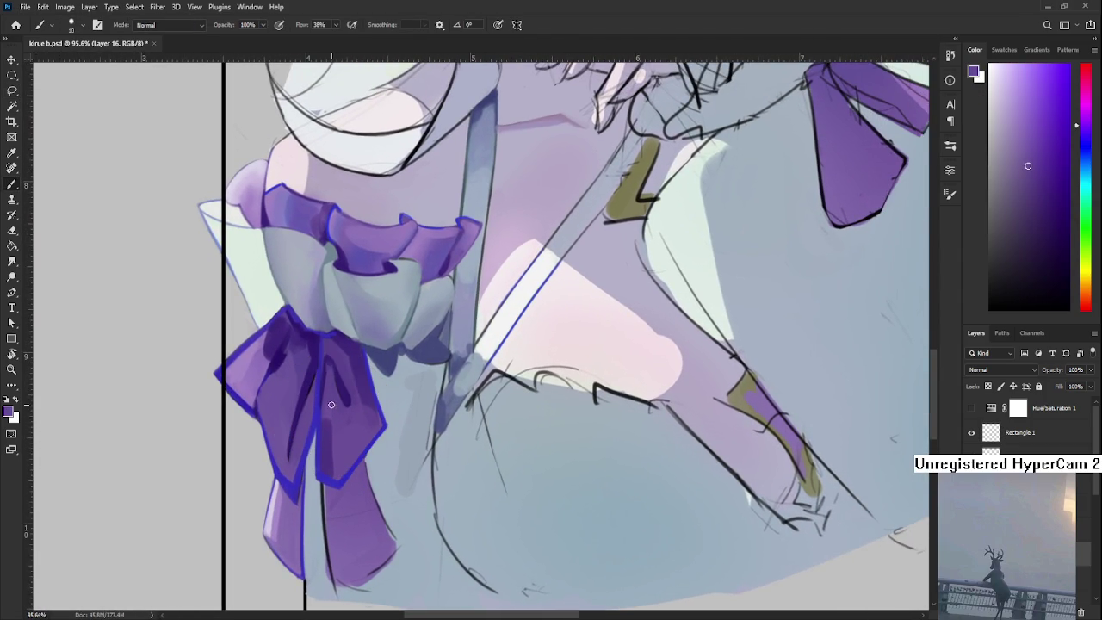
alt+click(329, 430)
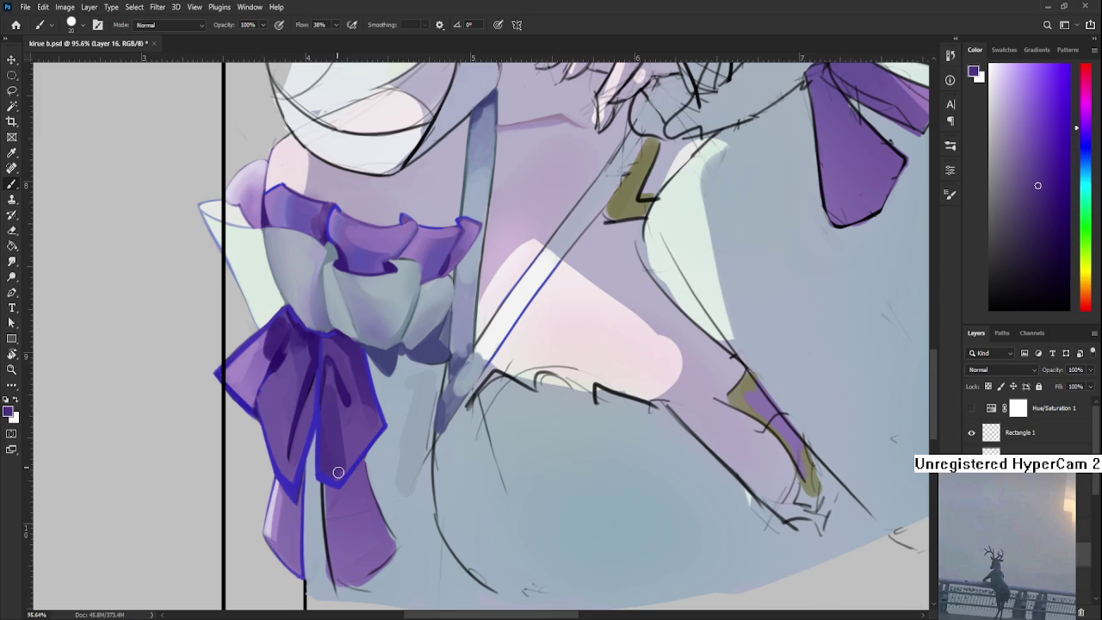
alt+click(342, 405)
alt+click(340, 416)
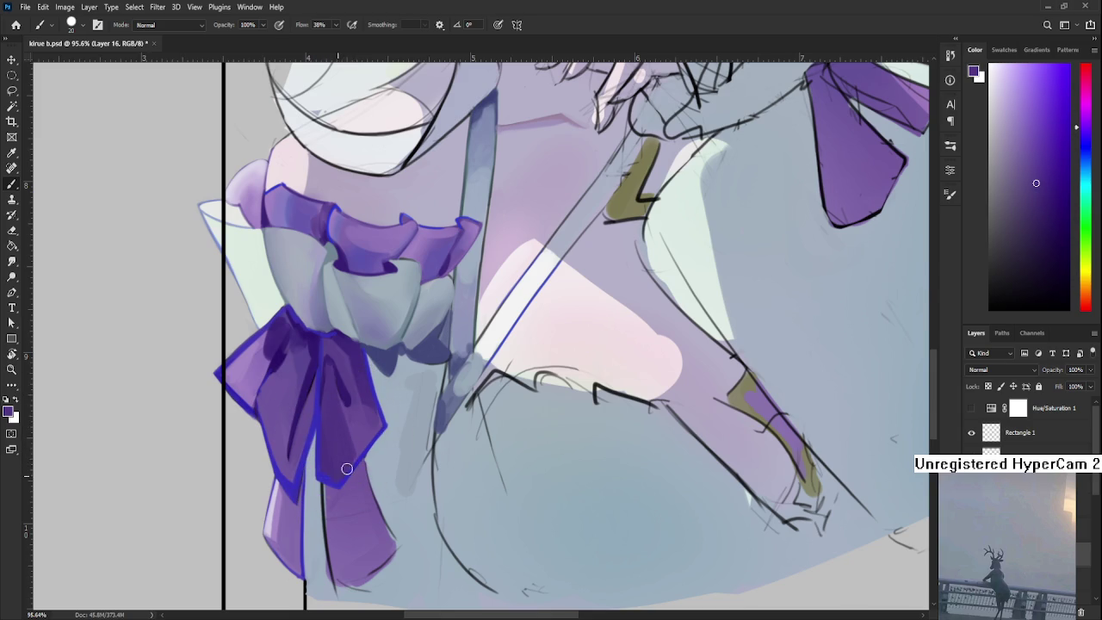
alt+click(345, 239)
alt+click(350, 252)
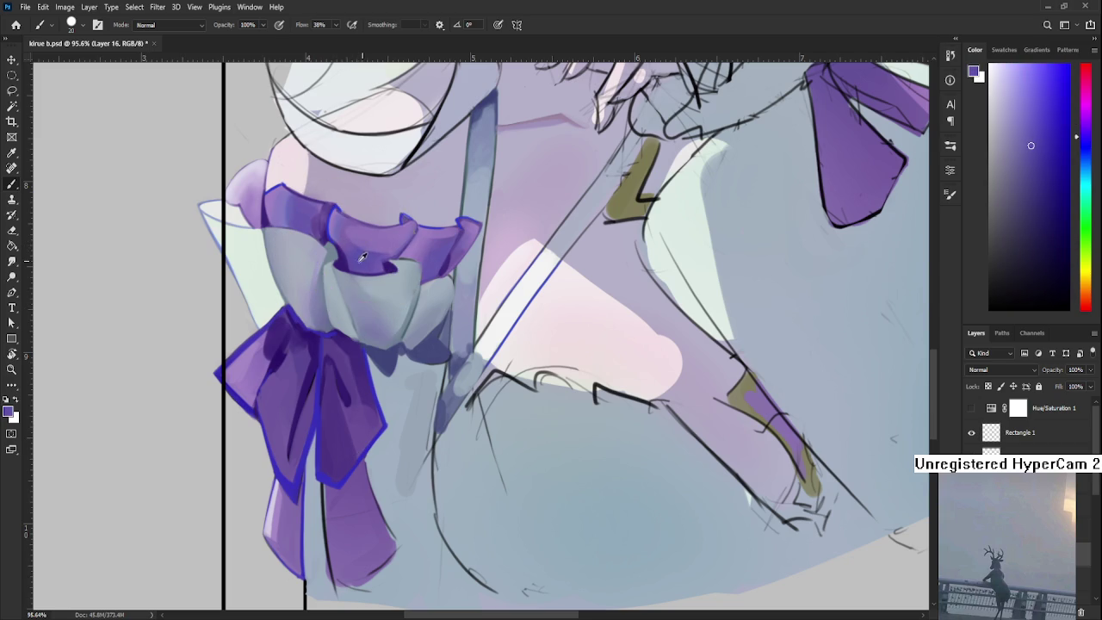
alt+click(345, 440)
alt+click(334, 420)
alt+click(332, 411)
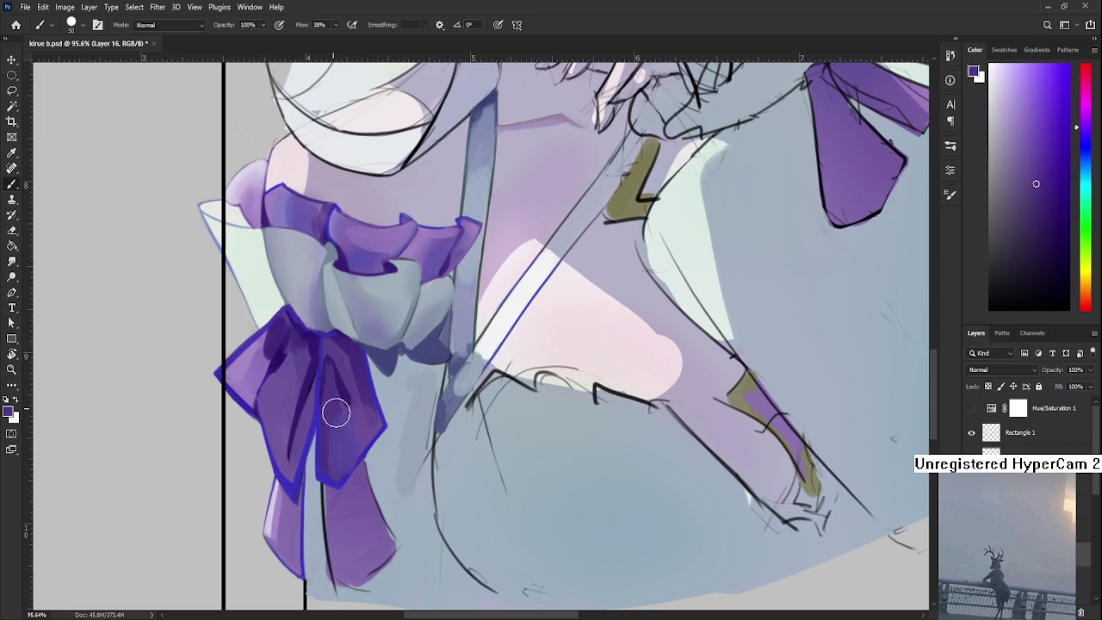
alt+click(336, 420)
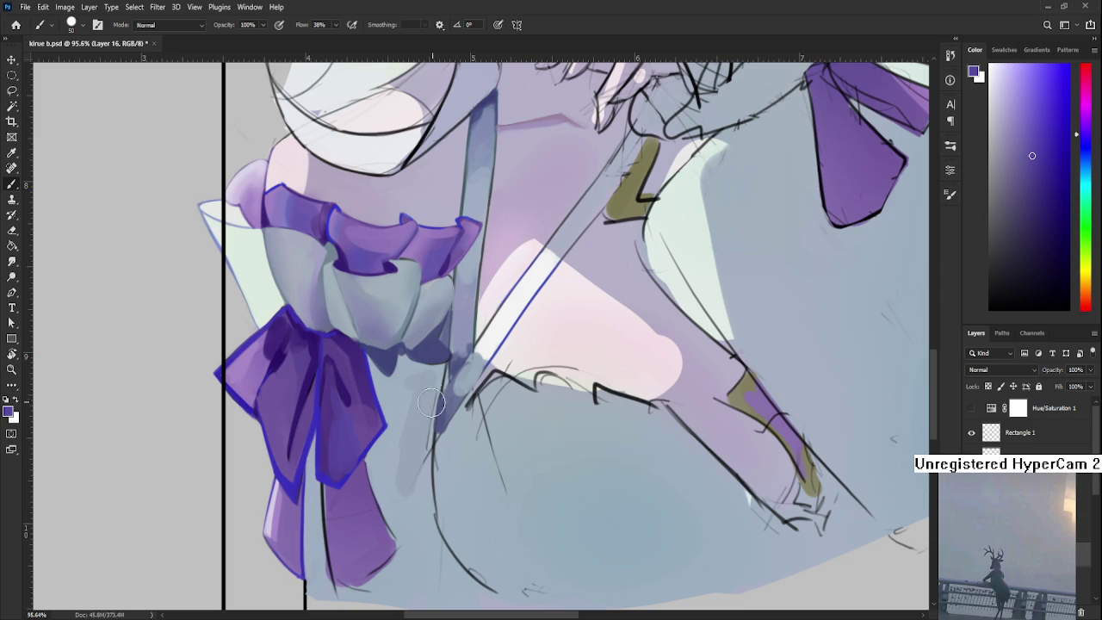
Sample several bow purples for deeper shading on the loops
scroll(435, 396, down, 2)
scroll(435, 396, left, 3)
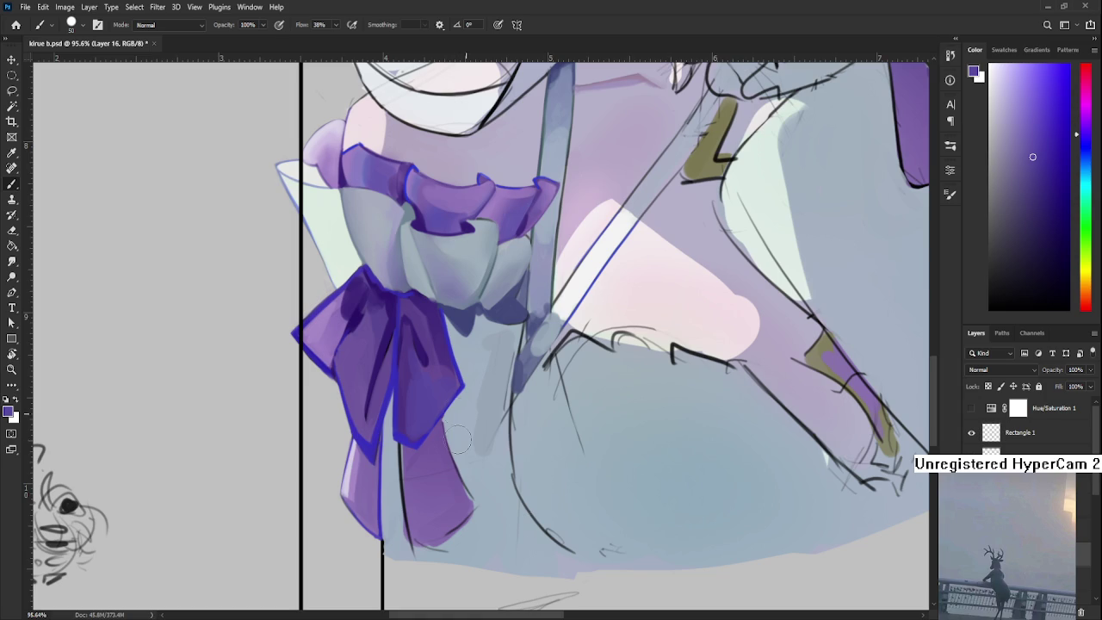
alt+click(418, 392)
alt+click(420, 389)
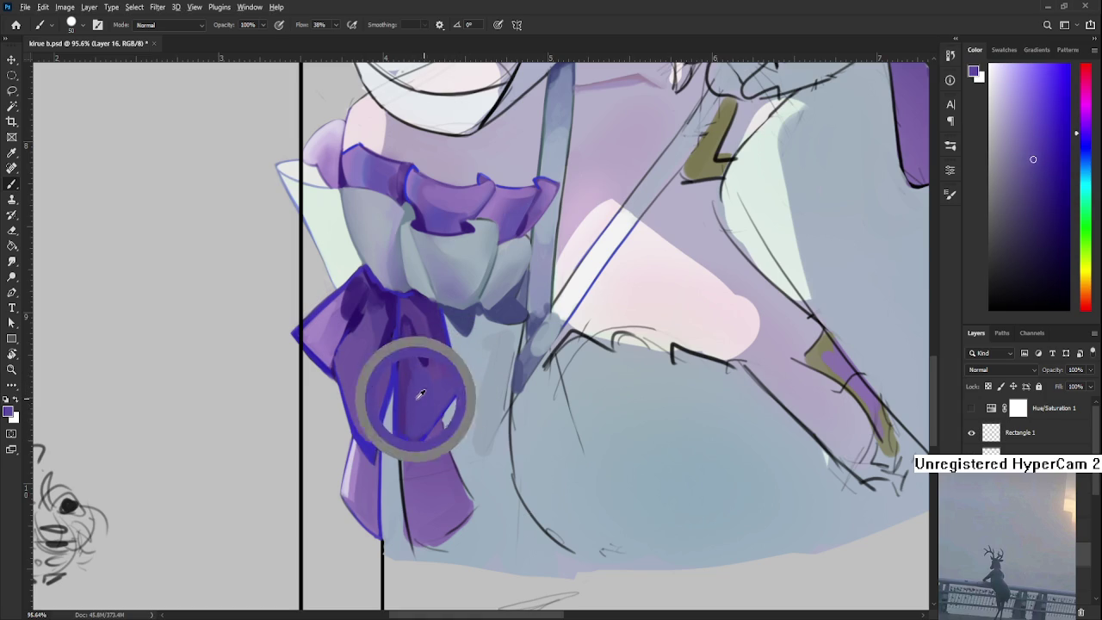
alt+click(353, 362)
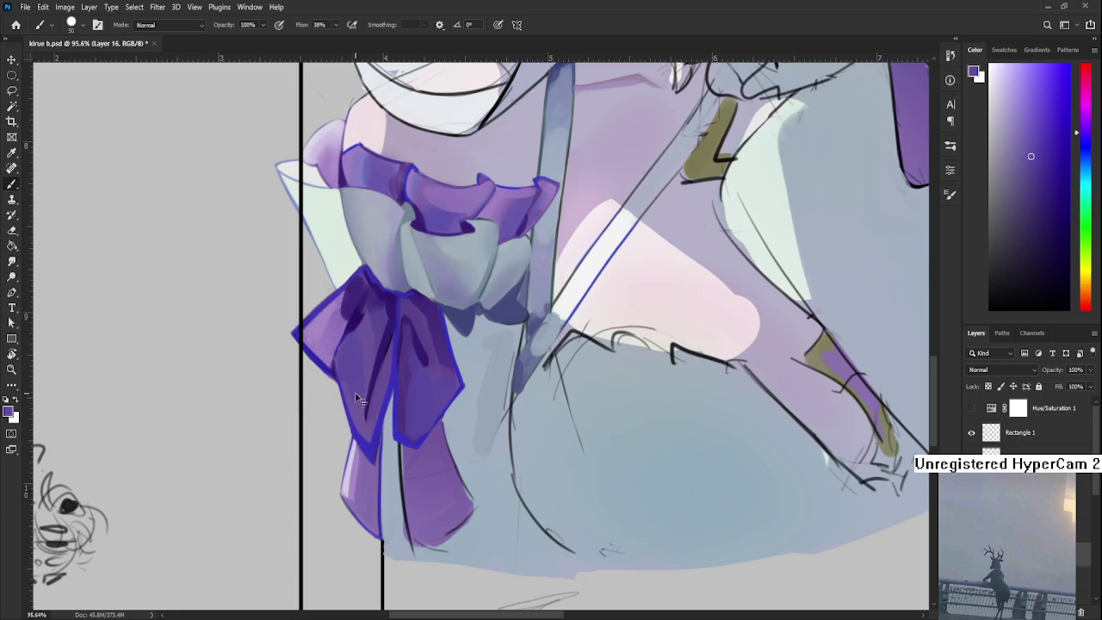
alt+click(360, 373)
alt+click(345, 356)
alt+click(370, 344)
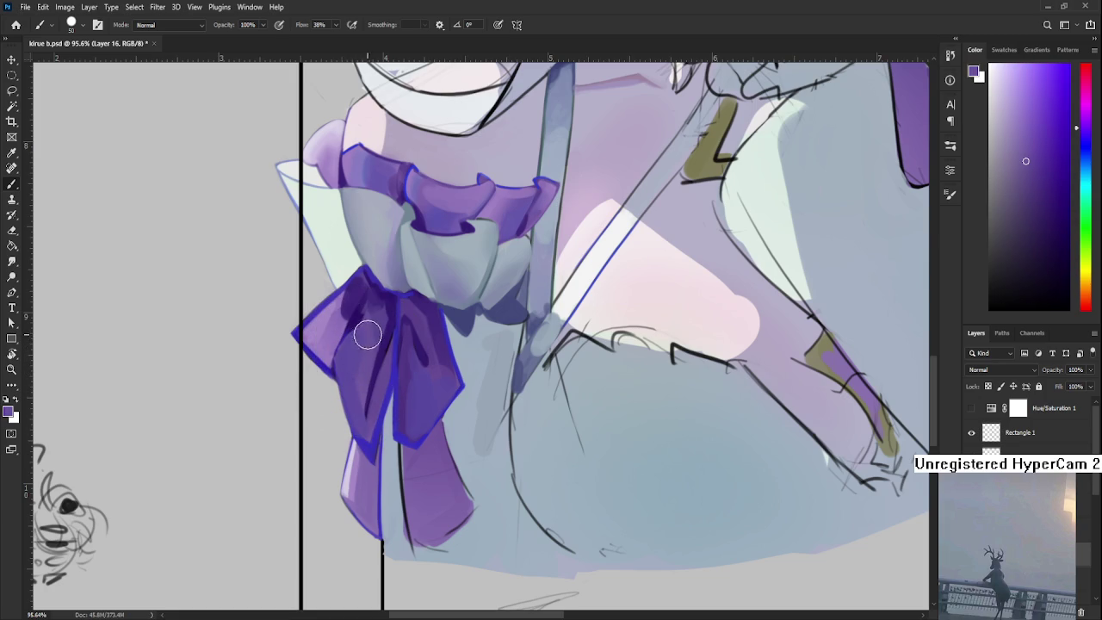
Sample the left loop's purple and outline blue, returning from Pen to the Brush
alt+click(352, 353)
alt+click(354, 352)
alt+click(335, 324)
alt+click(331, 339)
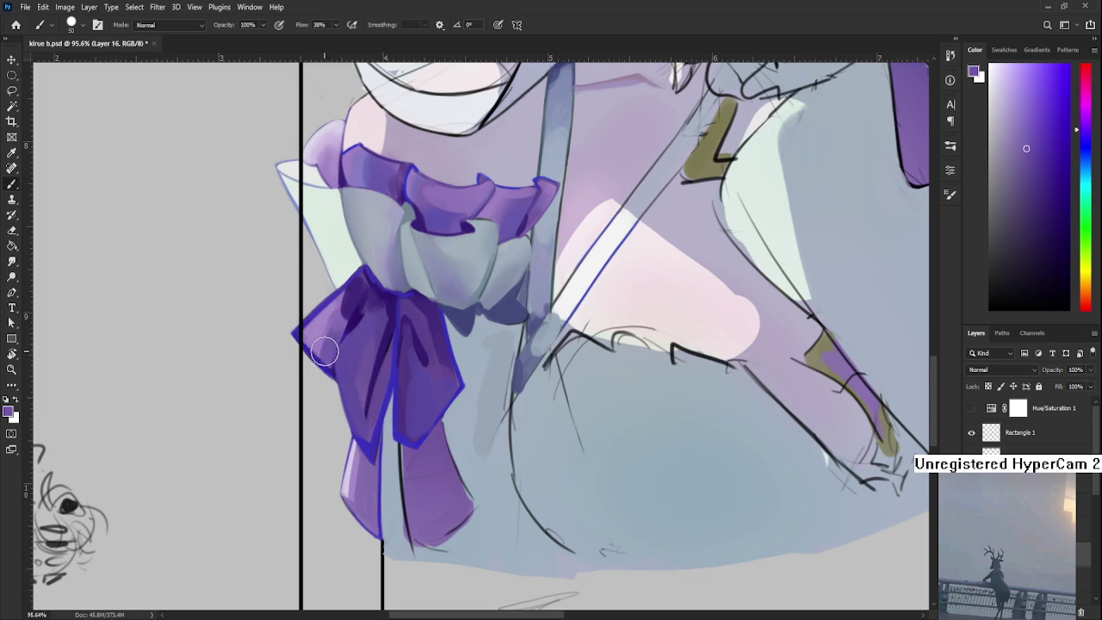
alt+click(316, 328)
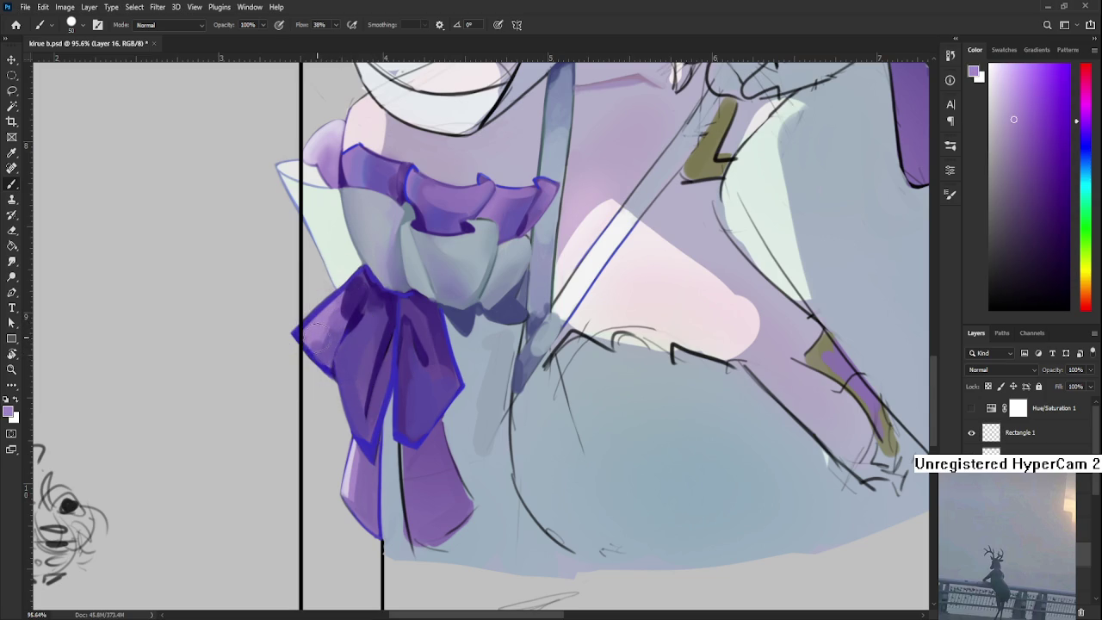
alt+click(333, 354)
key(p)
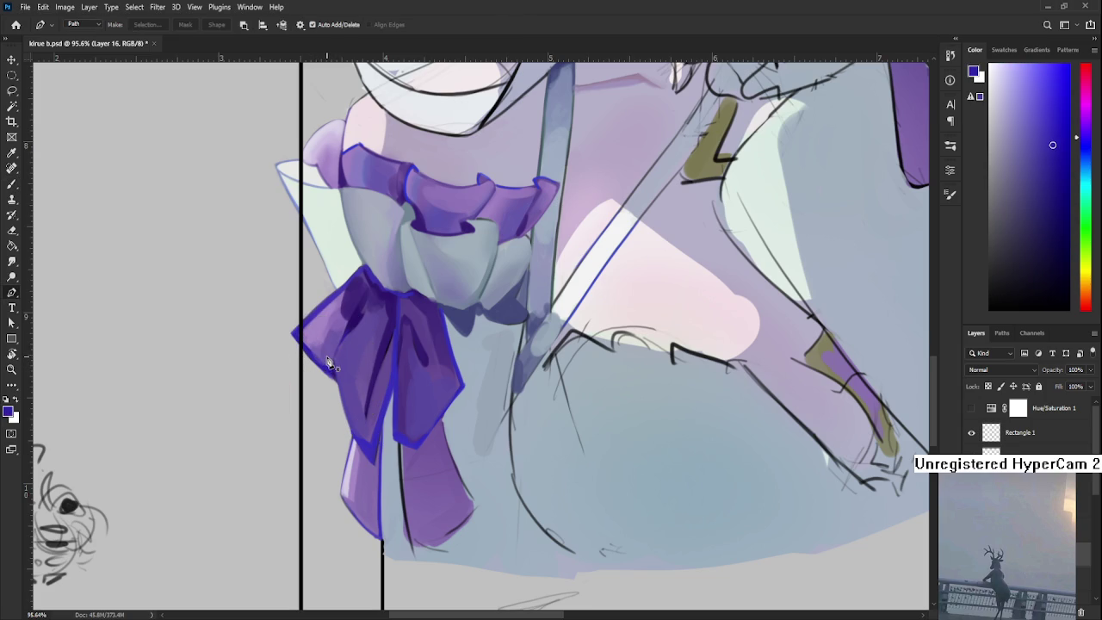
key(b)
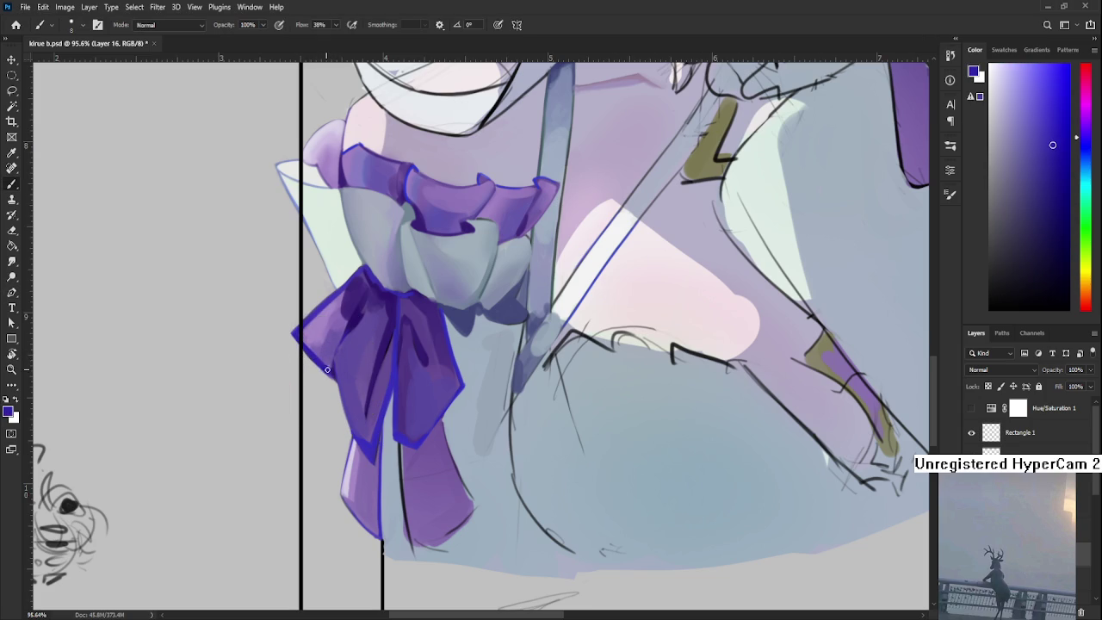
scroll(445, 401, down, 3)
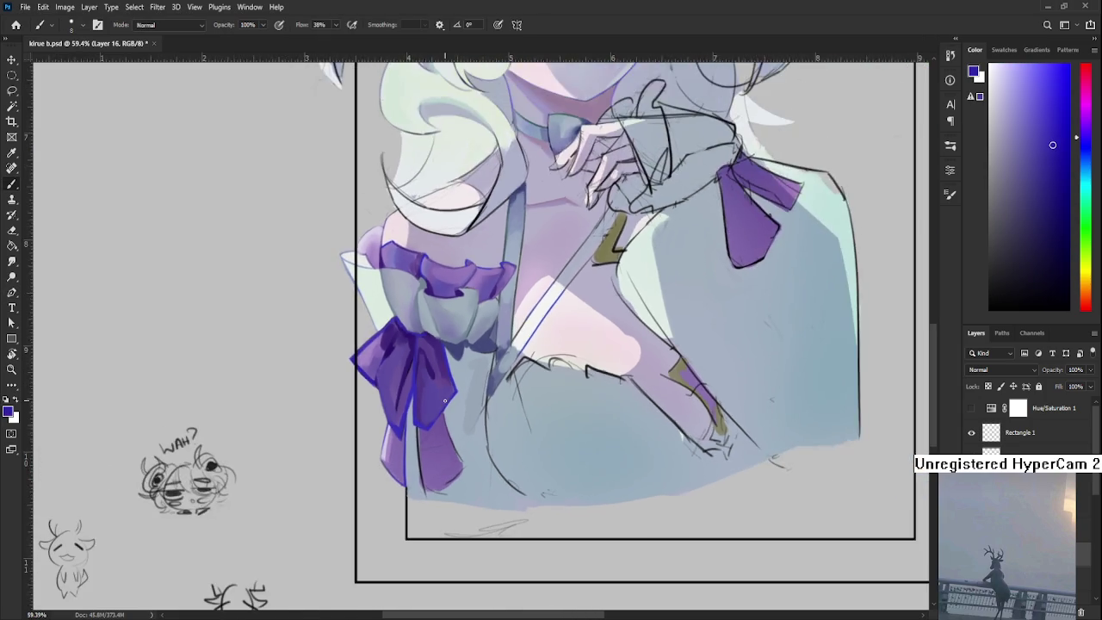
Paint a blue-violet outline down the bow tail's crease
scroll(445, 400, down, 2)
scroll(445, 400, down, 1)
scroll(421, 396, up, 6)
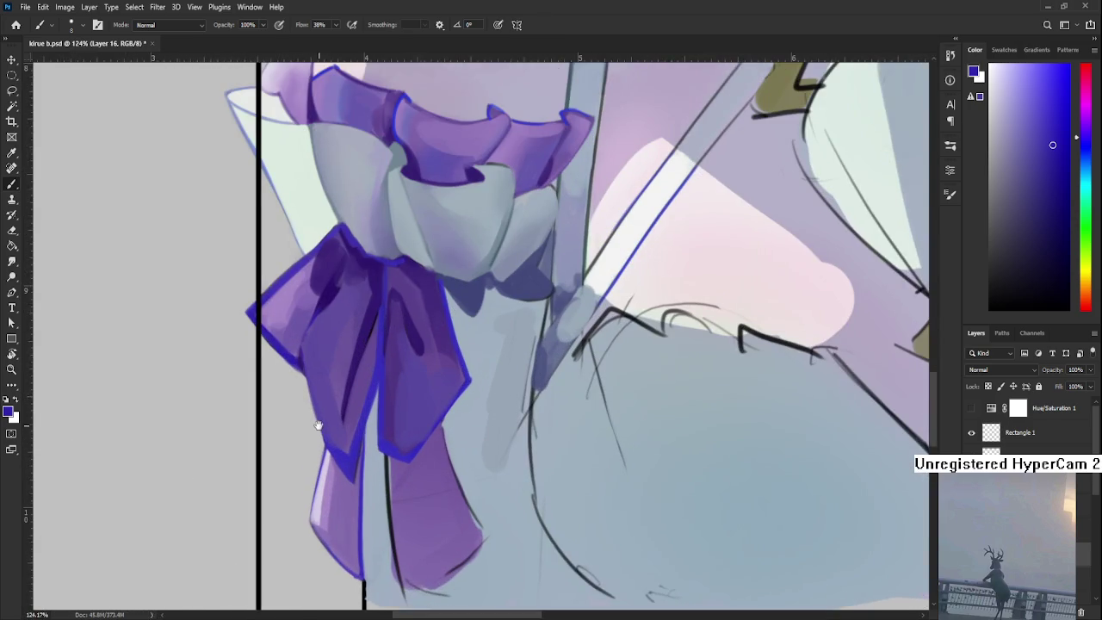
drag(317, 424, 359, 400)
drag(403, 461, 368, 442)
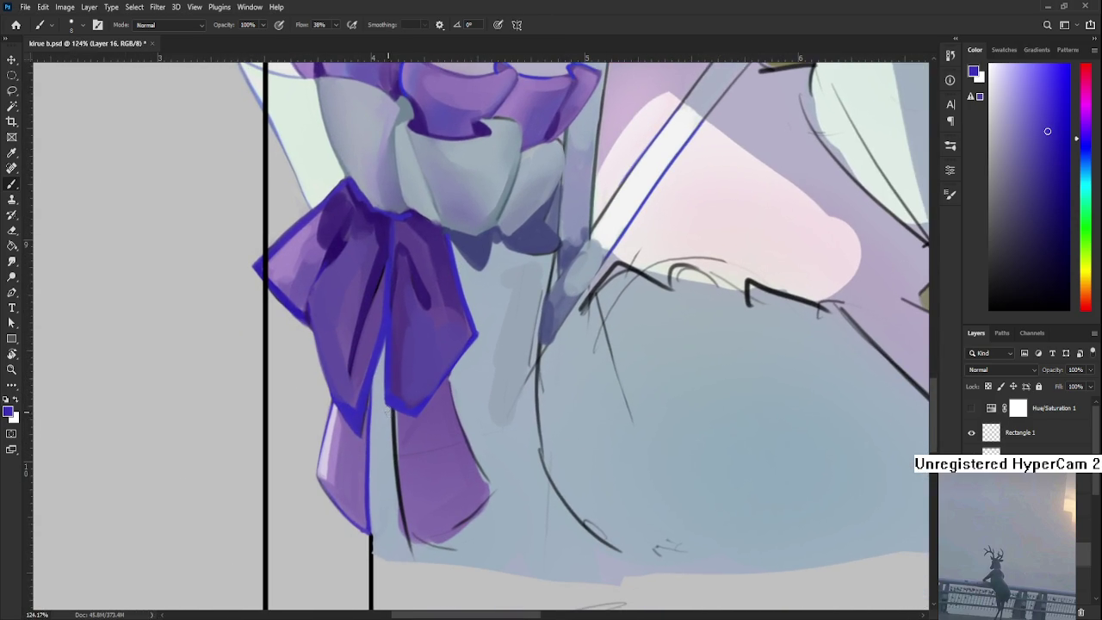
drag(394, 412, 404, 542)
alt+click(395, 439)
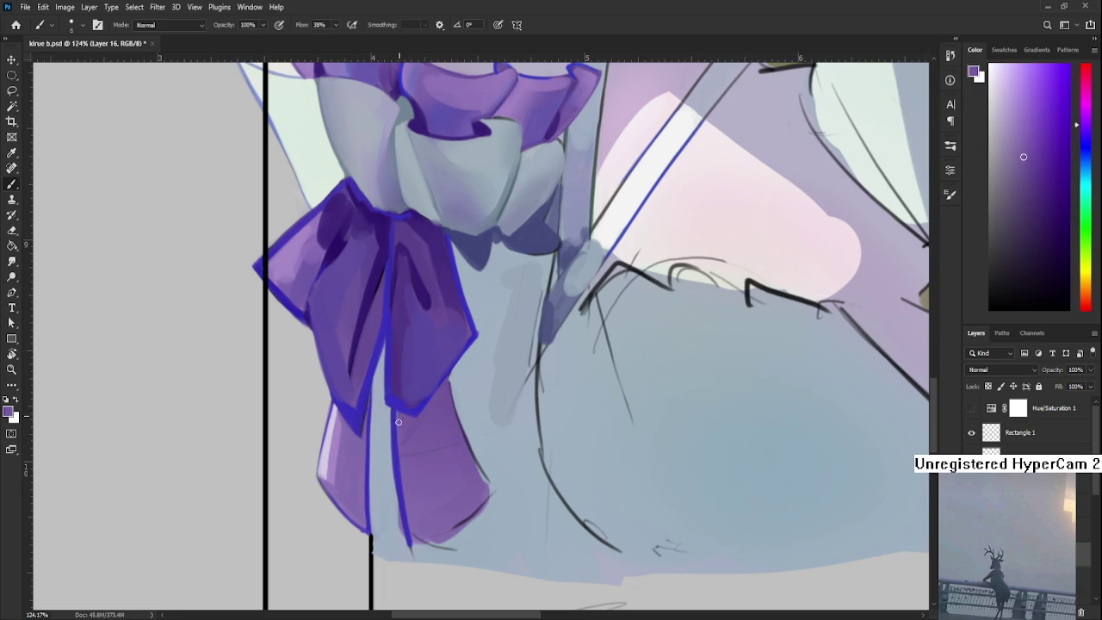
drag(396, 413, 406, 546)
alt+click(392, 411)
mouse_move(389, 414)
mouse_down()
mouse_move(402, 549)
mouse_move(415, 463)
mouse_move(492, 418)
mouse_up()
Trim the tail's lower-right edge with skirt grey-blue and resample the tip colours
alt+click(431, 469)
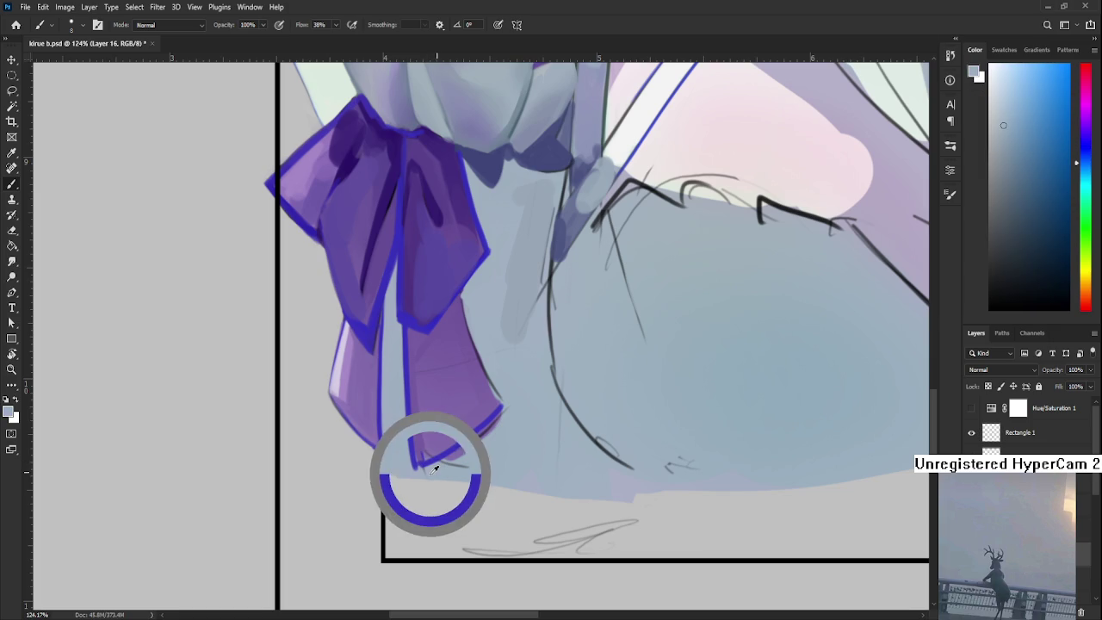
mouse_move(415, 471)
mouse_down()
mouse_move(465, 456)
mouse_move(502, 414)
mouse_move(449, 461)
mouse_up()
alt+click(457, 436)
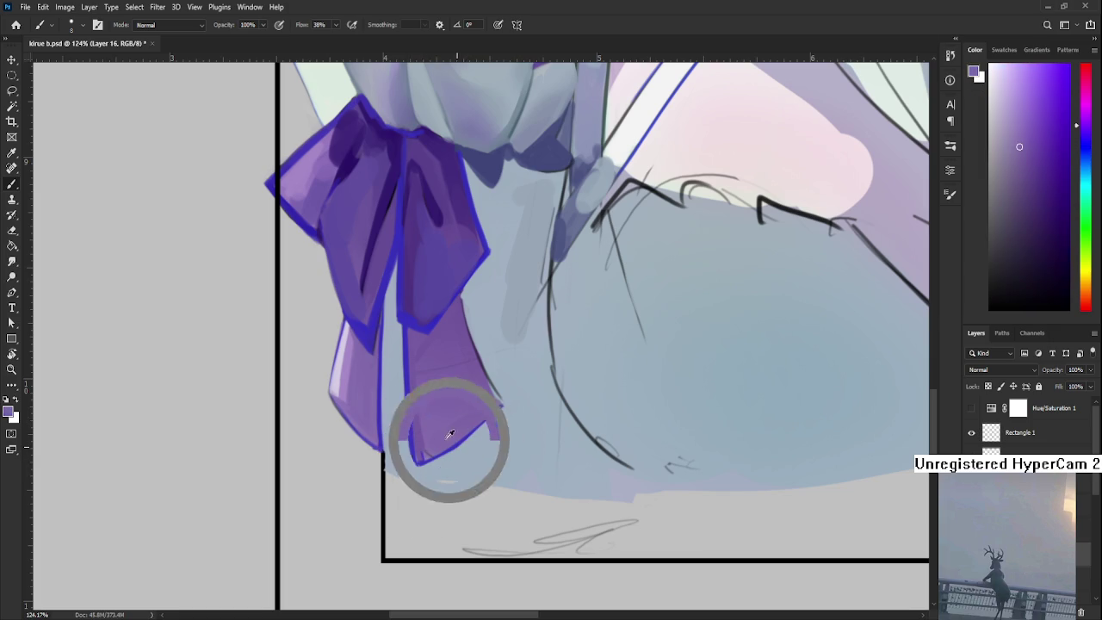
alt+click(419, 440)
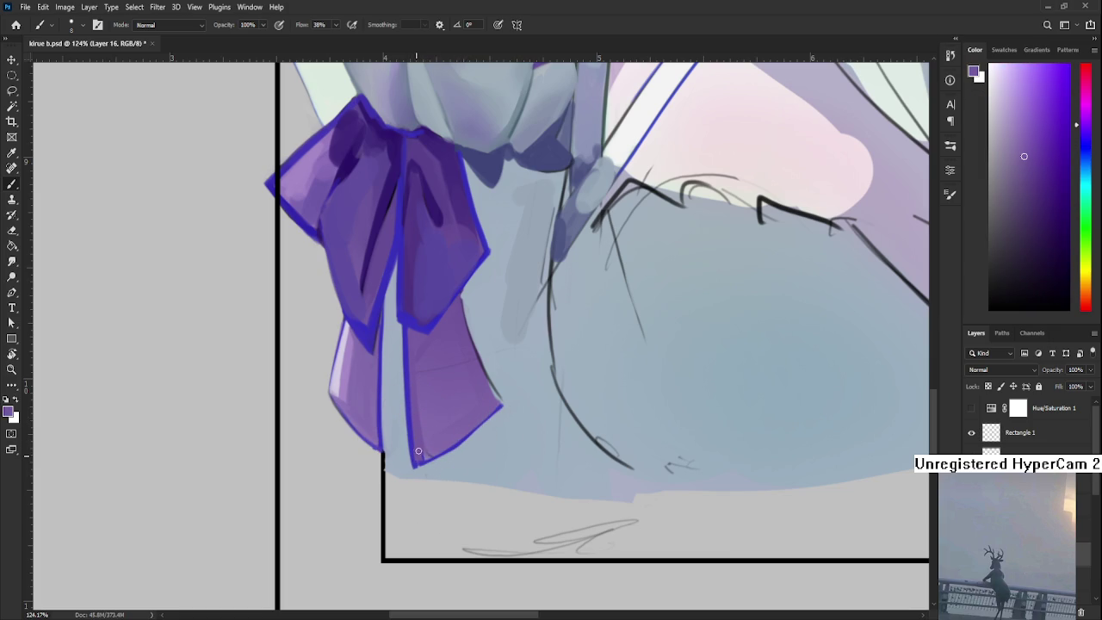
alt+click(486, 413)
alt+click(467, 443)
alt+click(430, 455)
alt+click(408, 438)
alt+click(467, 428)
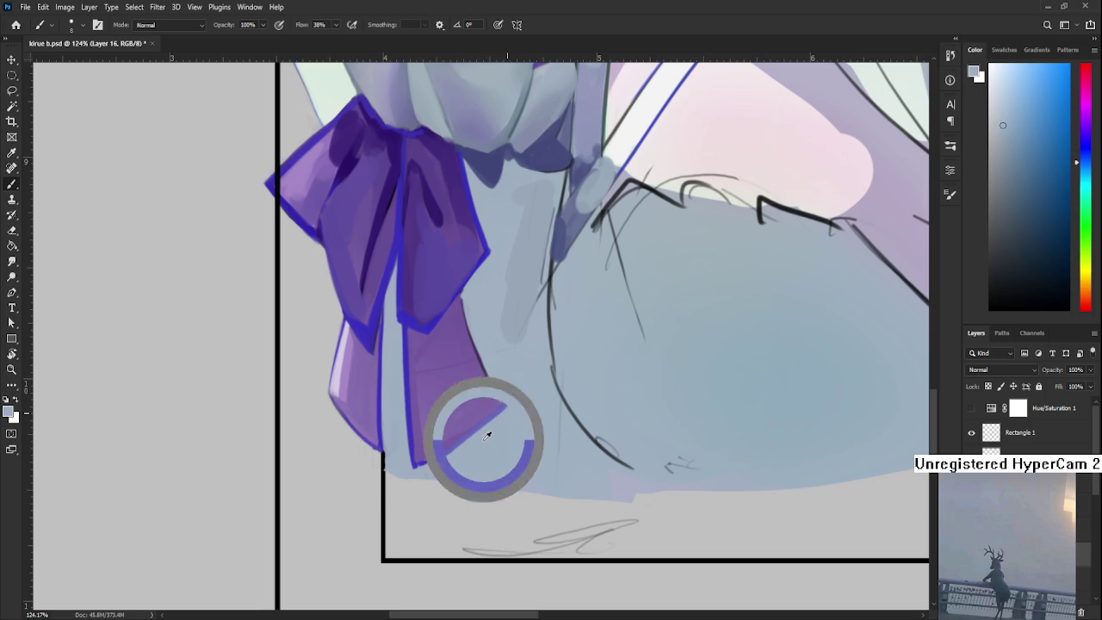
mouse_move(509, 383)
mouse_down()
mouse_move(388, 386)
mouse_move(463, 369)
mouse_move(433, 415)
mouse_up()
alt+click(521, 364)
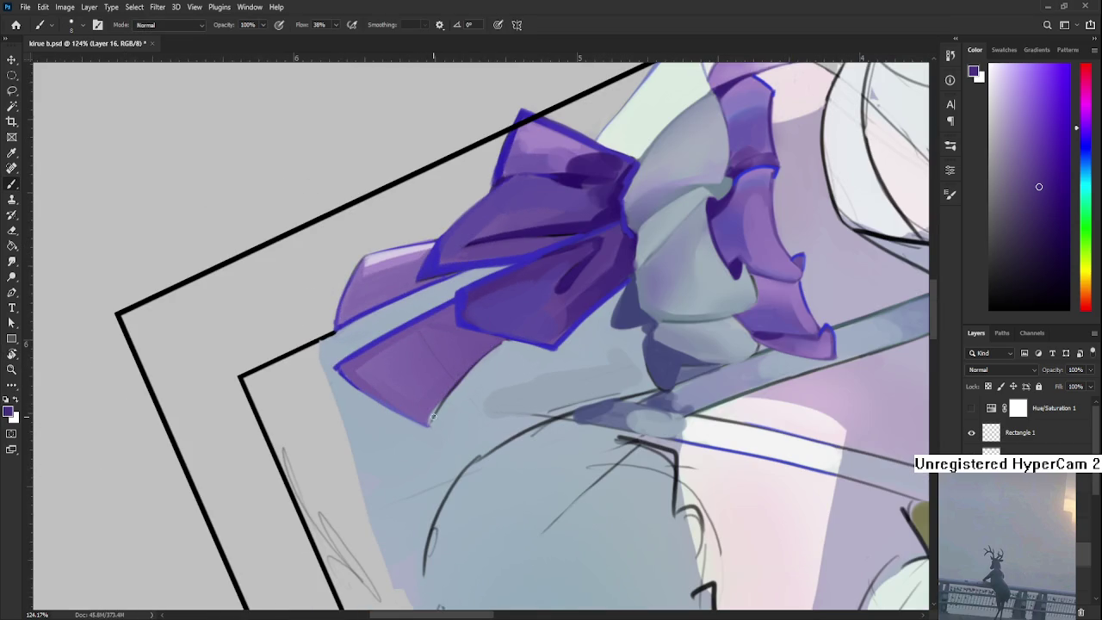
Fill the ribbon tip with slightly darker purple
alt+click(497, 341)
drag(428, 414, 471, 366)
drag(425, 417, 373, 468)
Sample outline blue from the bow, rotate the view back upright and zoom out
alt+click(538, 344)
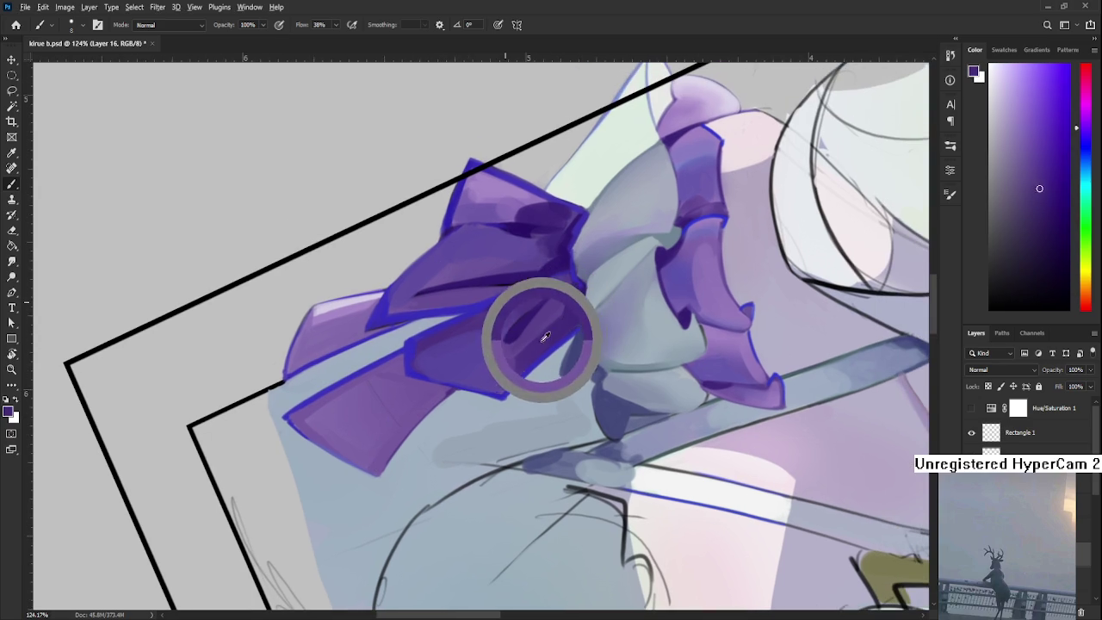
key(r)
drag(548, 349, 497, 420)
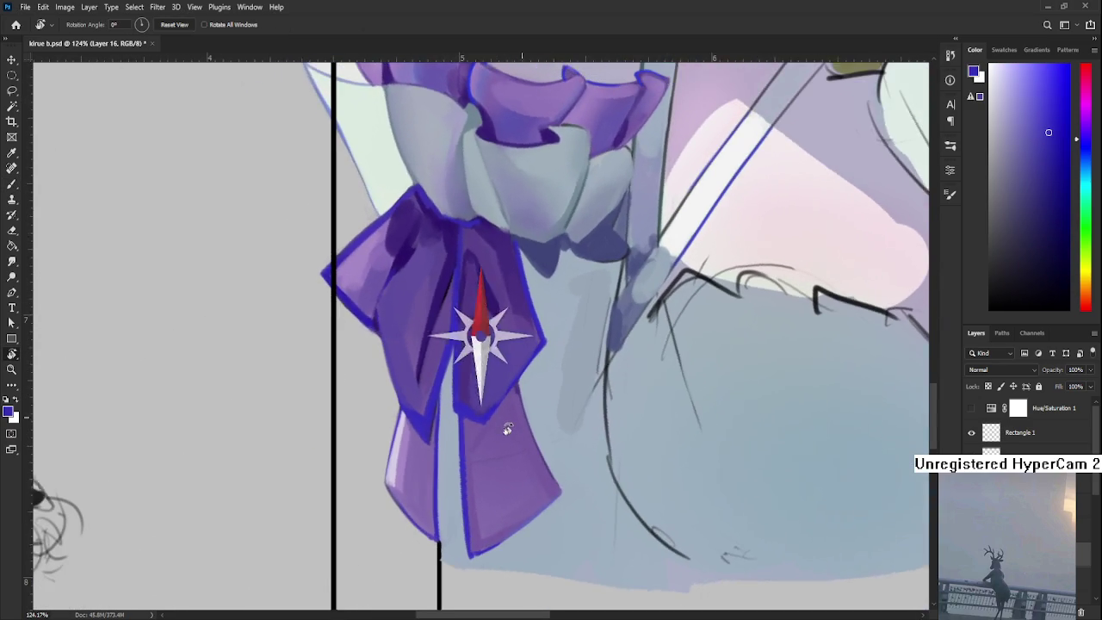
scroll(497, 420, down, 2)
scroll(498, 420, down, 1)
scroll(497, 421, down, 1)
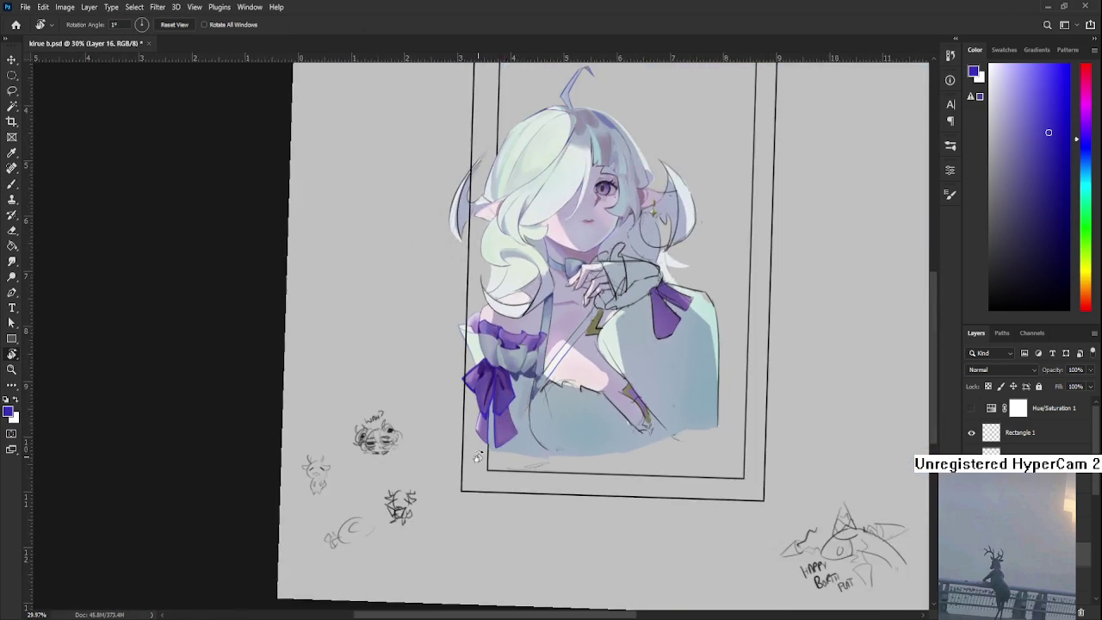
scroll(496, 456, up, 3)
Return to the Brush, bring the bow into view, sample a muted purple, and enlarge the brush to 30
key(b)
drag(523, 419, 487, 489)
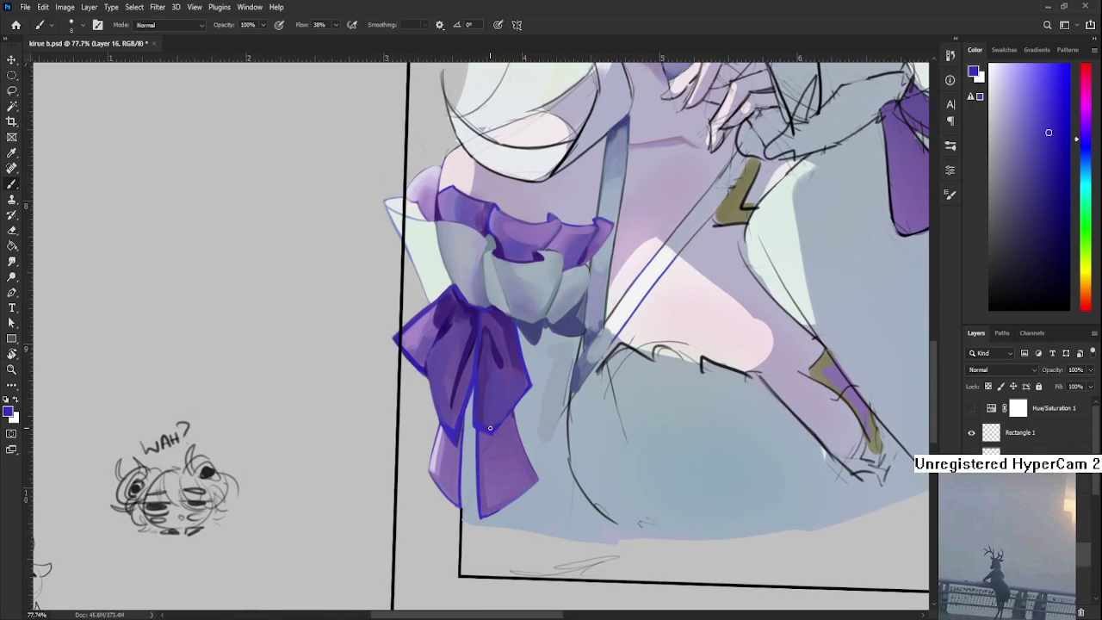
alt+click(498, 445)
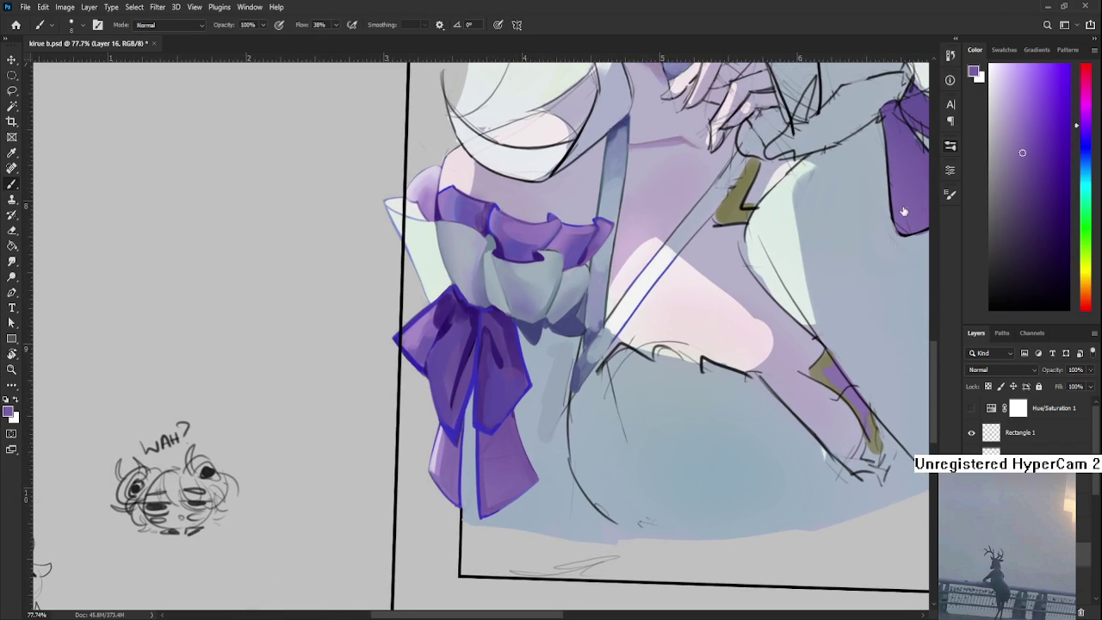
key(bracketright)
key(bracketright)
key(bracketright)
scroll(534, 426, up, 1)
scroll(519, 422, up, 1)
scroll(519, 421, up, 1)
Sample a bow purple and try darkening the lower right ribbon, then undo the strokes
alt+click(441, 359)
key(bracketright)
drag(433, 455, 440, 517)
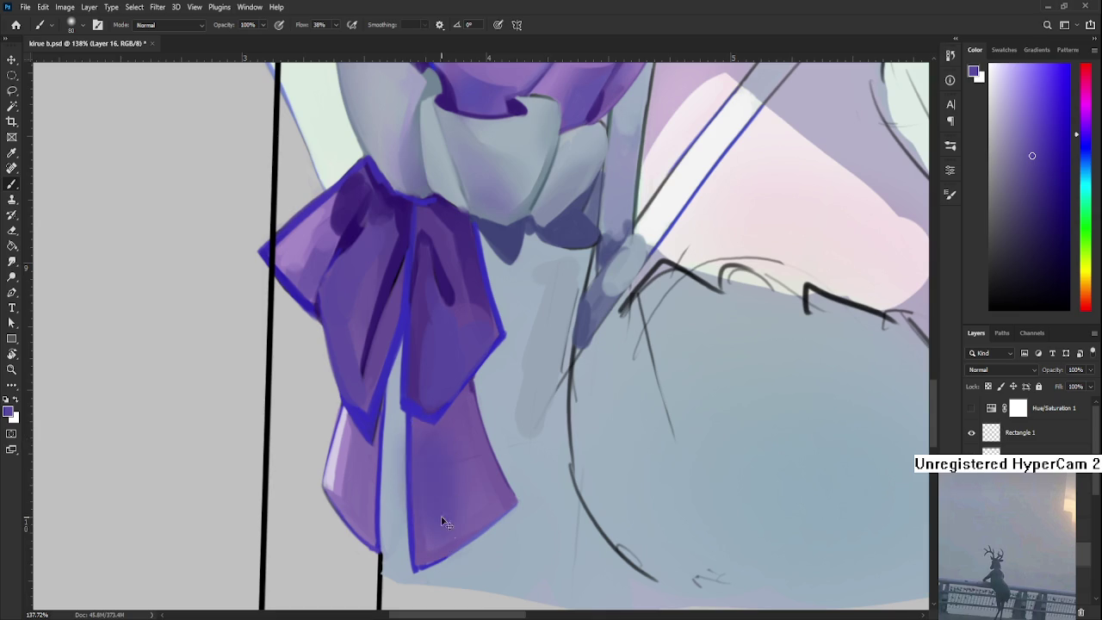
key(ctrl+z)
Lasso a selection around the lower ribbon, then clear it with Ctrl+D
key(l)
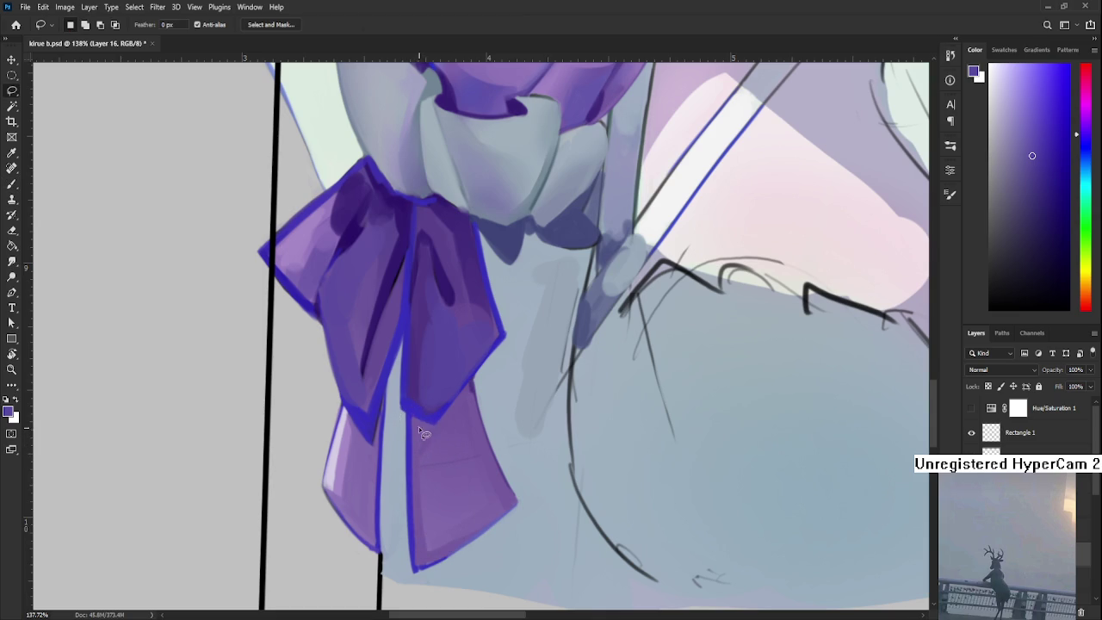
mouse_move(452, 404)
mouse_down()
mouse_move(476, 519)
mouse_move(470, 535)
mouse_move(416, 561)
mouse_move(412, 434)
mouse_move(465, 535)
mouse_move(431, 422)
mouse_up()
key(b)
key(l)
key(ctrl+d)
key(b)
Shade the lower ribbon tail with sampled purple using a 25 brush
alt+click(471, 438)
key(bracketleft)
key(bracketleft)
key(bracketleft)
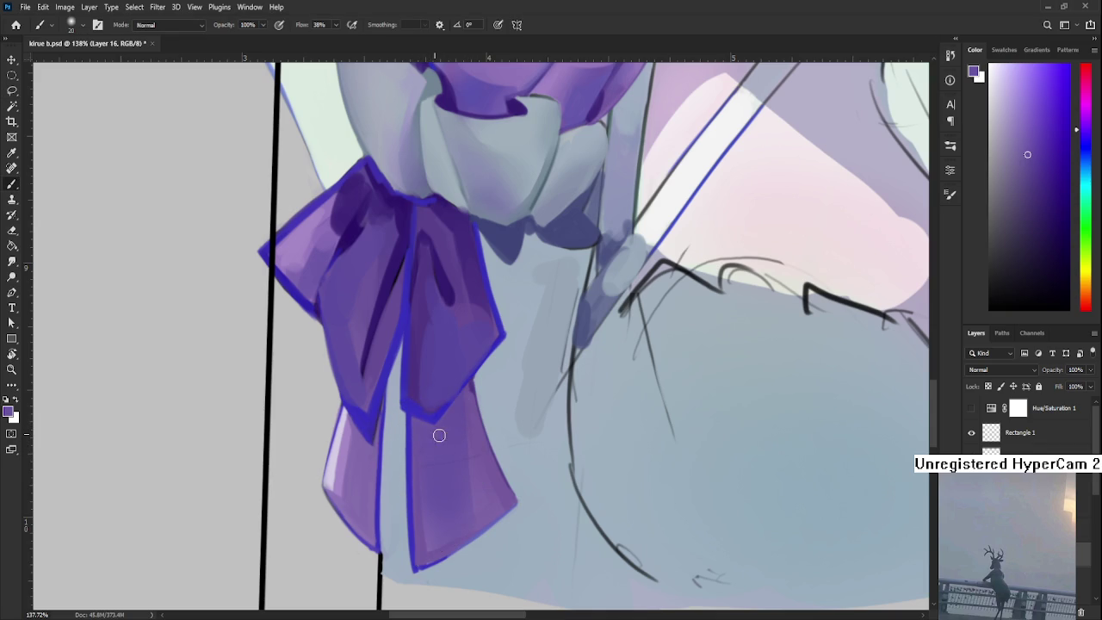
mouse_move(430, 459)
mouse_down()
mouse_move(413, 433)
mouse_move(418, 453)
mouse_up()
alt+click(440, 492)
alt+click(472, 487)
alt+click(474, 447)
alt+click(479, 459)
Pick the blue outline colour, and undo a stray dark stroke down the lower bow tail
alt+click(476, 441)
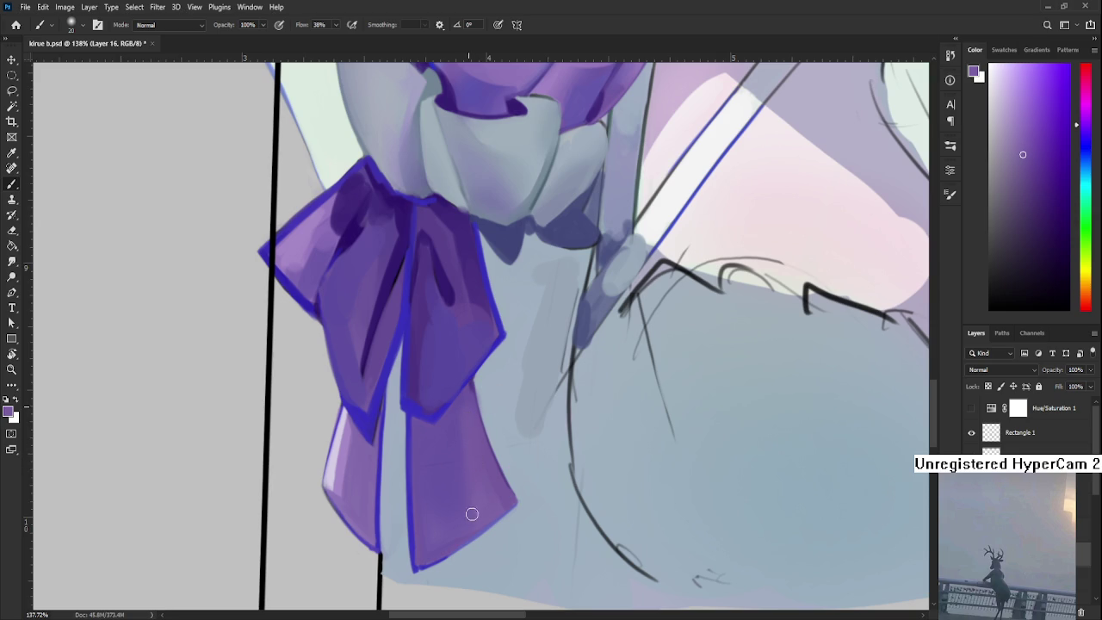
alt+click(441, 406)
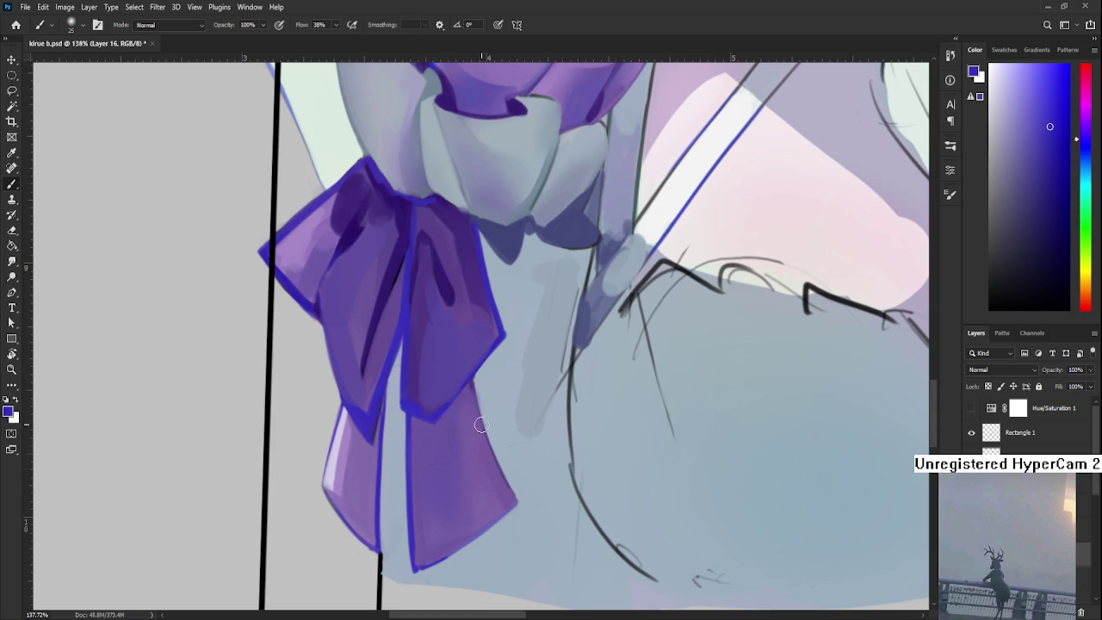
drag(457, 413, 436, 538)
key(ctrl+z)
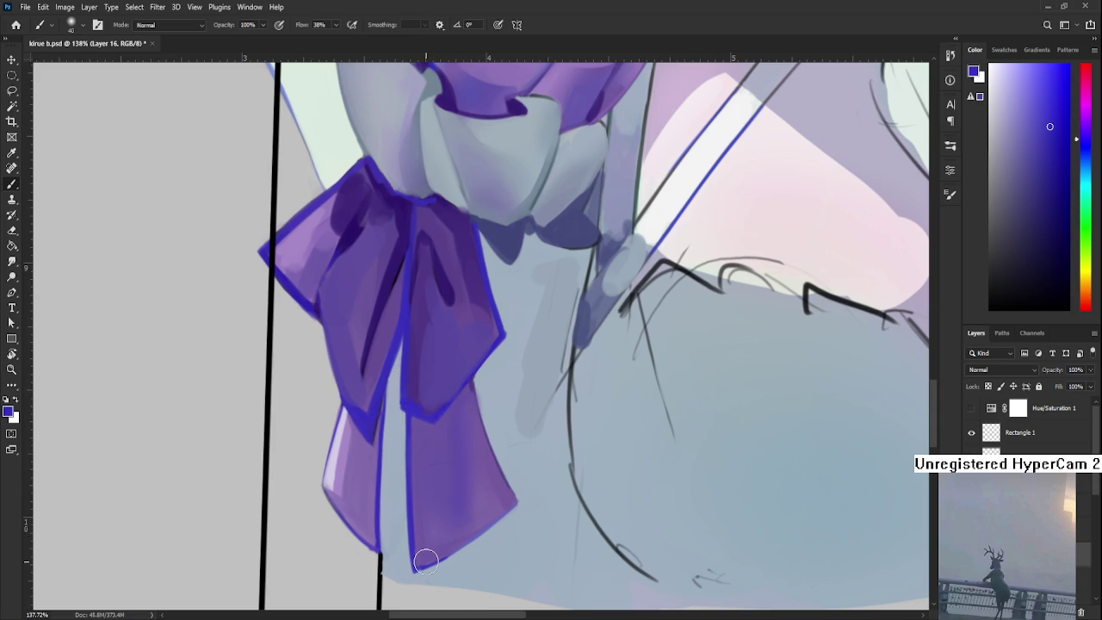
scroll(442, 491, down, 3)
scroll(473, 477, down, 2)
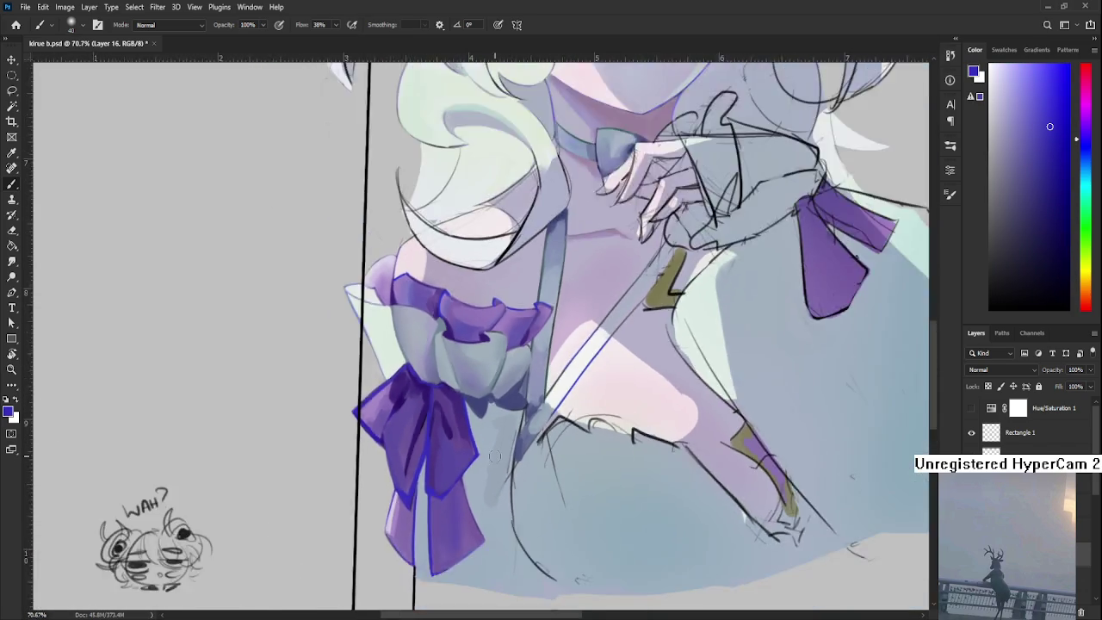
Shift the Color panel hue from green to a lighter orange, then sample the olive strap colour
scroll(482, 470, down, 2)
scroll(500, 453, up, 5)
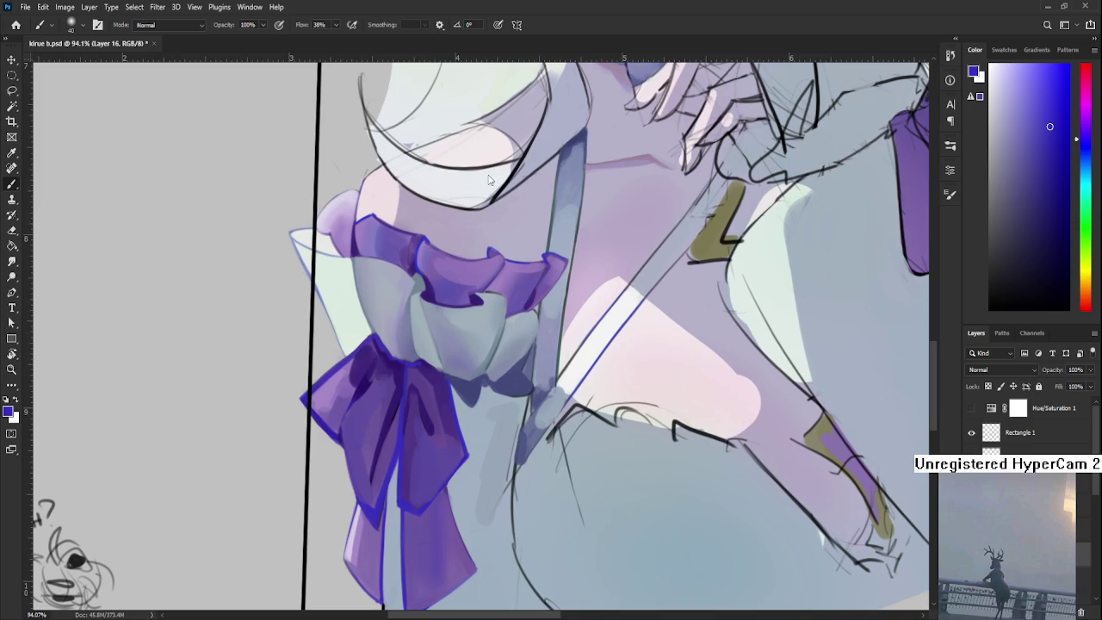
click(1088, 224)
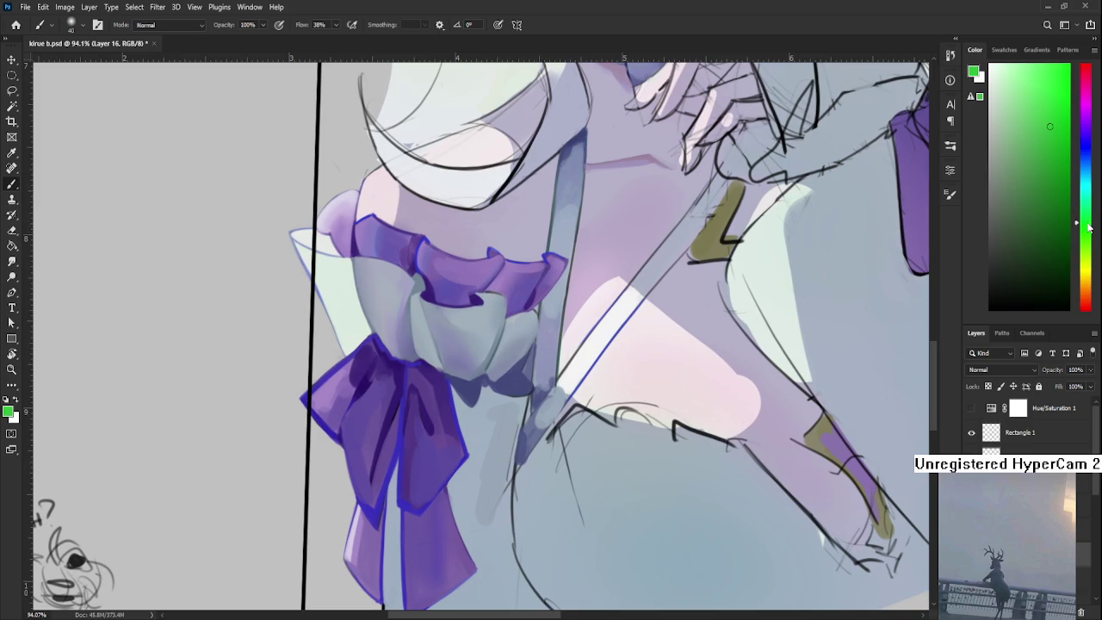
drag(1083, 228, 1089, 285)
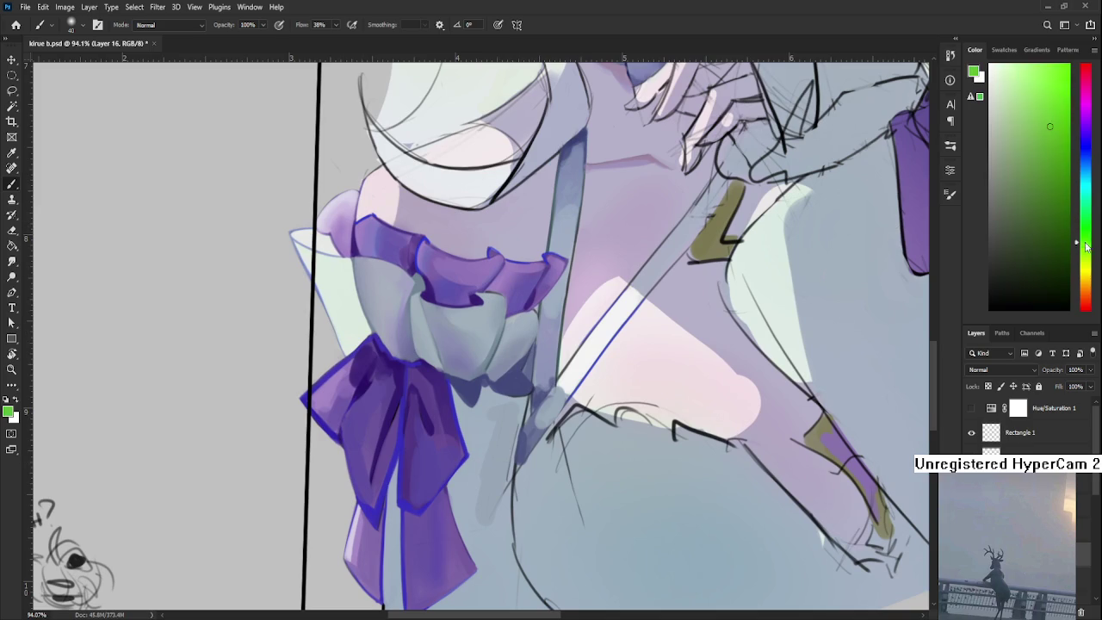
click(1044, 119)
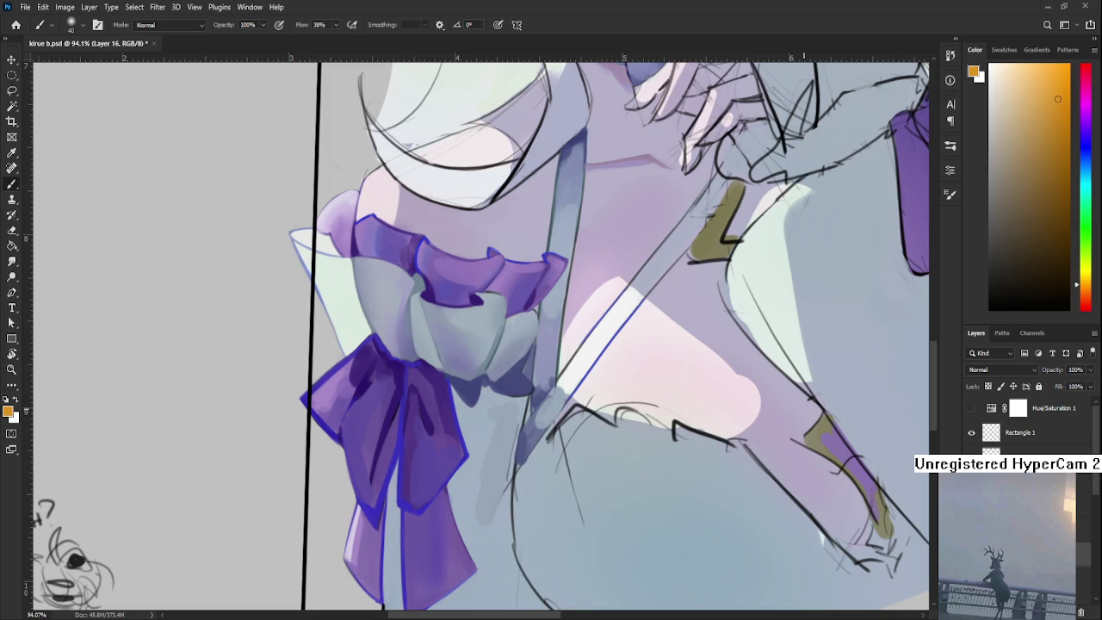
alt+click(825, 422)
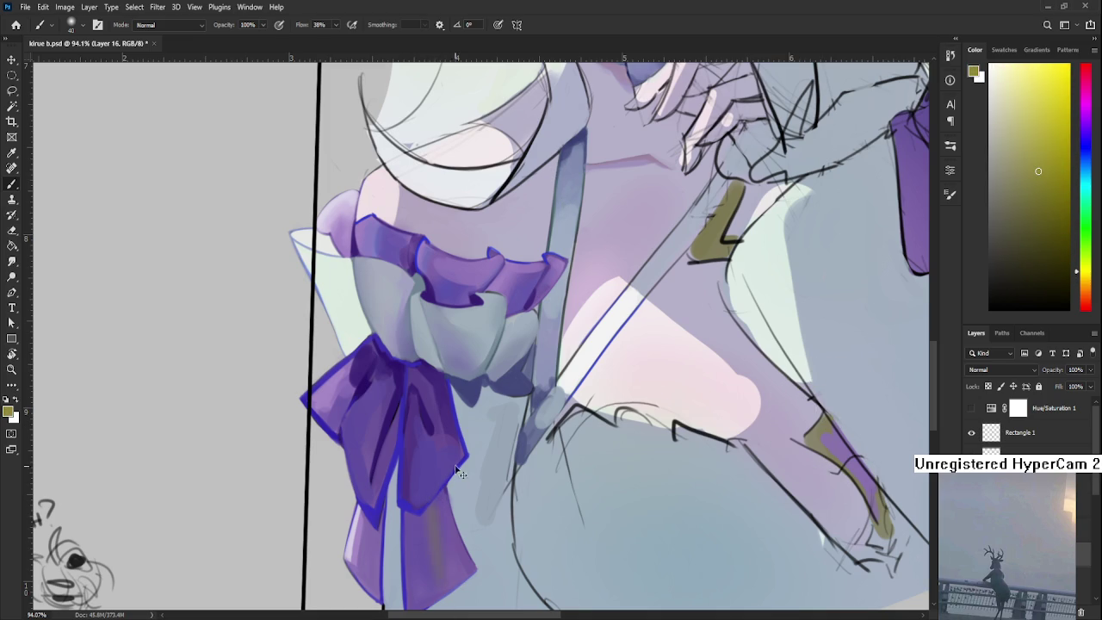
Lasso a thin strip of the bow's left loop for a faint muted stroke
scroll(423, 454, down, 3)
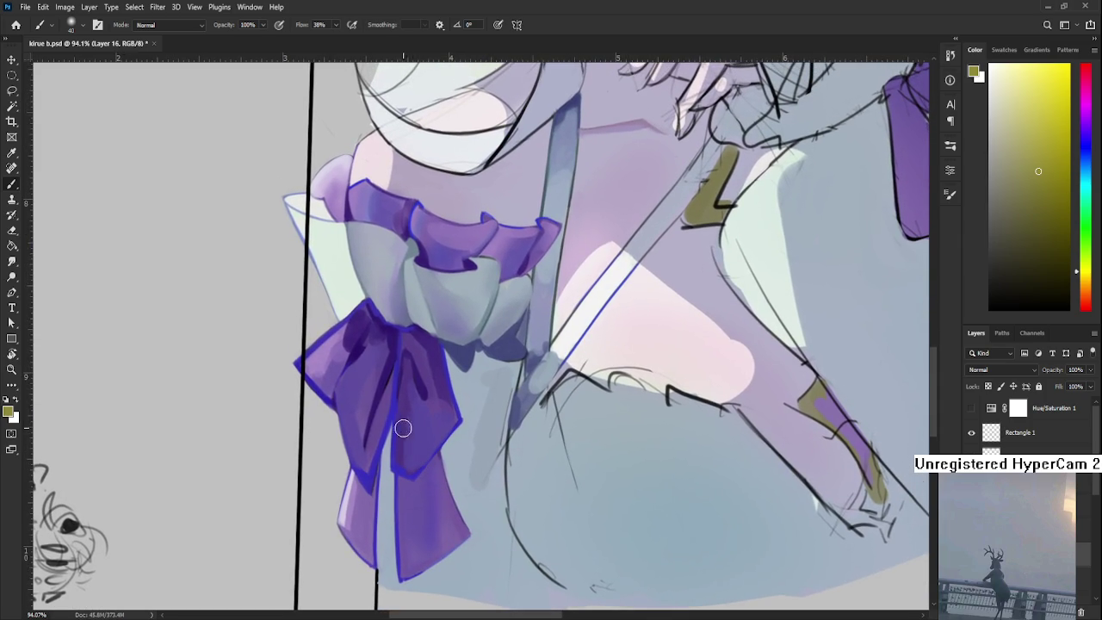
drag(423, 396, 433, 433)
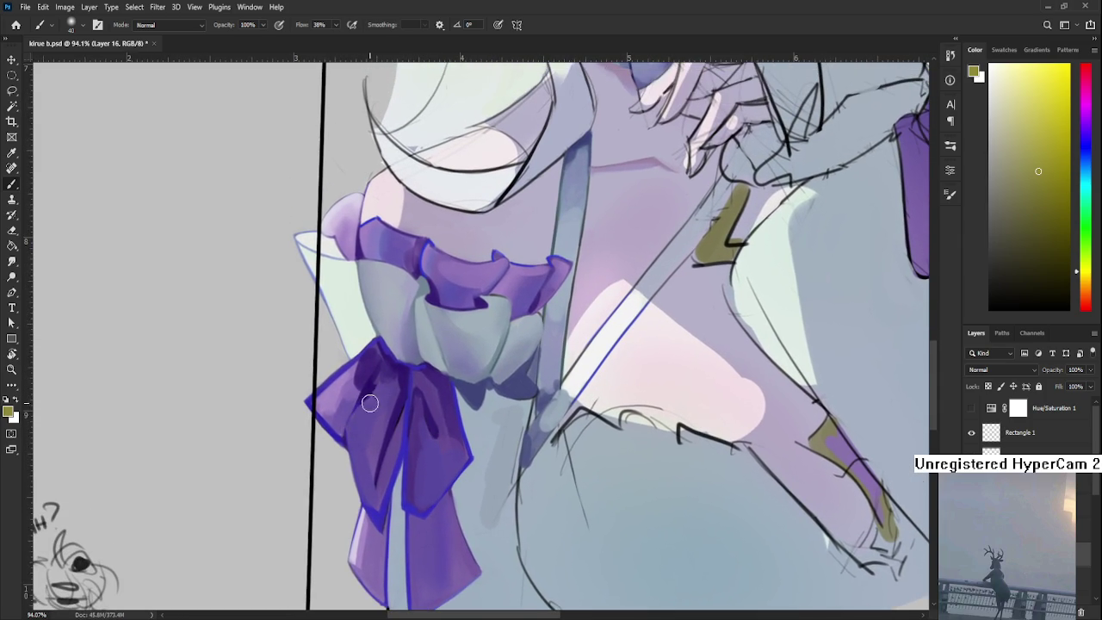
key(l)
drag(345, 437, 380, 393)
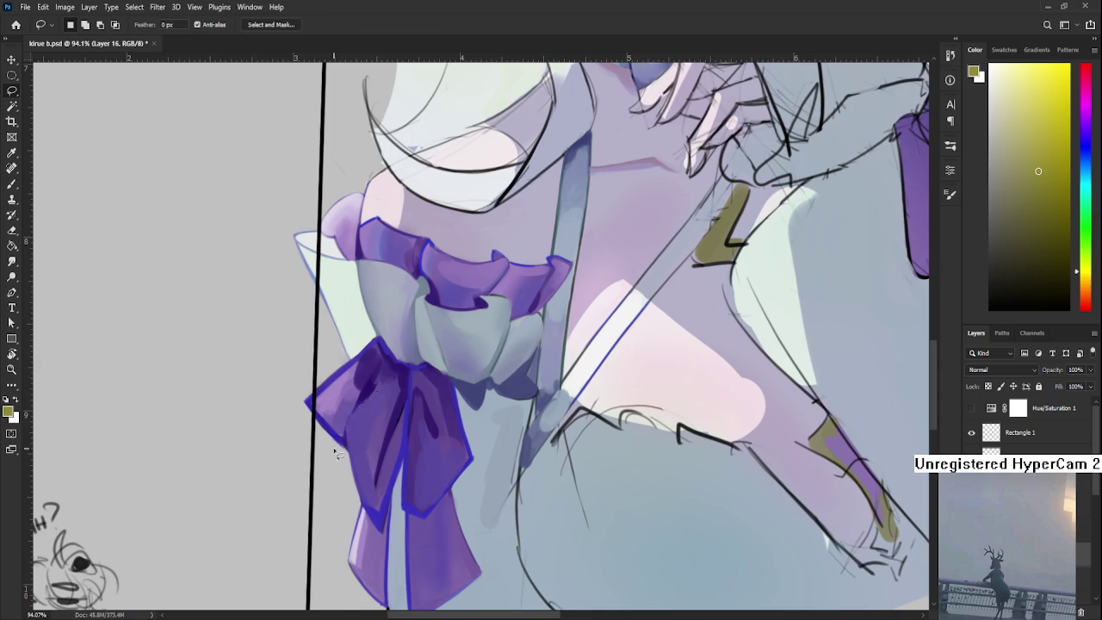
key(b)
key(l)
scroll(392, 411, down, 2)
scroll(392, 411, up, 2)
scroll(388, 410, up, 1)
Sample two bow purples and paint faint shading on the bow's left side
key(b)
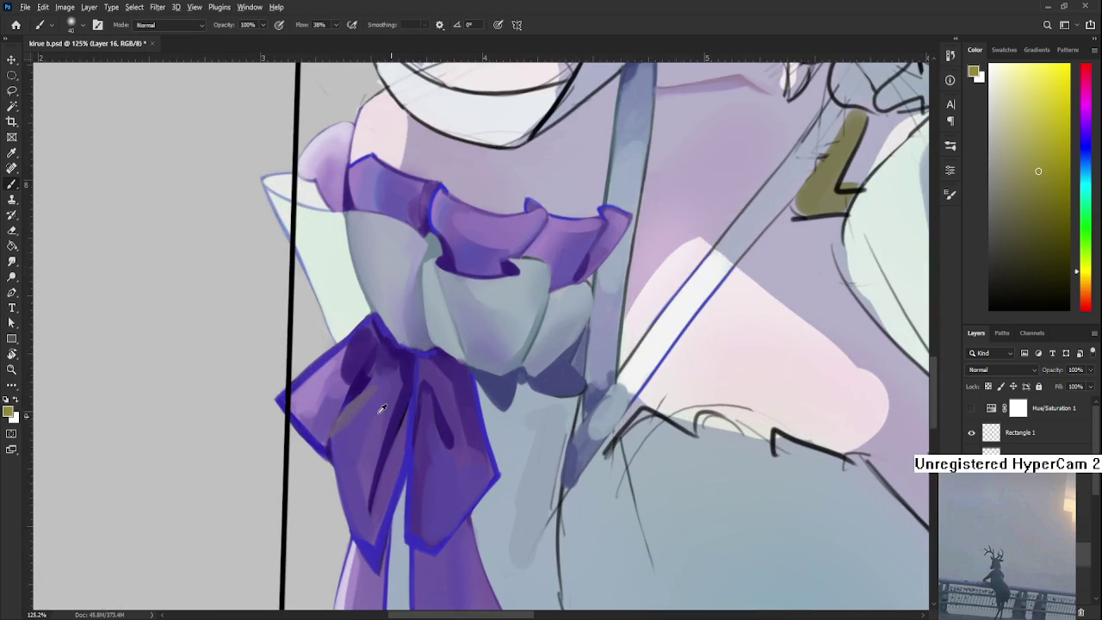
alt+click(362, 401)
alt+click(381, 401)
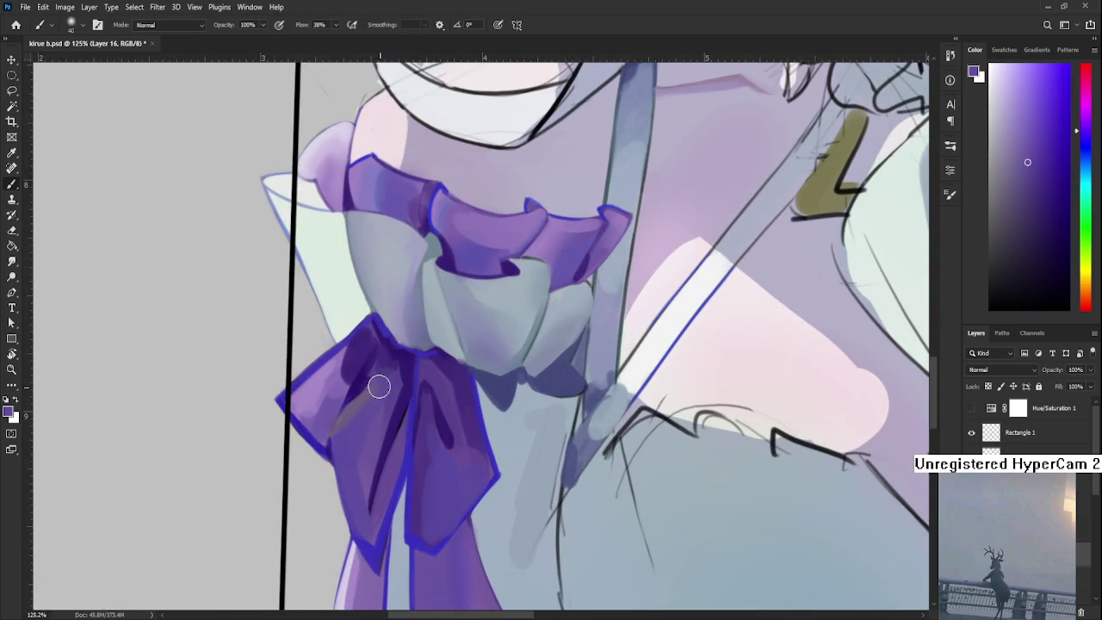
drag(339, 441, 340, 452)
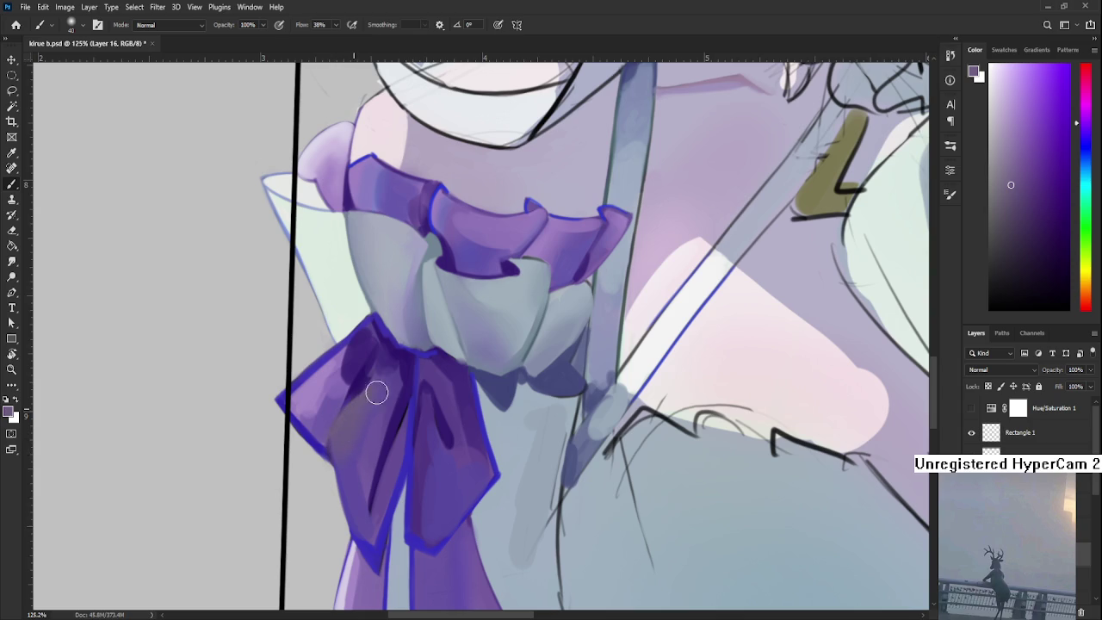
scroll(391, 384, down, 5)
scroll(488, 387, up, 5)
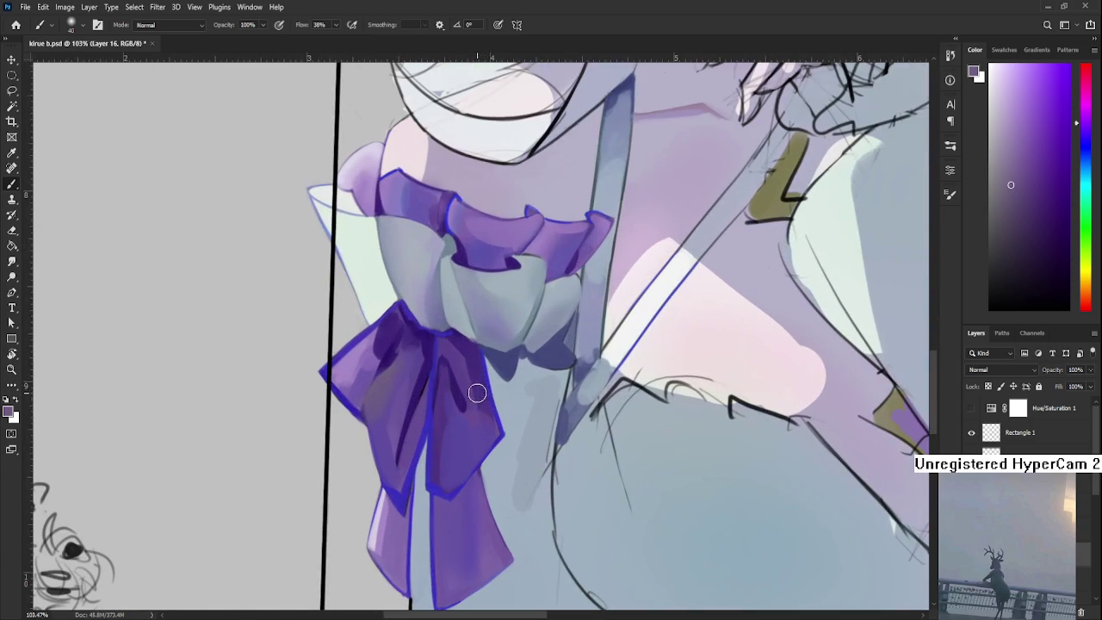
Lasso the bow's centre strip, paint it lighter lavender, and deselect
key(l)
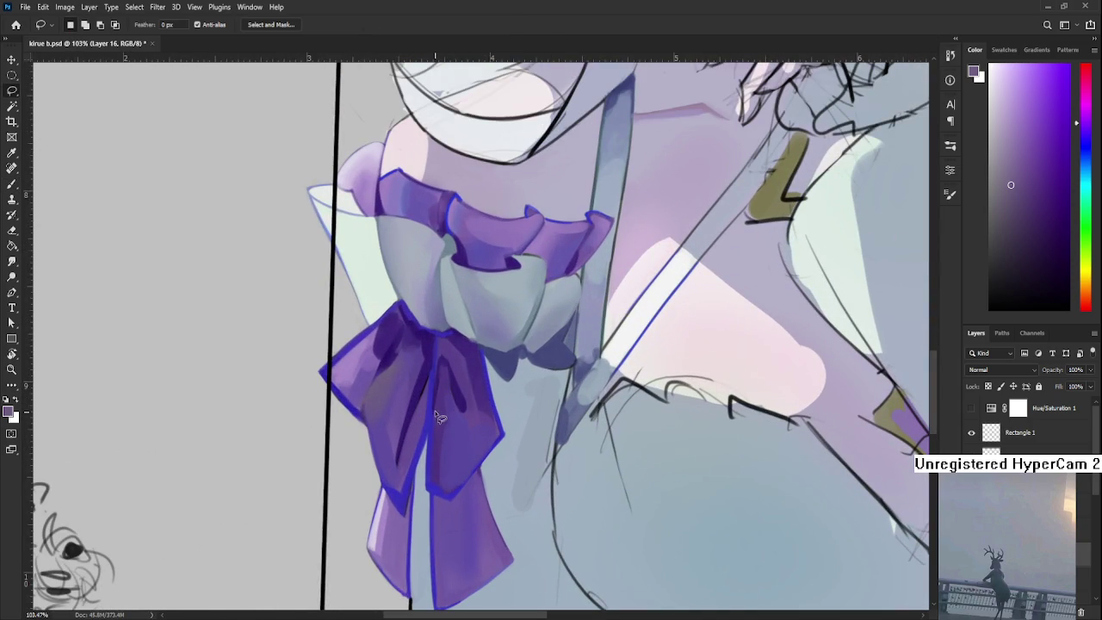
drag(437, 397, 435, 400)
key(b)
alt+click(443, 418)
drag(442, 389, 458, 432)
alt+click(458, 433)
key(ctrl+d)
Resample several purples across the bow, shifting the view up over it
alt+click(438, 405)
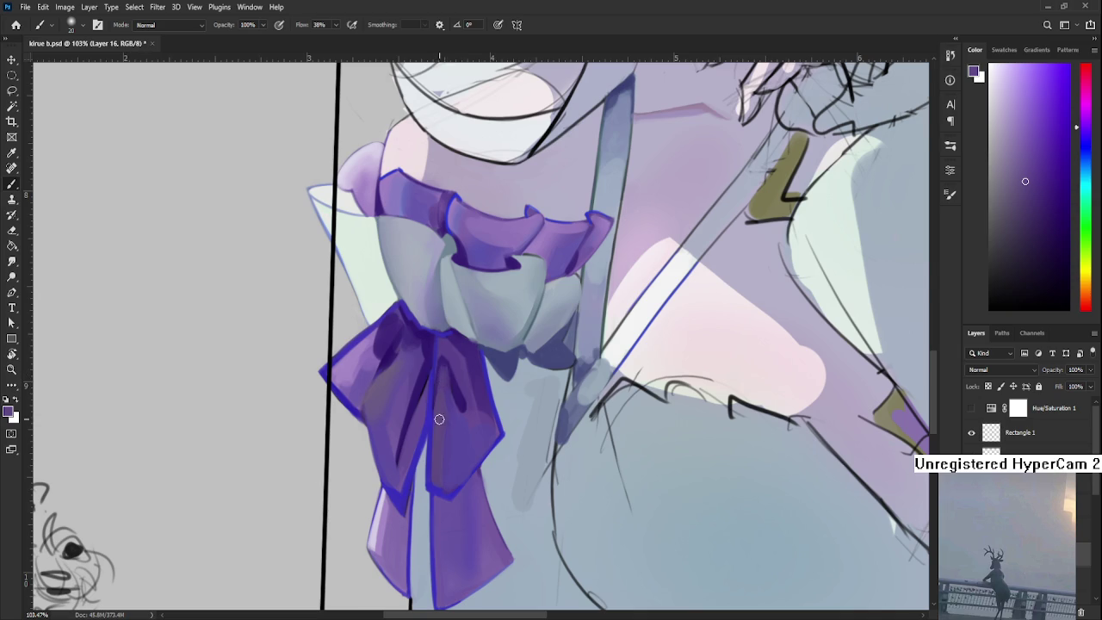
alt+click(446, 389)
alt+click(444, 415)
alt+click(440, 491)
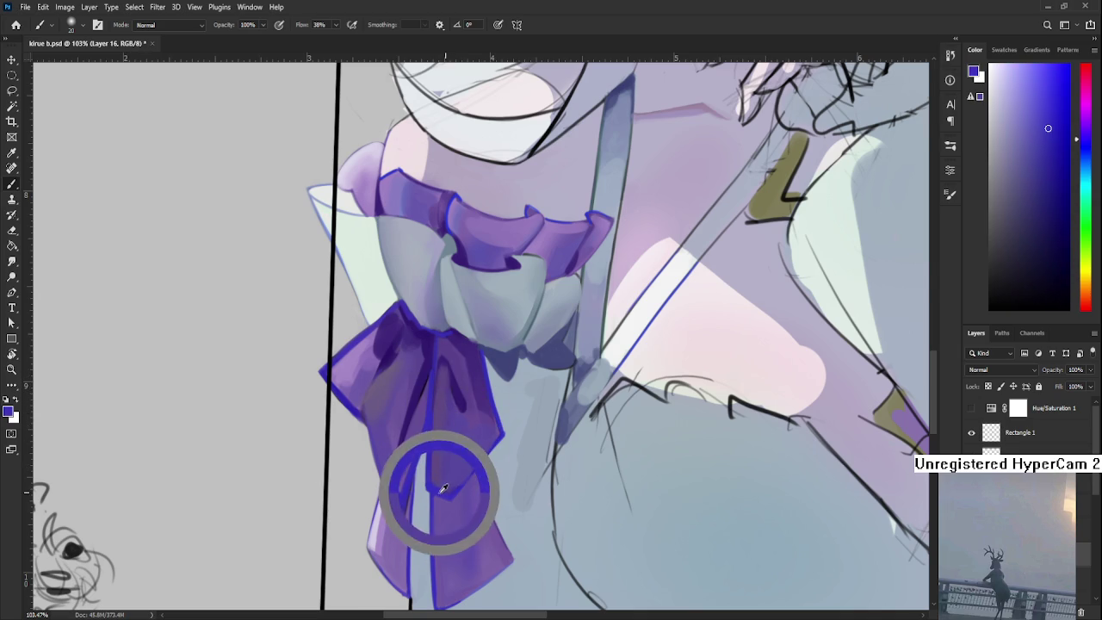
drag(456, 475, 448, 442)
alt+click(437, 457)
Reposition the view over the bow and sample a greyish purple from it
key(l)
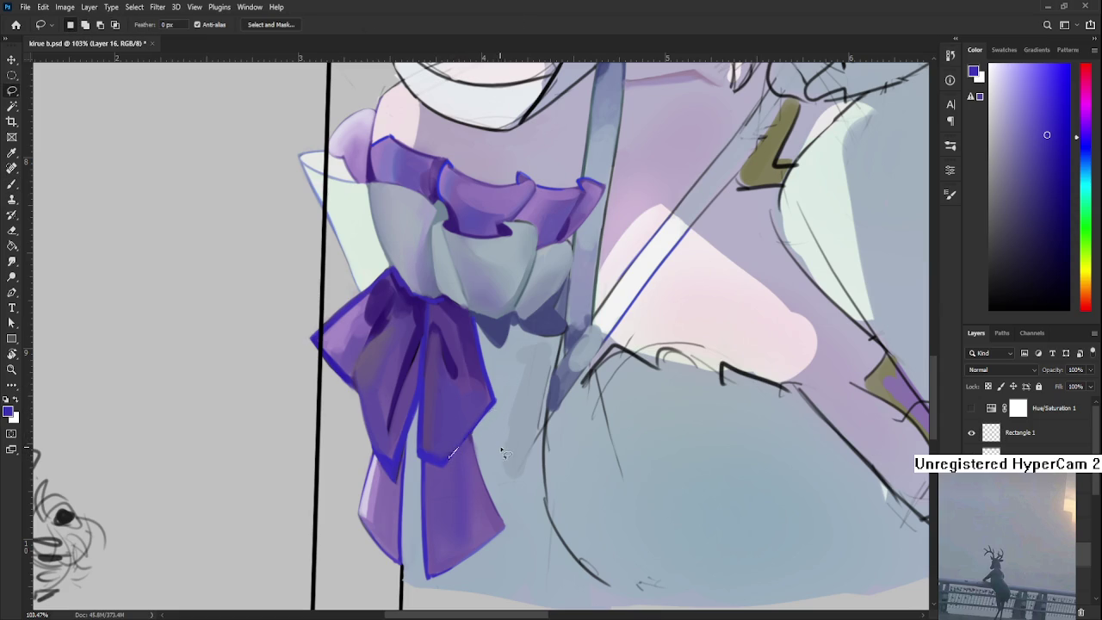
scroll(502, 445, down, 3)
scroll(508, 452, down, 2)
scroll(507, 448, up, 3)
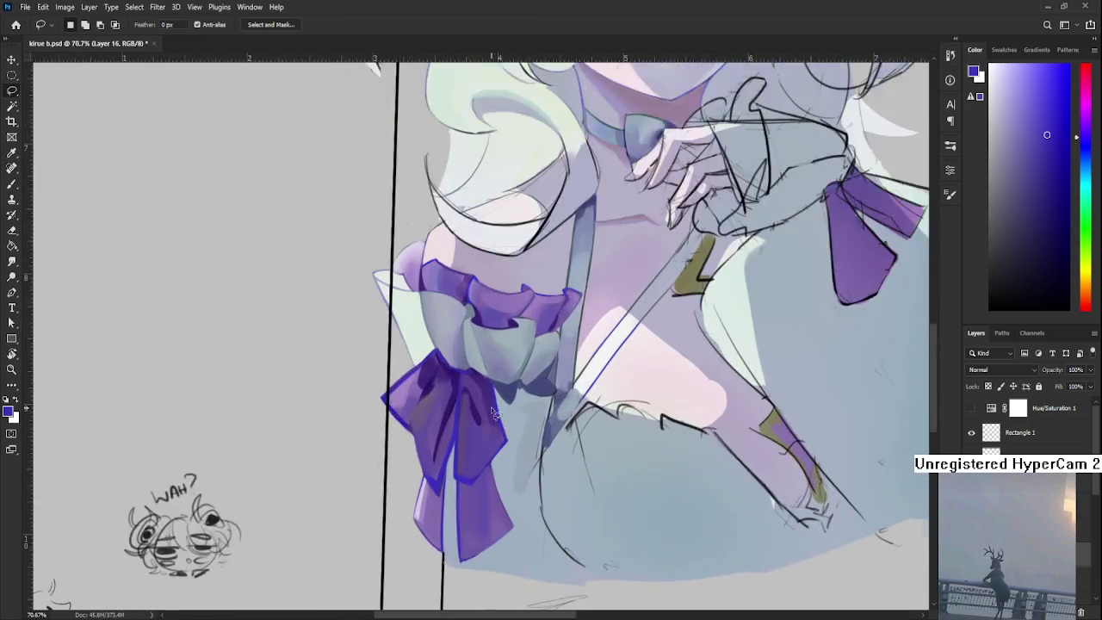
scroll(491, 465, up, 2)
scroll(465, 482, up, 2)
drag(457, 481, 464, 467)
key(b)
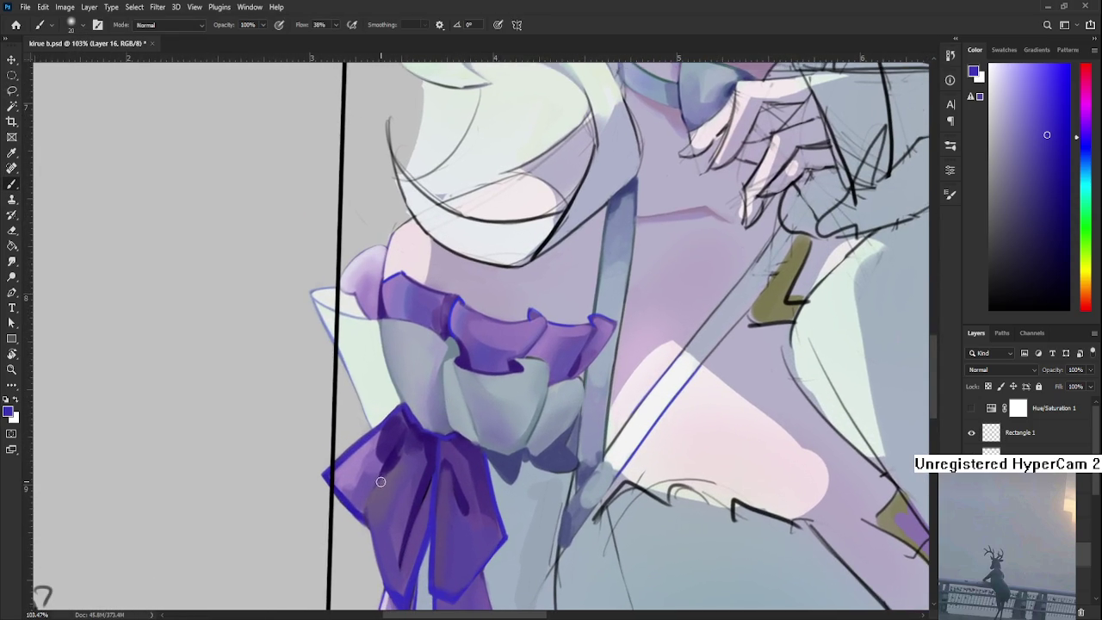
alt+click(390, 489)
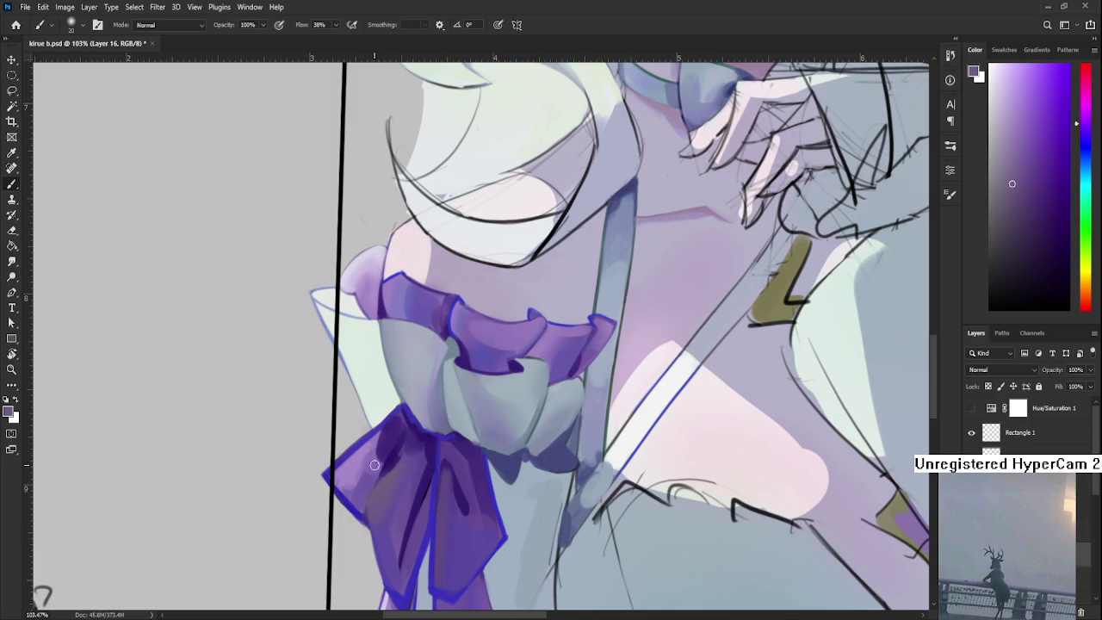
Sample saturated blue-violet shades from the bow's outline
drag(422, 450, 402, 466)
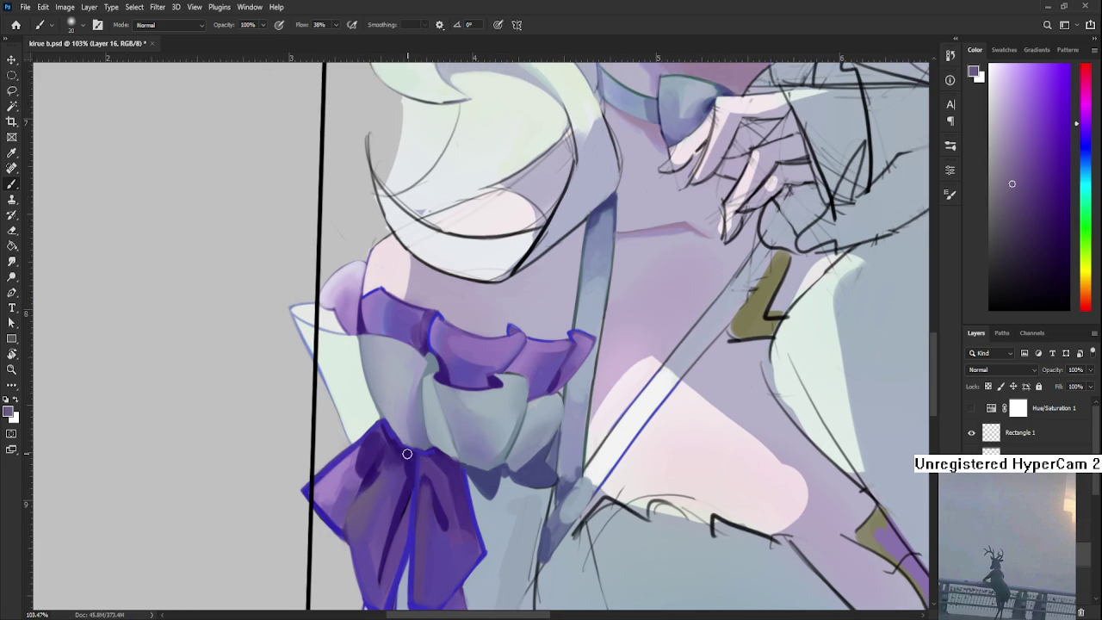
alt+click(405, 451)
alt+click(405, 450)
alt+click(409, 454)
alt+click(407, 453)
Rotate the canvas view about 40 degrees and settle on a muted greyish blue-violet
key(r)
drag(444, 433, 356, 423)
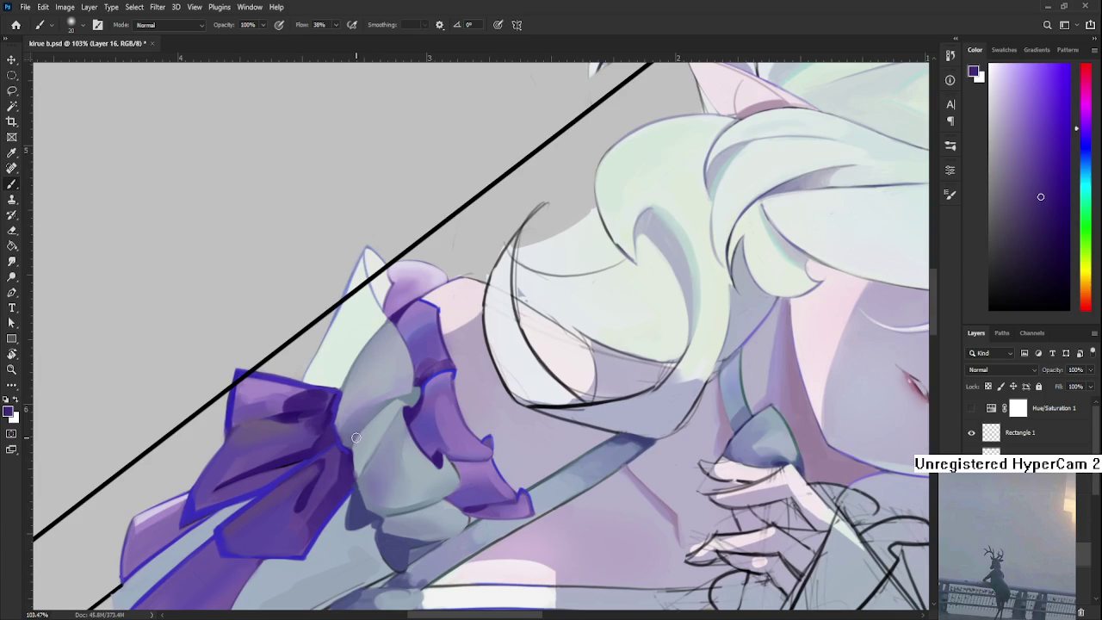
key(l)
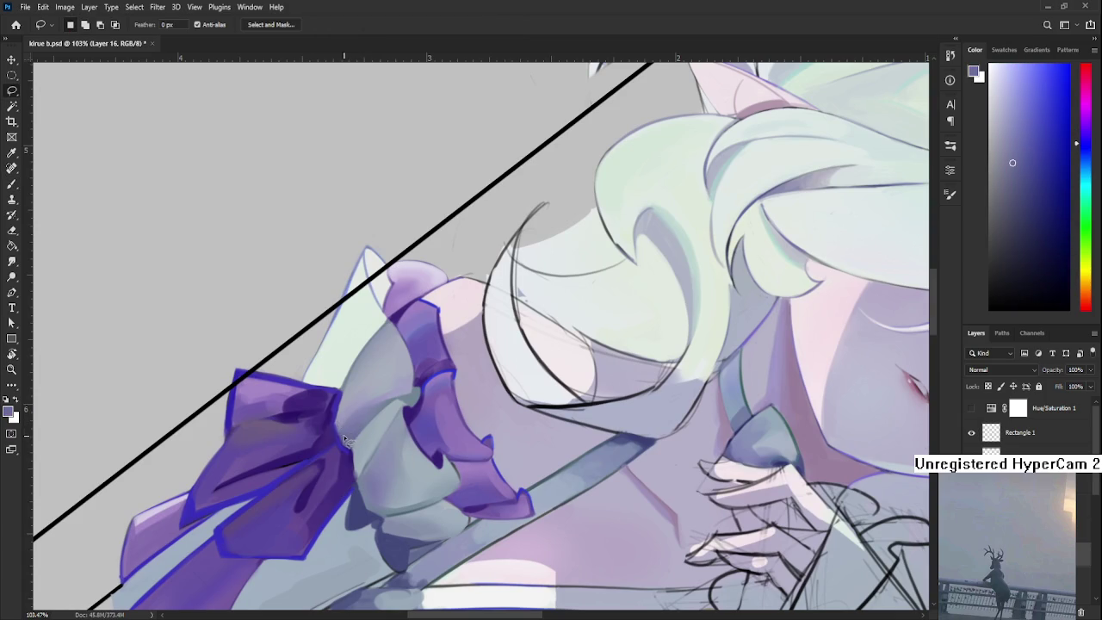
key(b)
alt+click(348, 431)
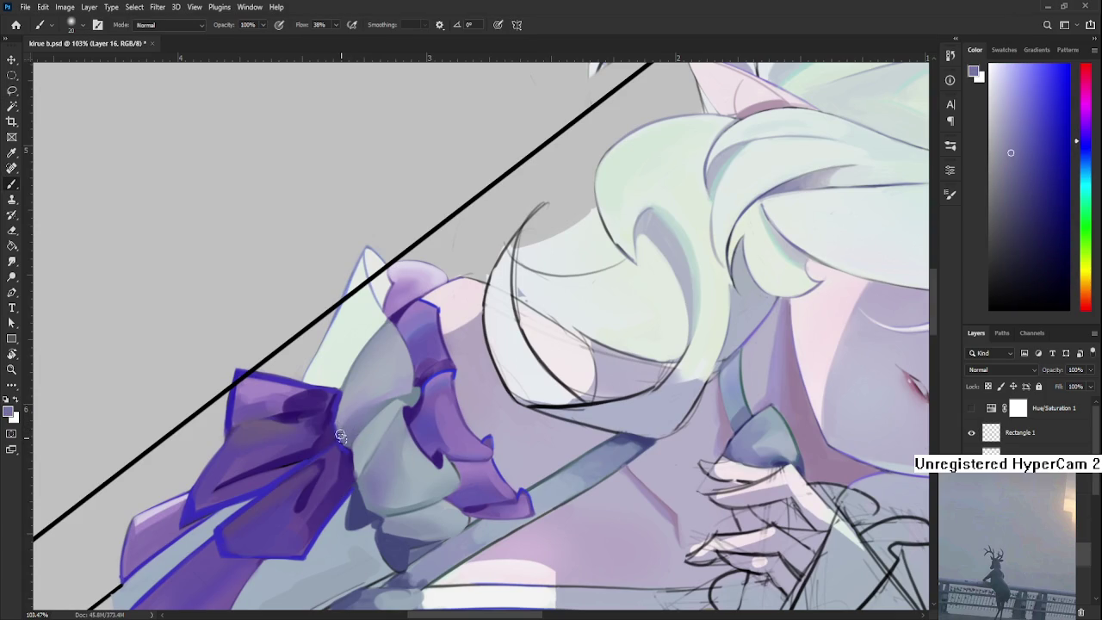
key(l)
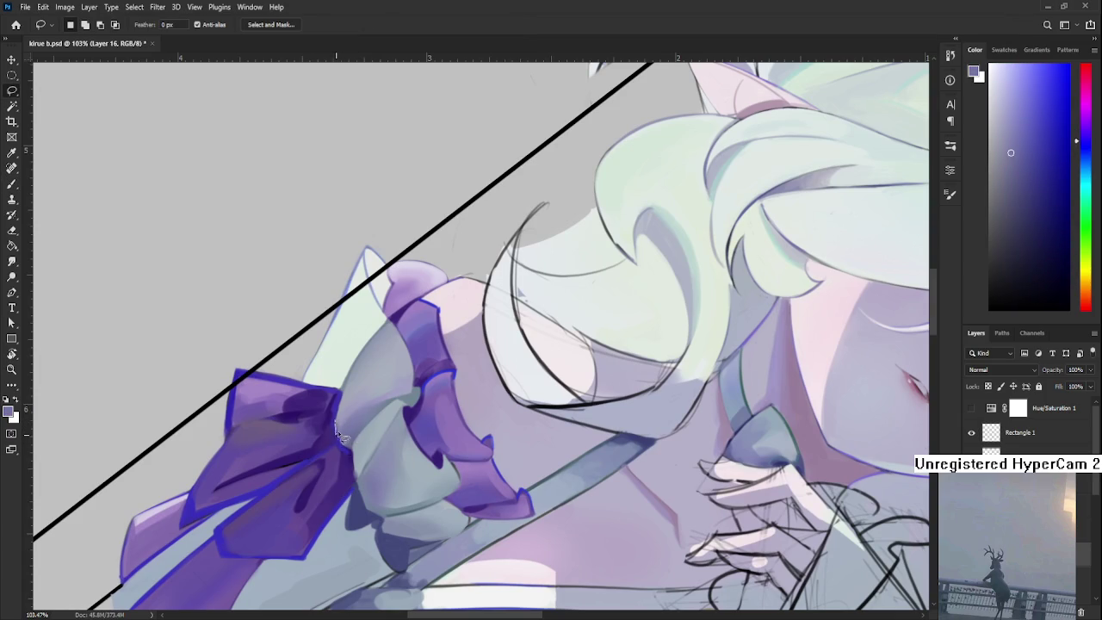
Rotate and zoom the canvas view around the bow, then return to the Brush
scroll(342, 429, up, 2)
scroll(344, 429, up, 2)
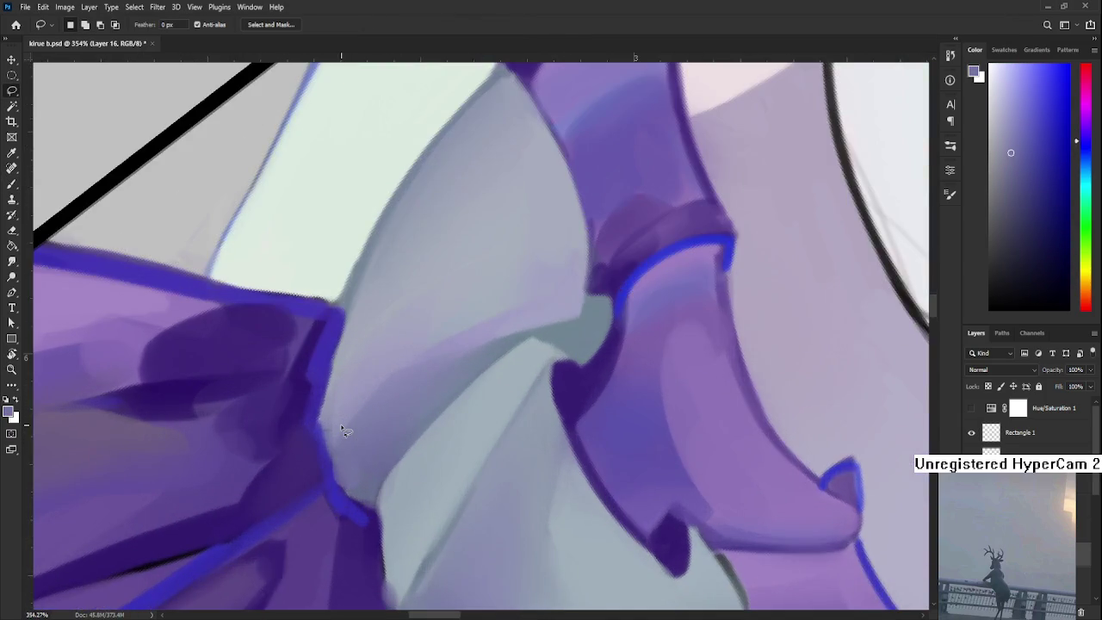
scroll(351, 429, down, 3)
key(r)
drag(351, 429, 364, 436)
scroll(345, 426, up, 5)
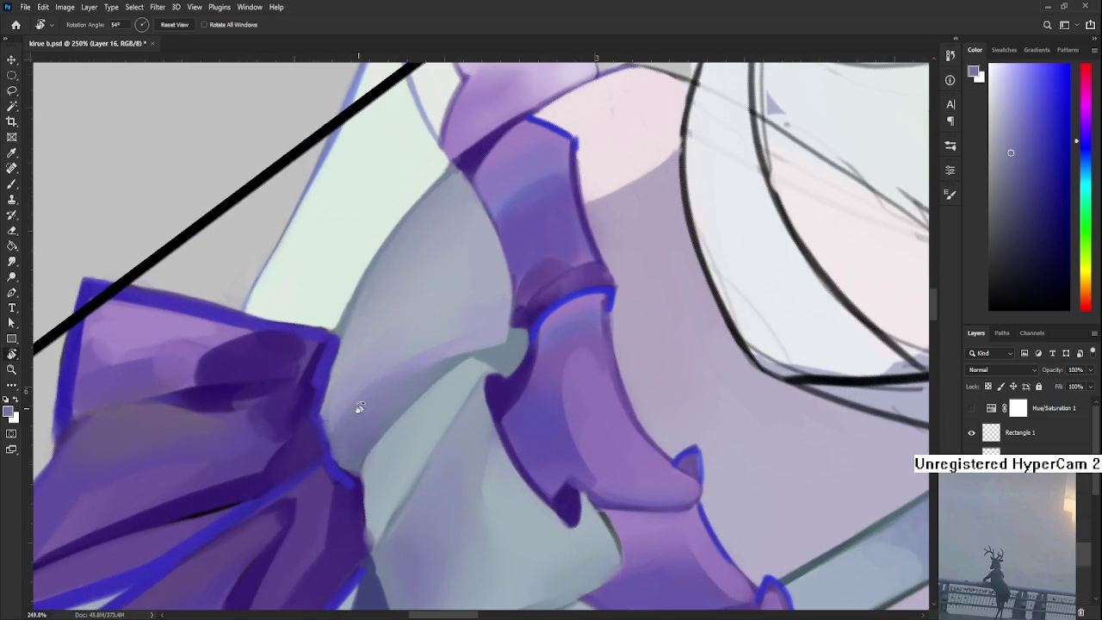
key(b)
scroll(347, 386, up, 1)
Sample bow blues and purples, then darken the bow's blue outline beside the ruffle
alt+click(350, 414)
alt+click(347, 354)
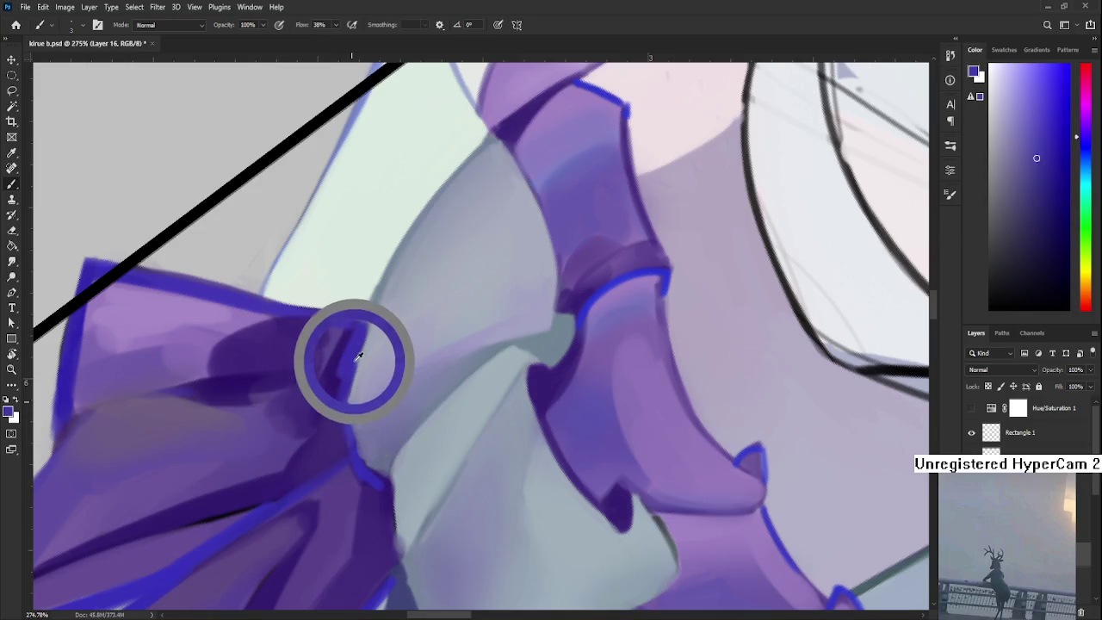
alt+click(354, 414)
alt+click(368, 422)
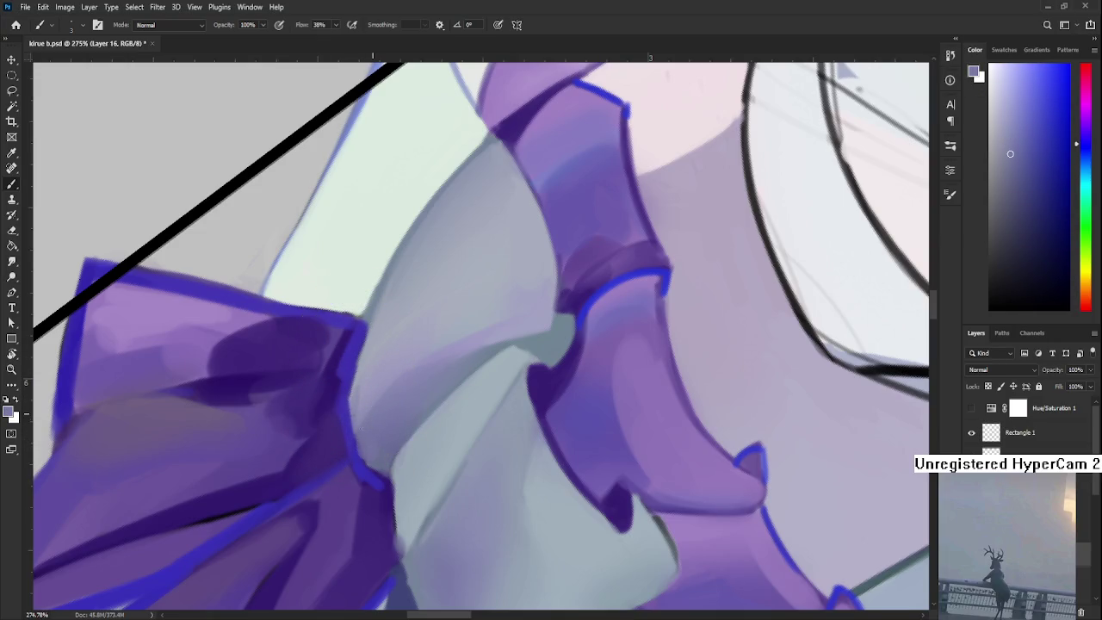
alt+click(369, 440)
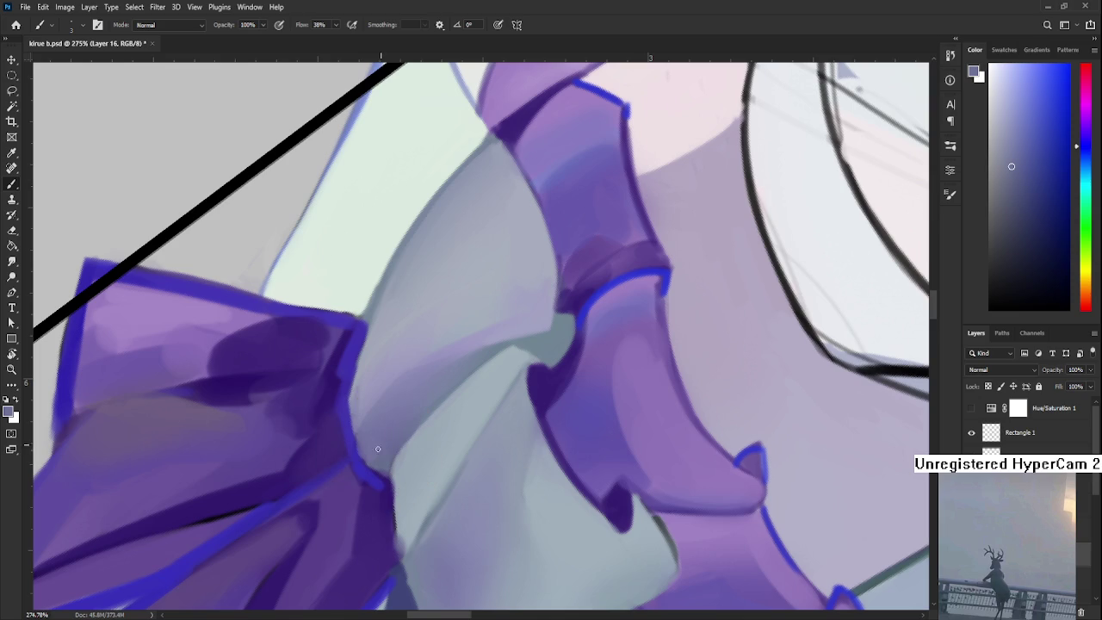
drag(354, 439, 362, 461)
Resample colours near the bow edge to settle on the outline blue
alt+click(362, 454)
alt+click(370, 451)
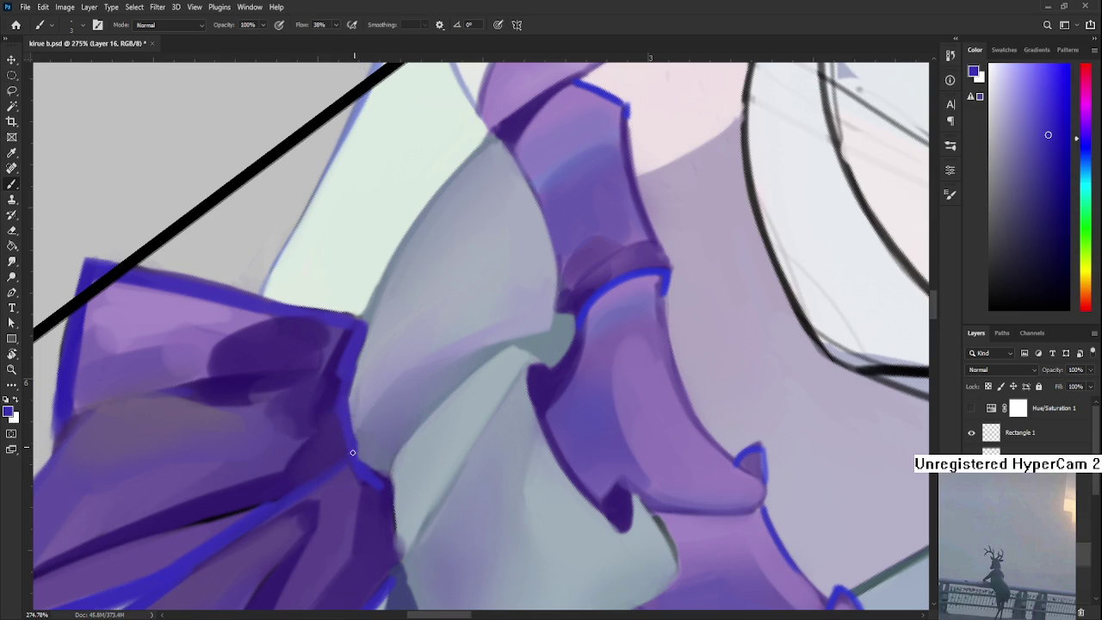
alt+click(349, 412)
alt+click(369, 385)
alt+click(348, 402)
scroll(364, 480, down, 1)
alt+click(371, 472)
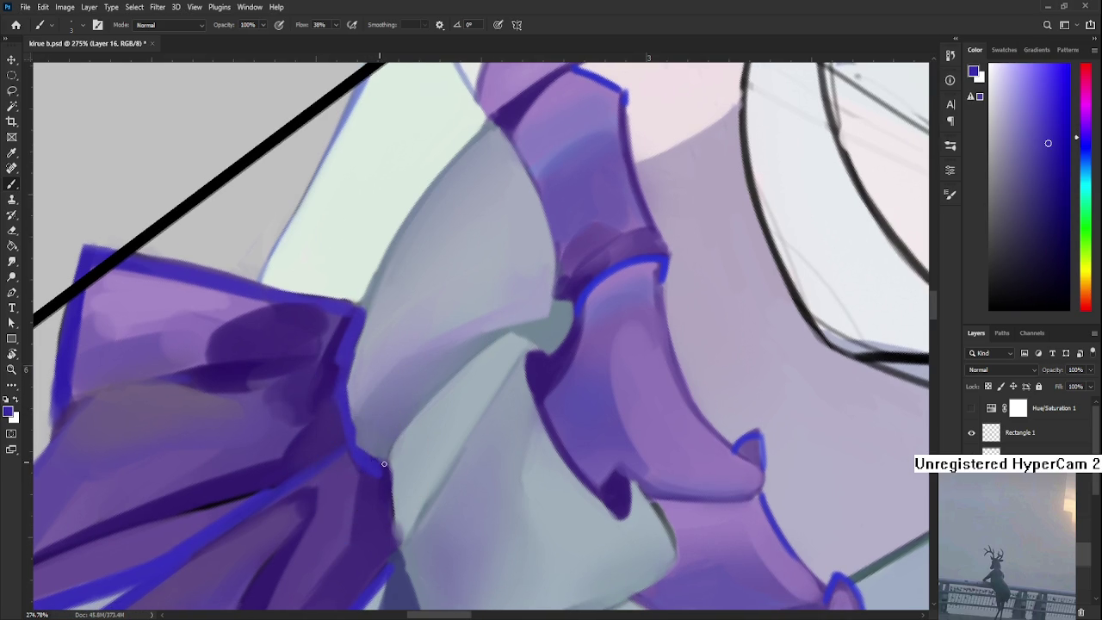
Thicken the bow's blue edge along the ruffle and resample the edge colour
alt+click(387, 453)
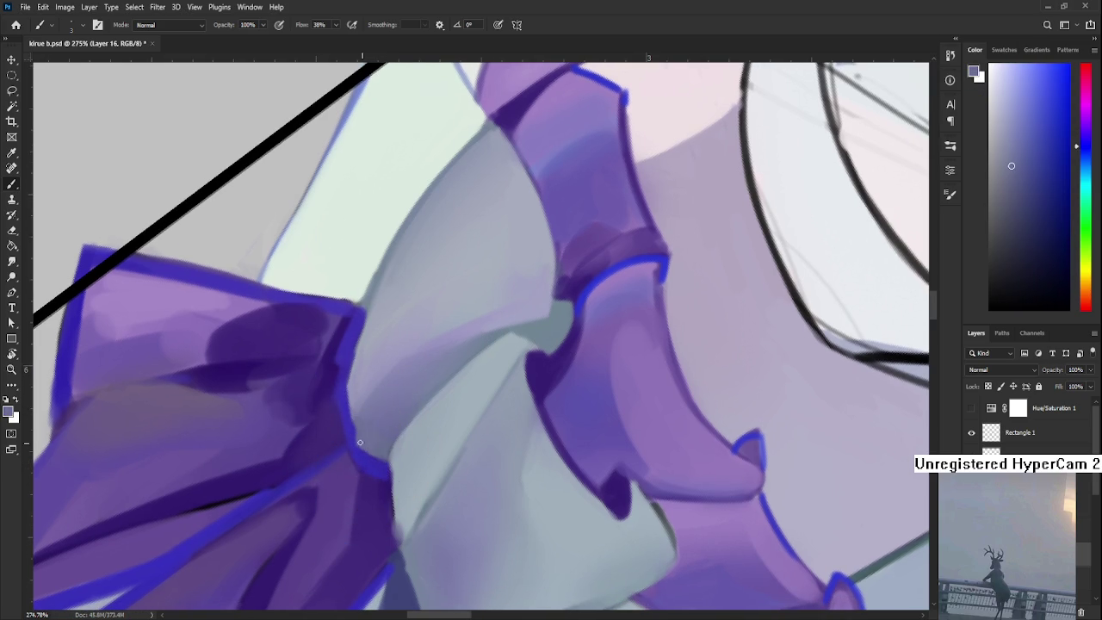
mouse_move(392, 455)
mouse_down()
mouse_move(352, 431)
mouse_move(388, 454)
mouse_up()
alt+click(364, 480)
alt+click(386, 464)
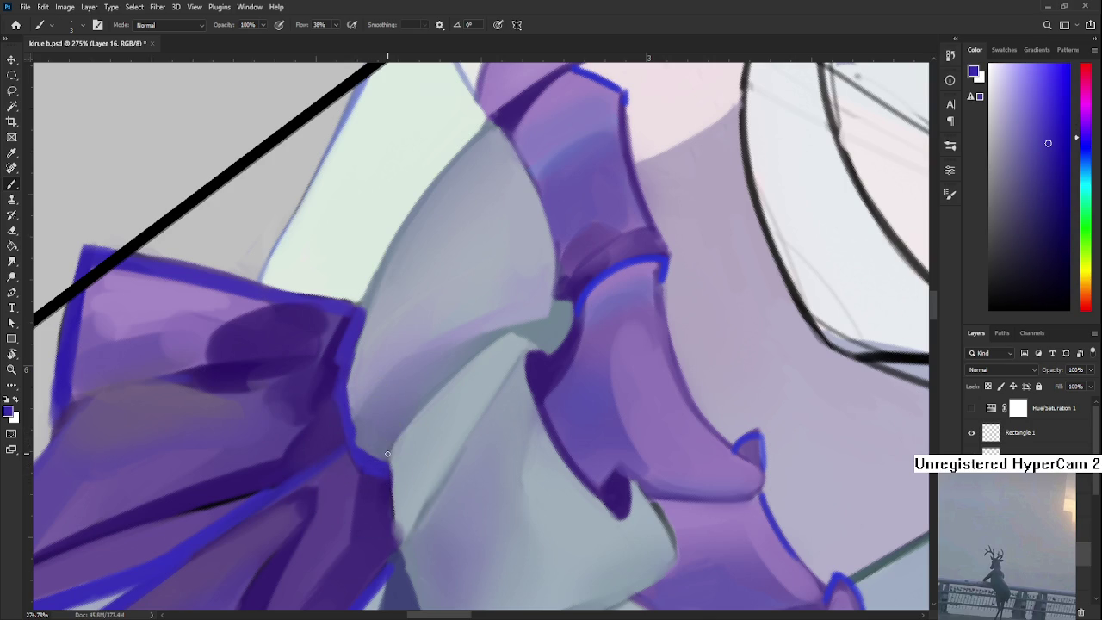
scroll(388, 454, down, 2)
scroll(388, 453, down, 2)
scroll(389, 444, up, 3)
drag(390, 440, 348, 525)
alt+click(483, 422)
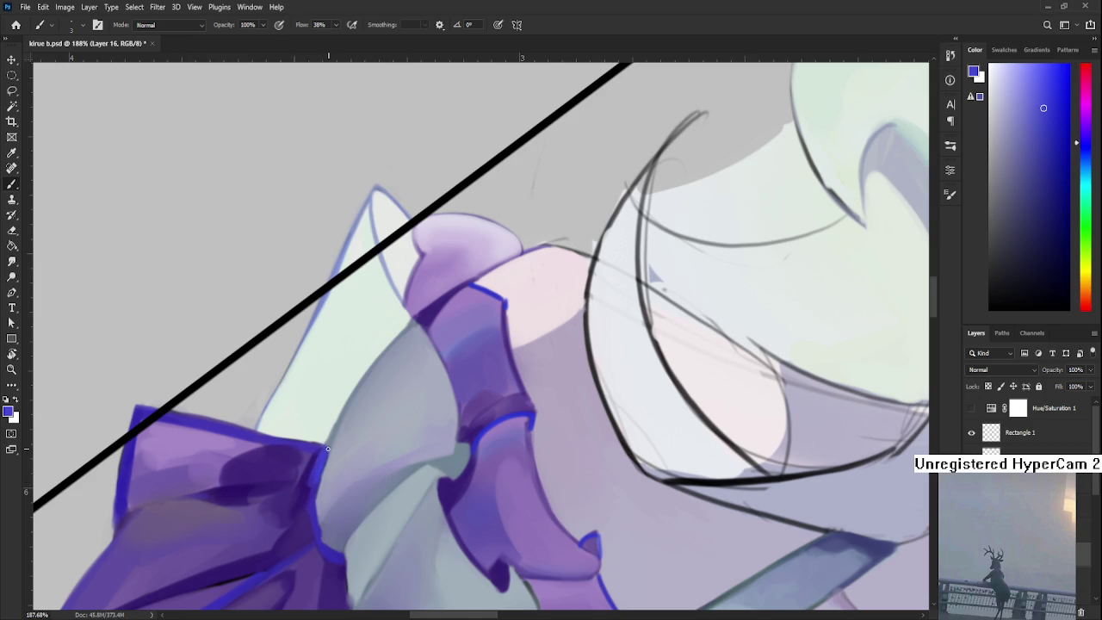
alt+click(339, 445)
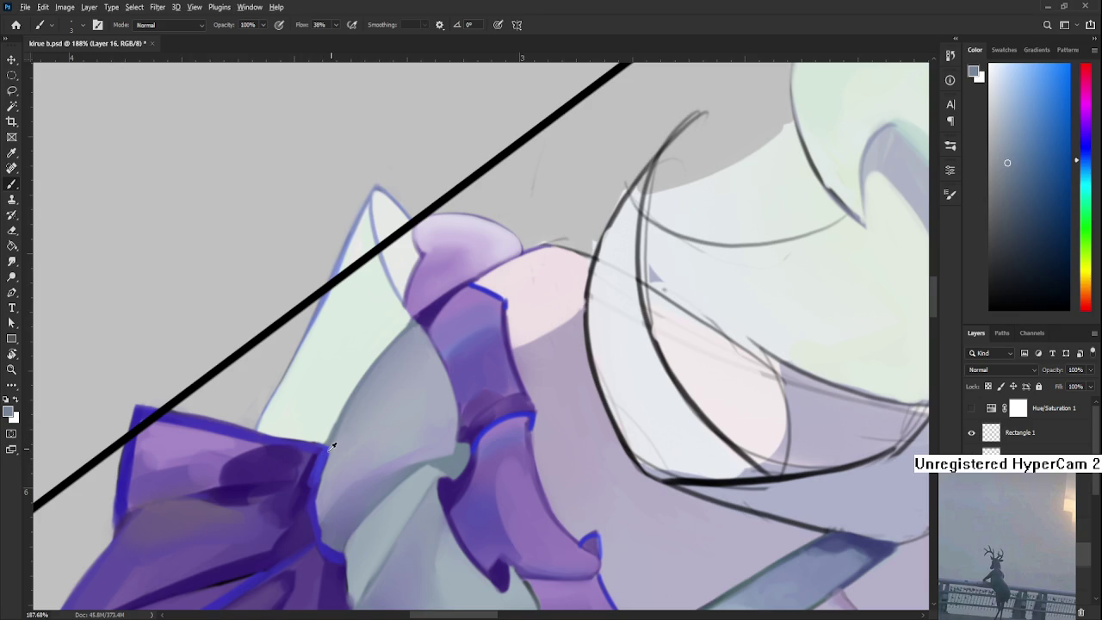
alt+click(315, 477)
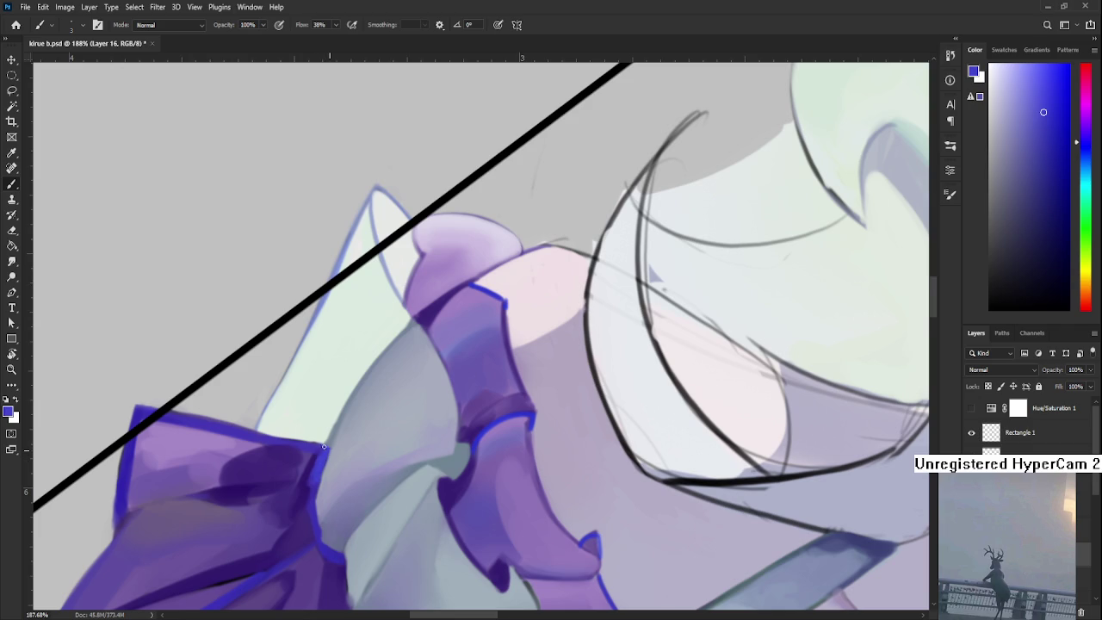
alt+click(334, 449)
drag(336, 465, 351, 428)
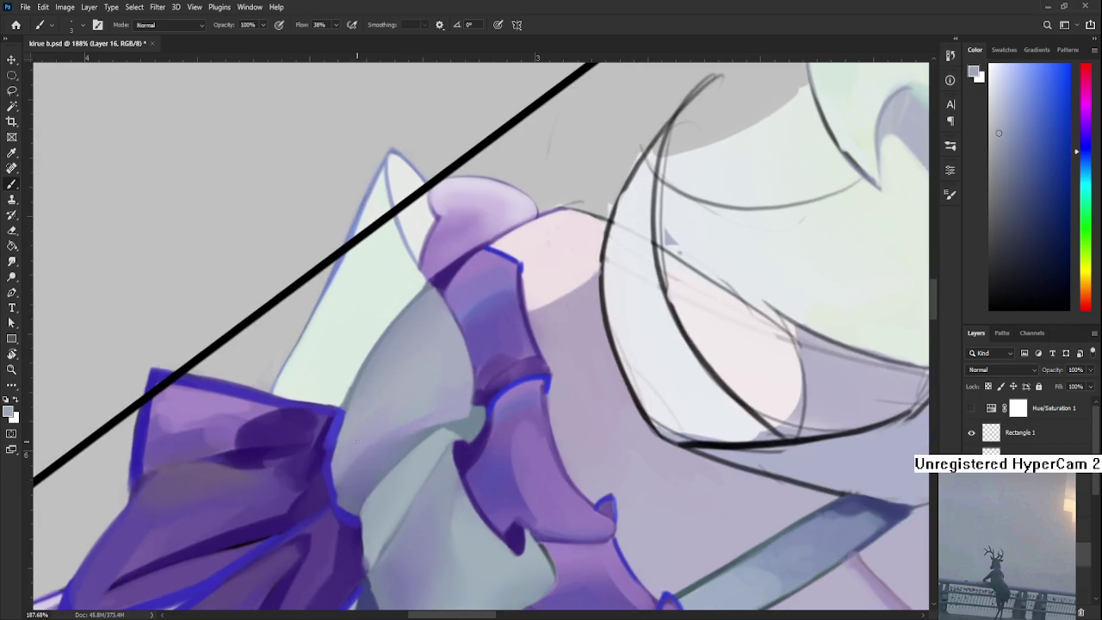
alt+click(364, 416)
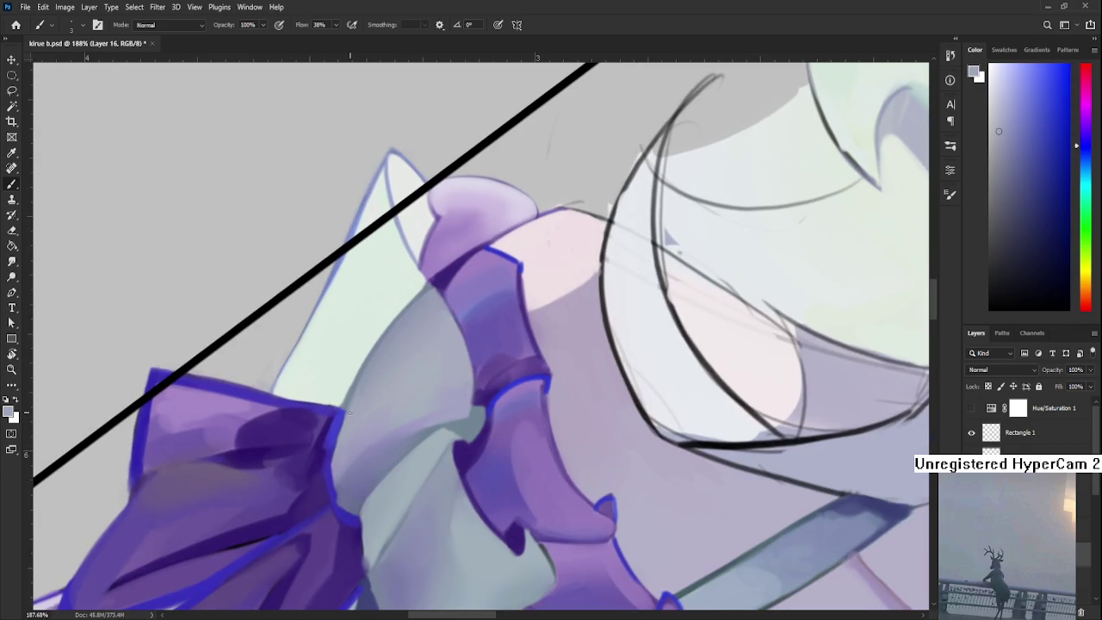
Rotate the view so the bow stands upright, then brush a faint olive streak onto it
scroll(335, 444, down, 4)
scroll(335, 443, down, 4)
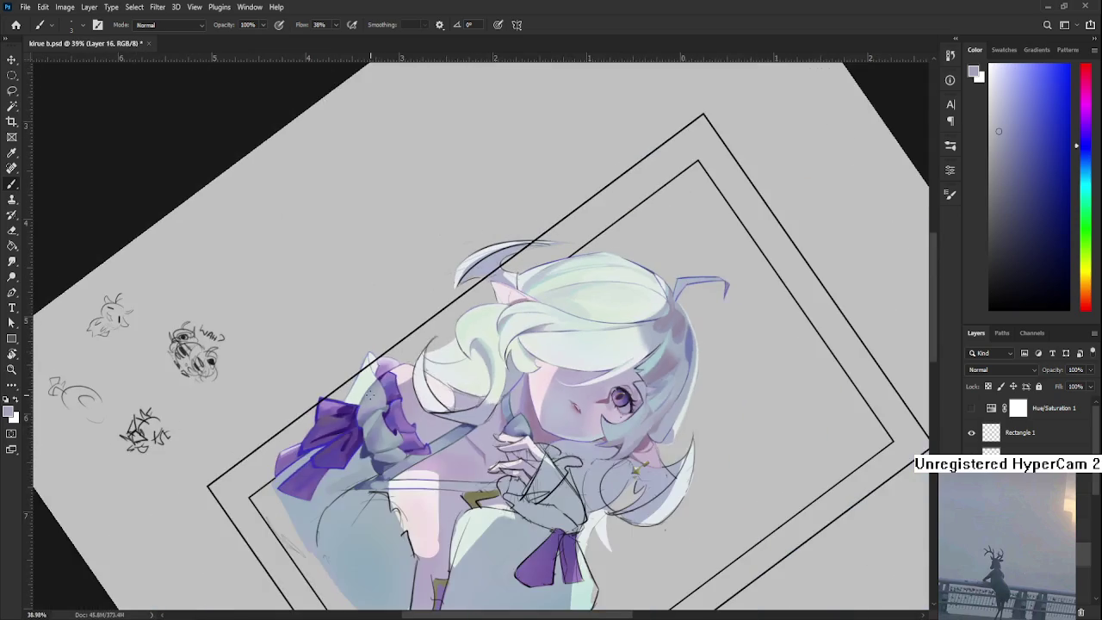
scroll(360, 462, up, 5)
scroll(360, 462, up, 3)
drag(468, 319, 310, 400)
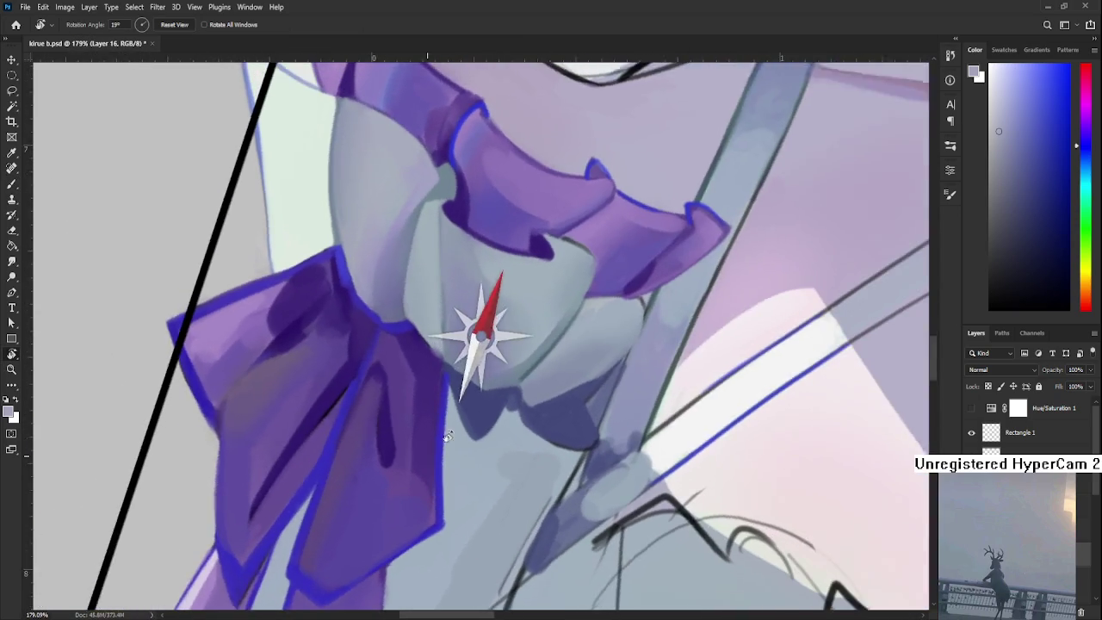
alt+click(243, 389)
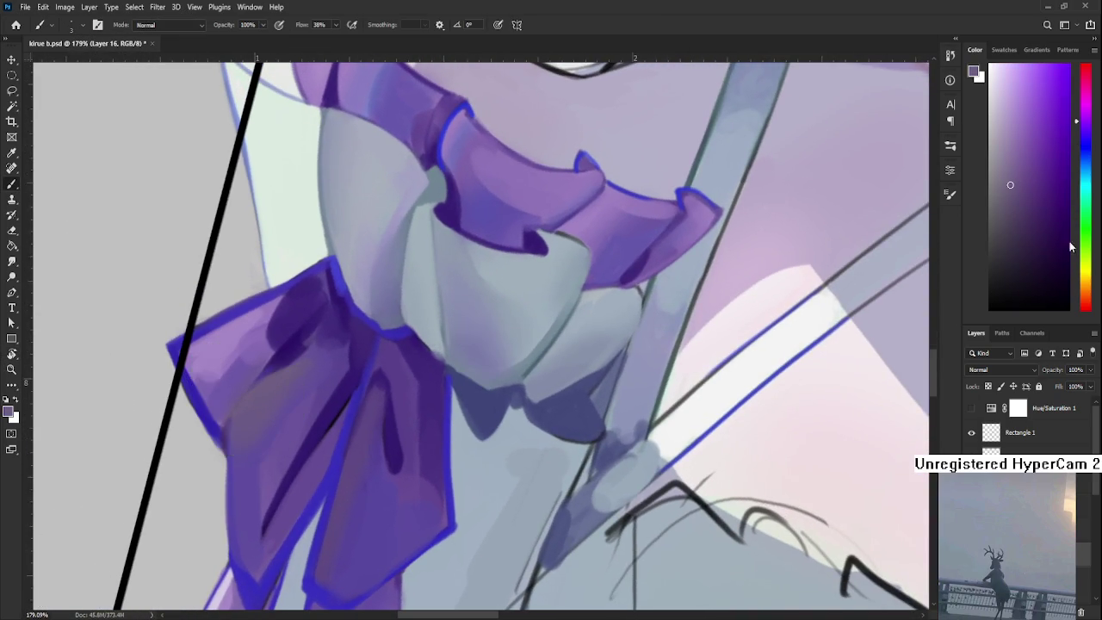
scroll(654, 494, down, 2)
scroll(654, 494, down, 2)
alt+click(552, 336)
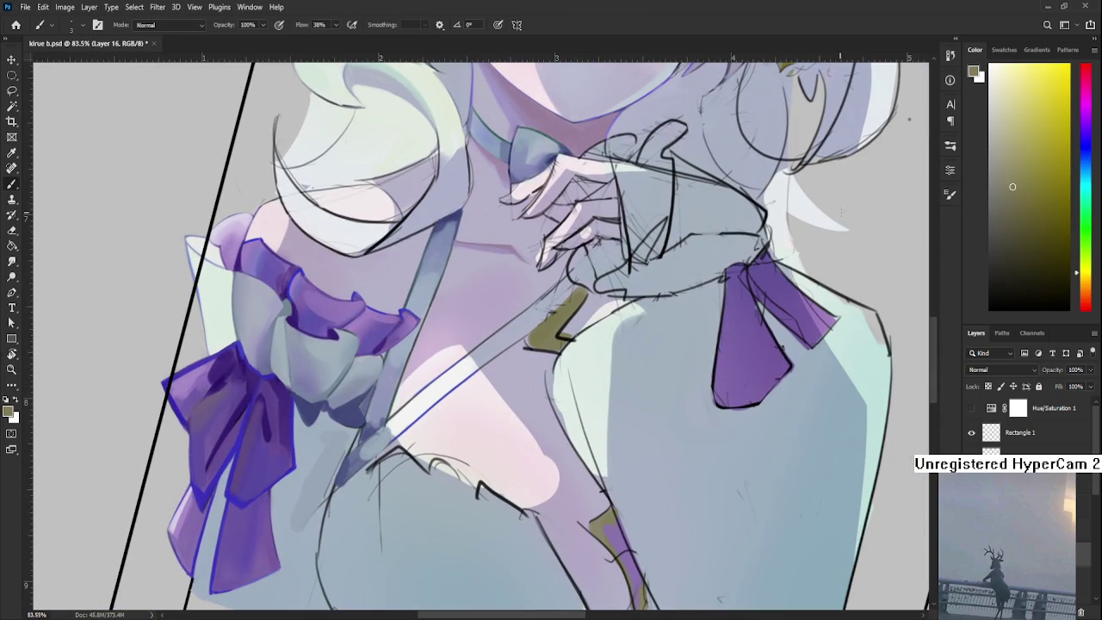
click(1032, 169)
scroll(653, 336, up, 3)
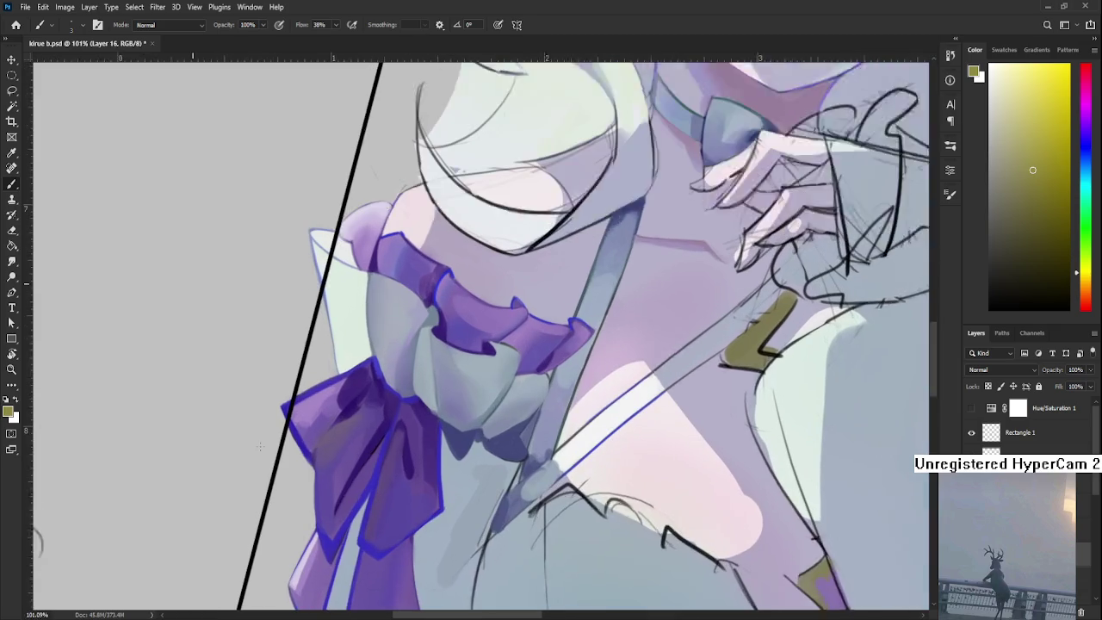
drag(349, 442, 329, 448)
Sample alternating olive and purple tones from the bow to soften its loop shading
alt+click(333, 438)
alt+click(323, 470)
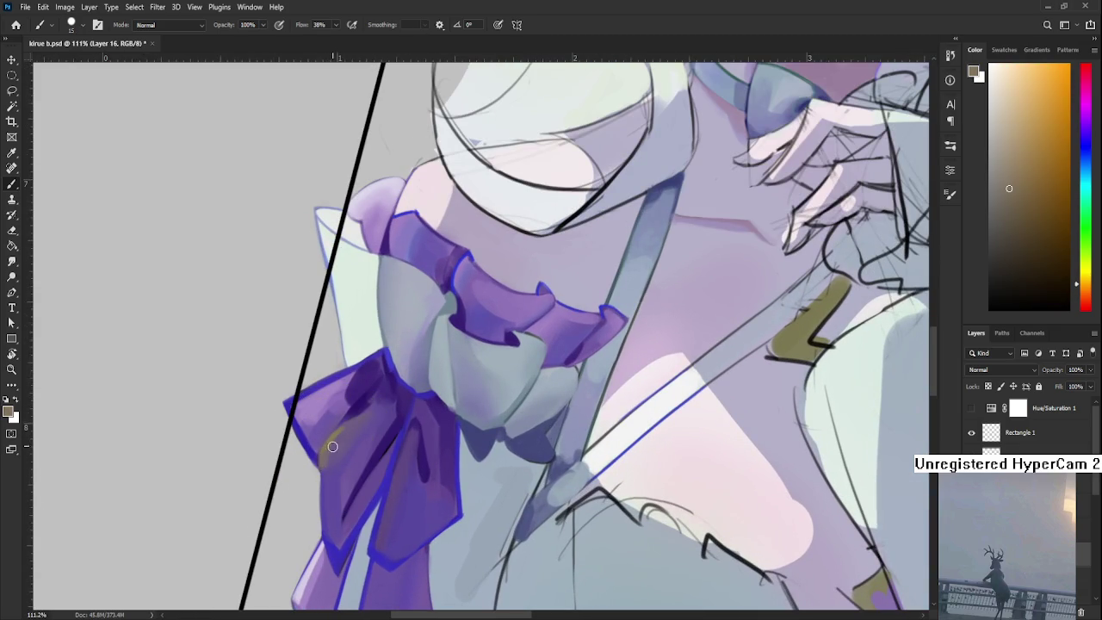
alt+click(335, 449)
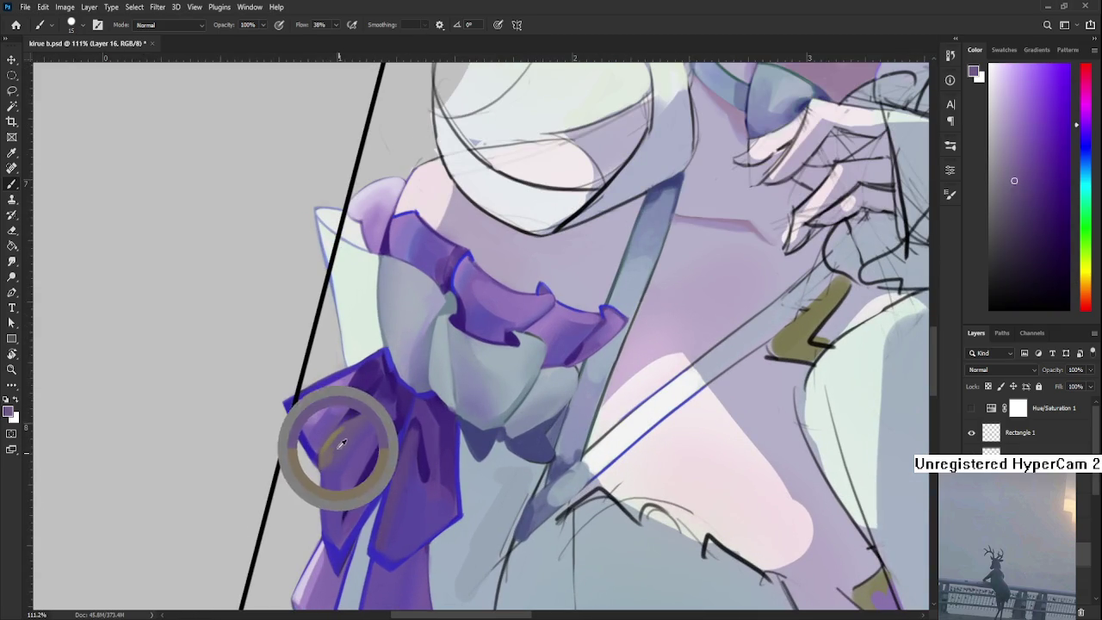
alt+click(322, 440)
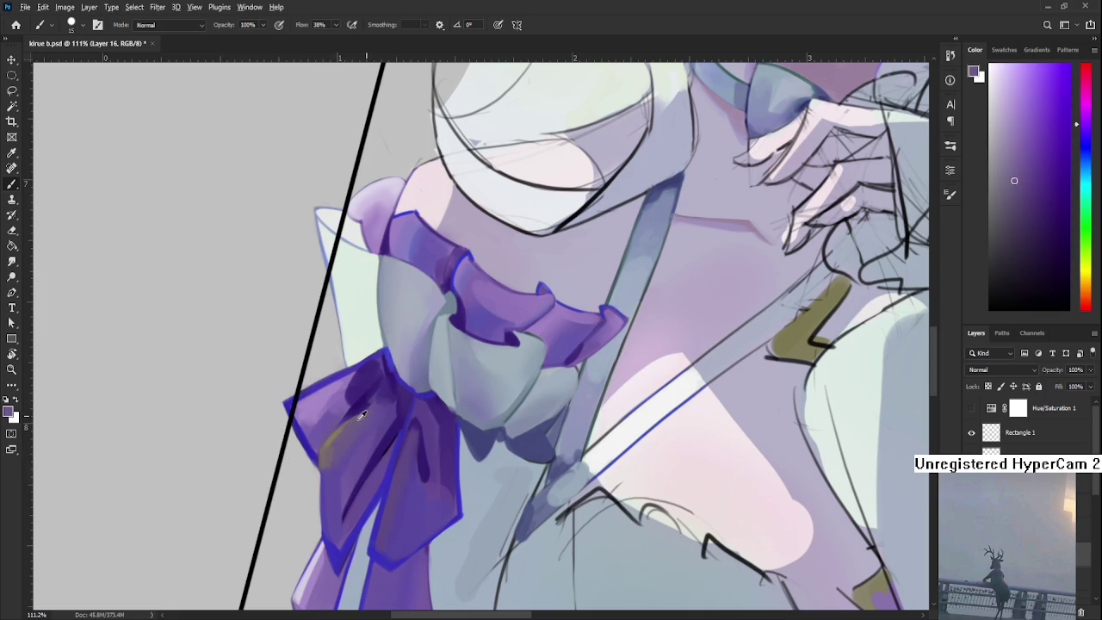
alt+click(334, 434)
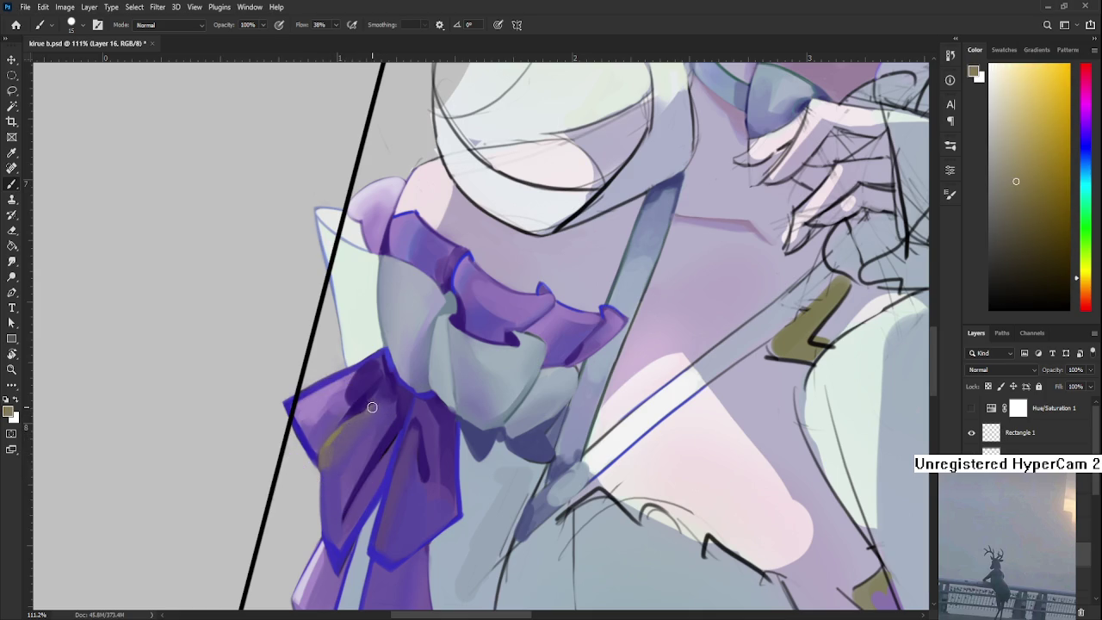
scroll(374, 410, up, 1)
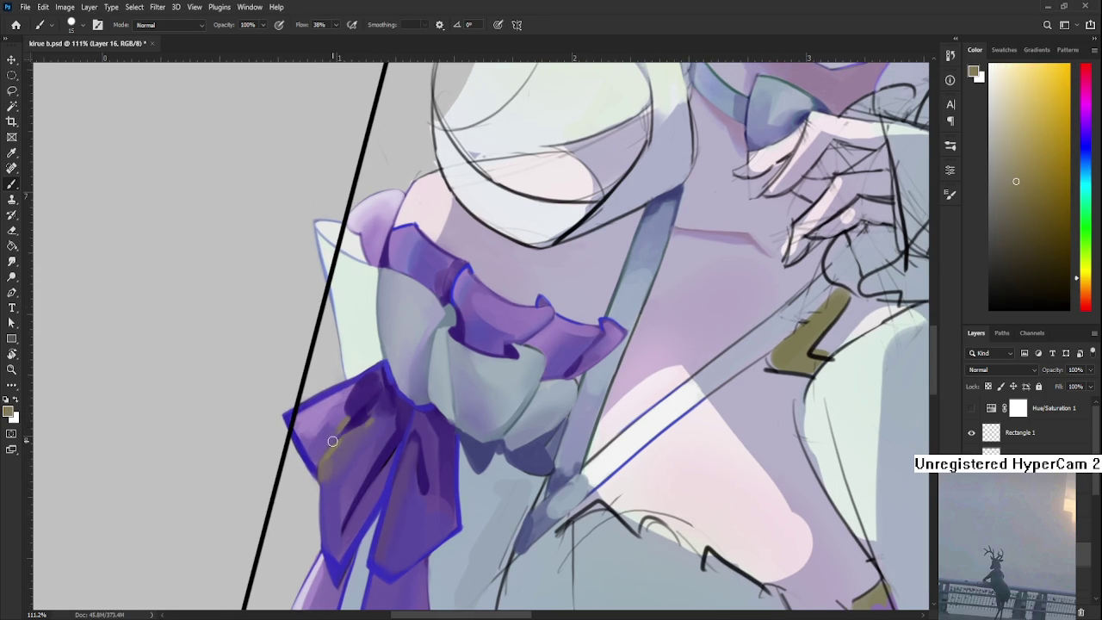
alt+click(331, 450)
scroll(360, 465, right, 2)
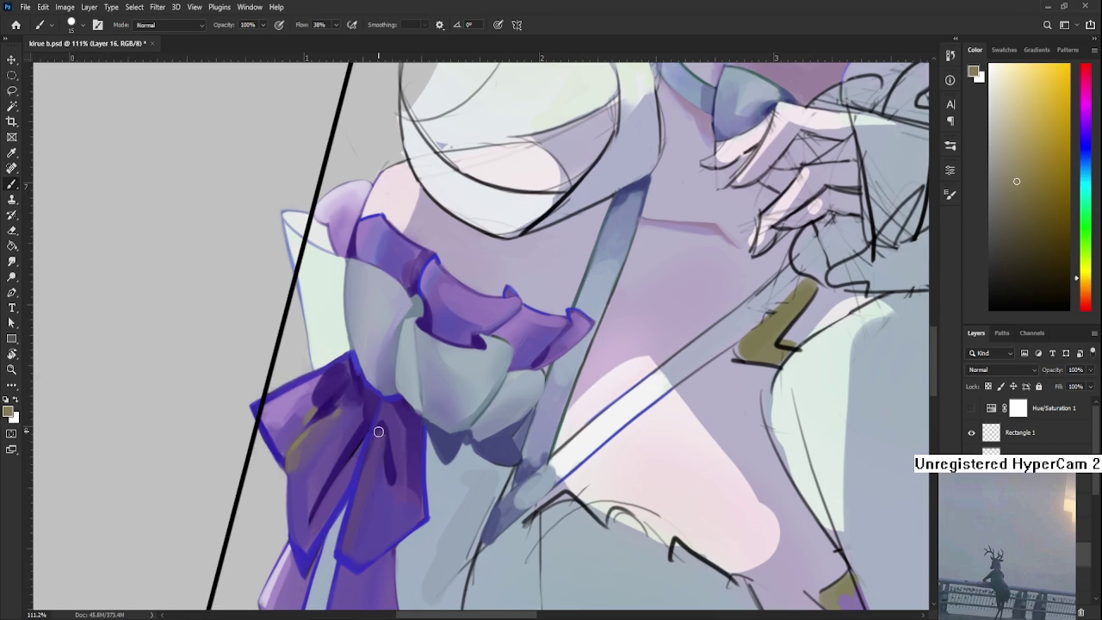
alt+click(379, 452)
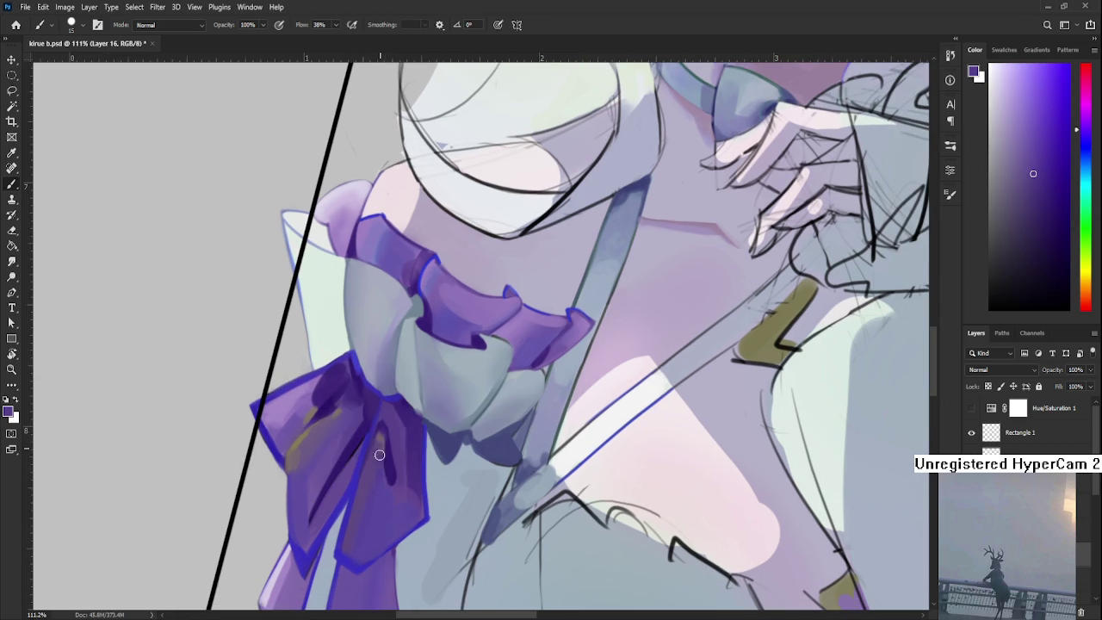
alt+click(380, 448)
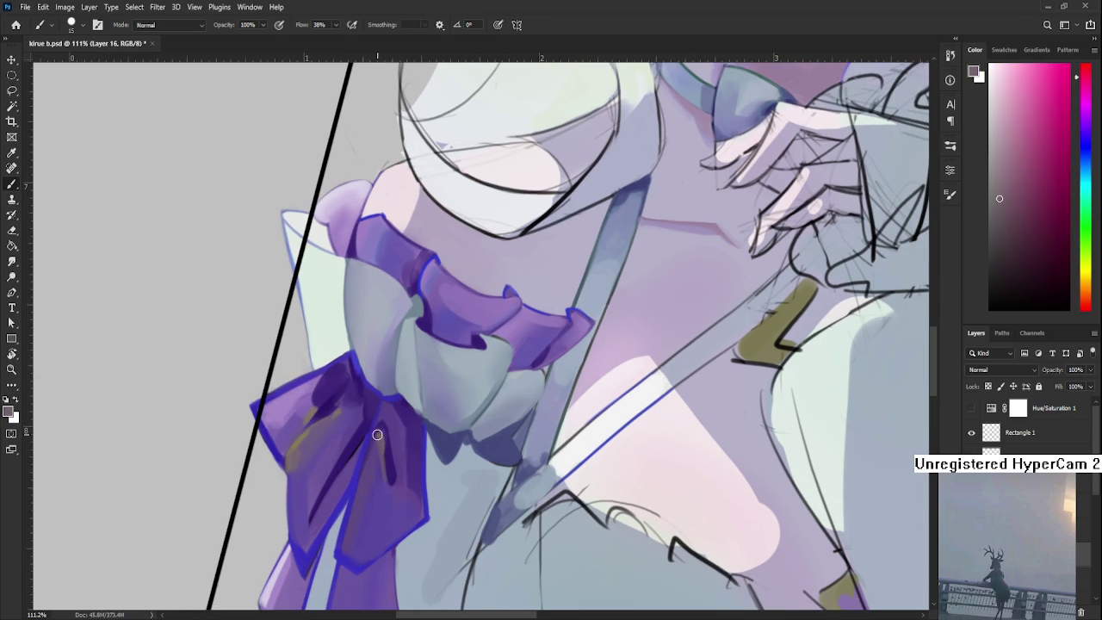
Resample darker and lighter purples, olive and pinkish grey from the bow, ending on medium violet
alt+click(381, 438)
alt+click(385, 448)
alt+click(386, 448)
alt+click(385, 458)
alt+click(390, 446)
alt+click(388, 448)
alt+click(388, 451)
alt+click(297, 441)
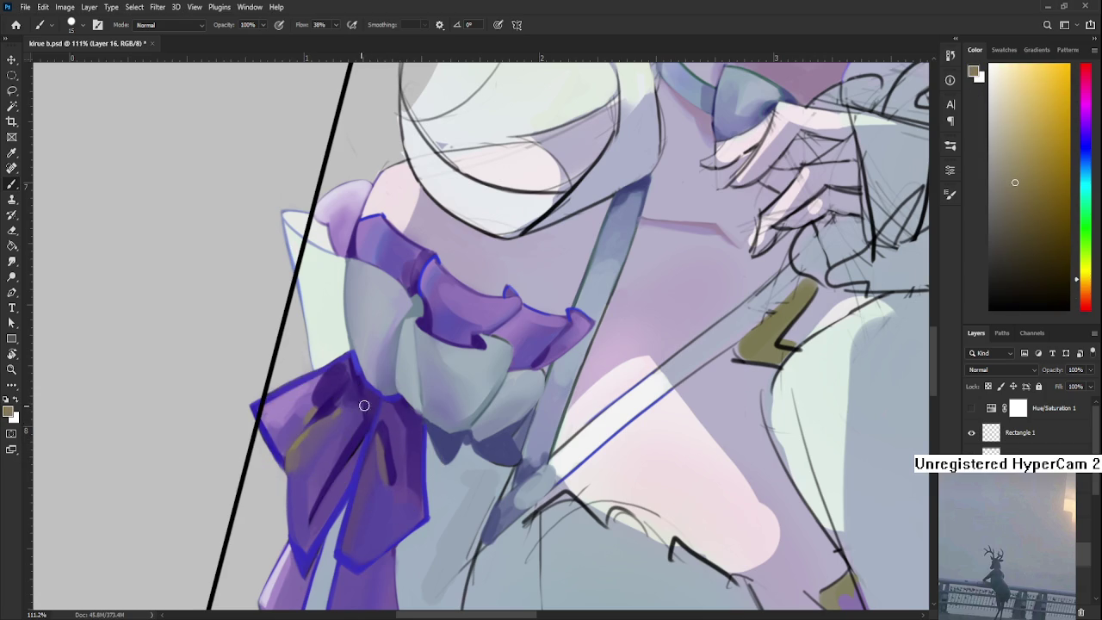
alt+click(406, 412)
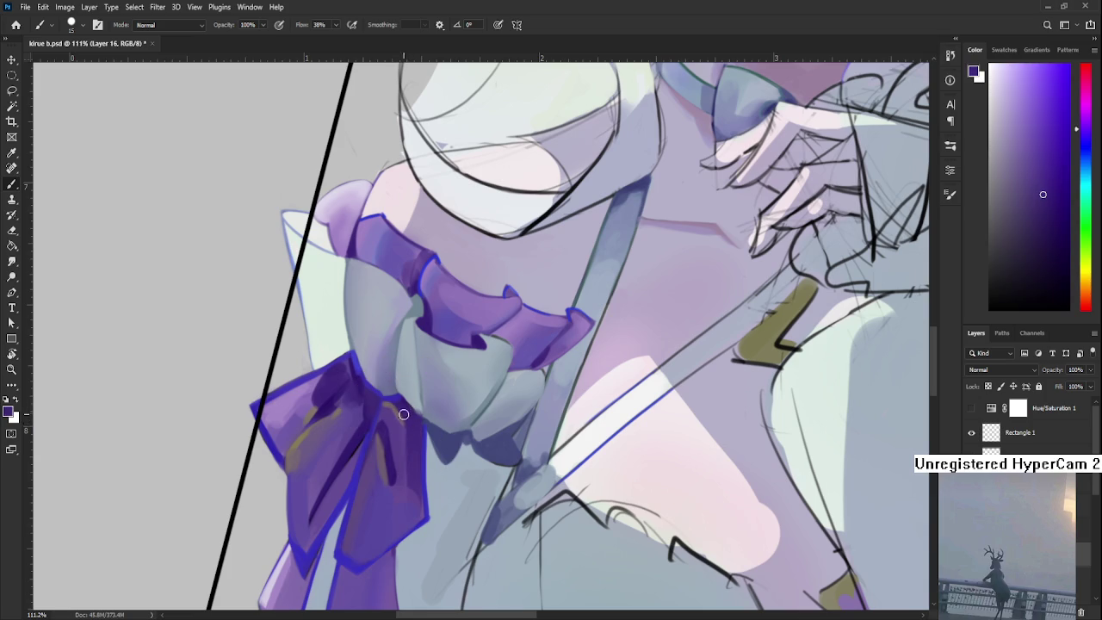
alt+click(414, 425)
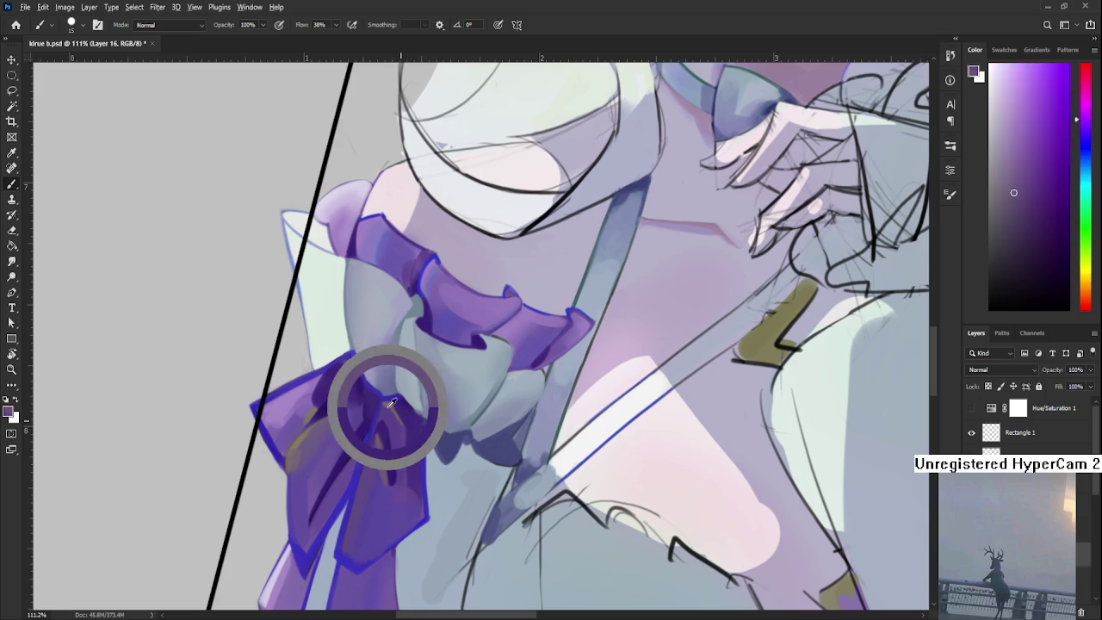
alt+click(405, 412)
alt+click(392, 424)
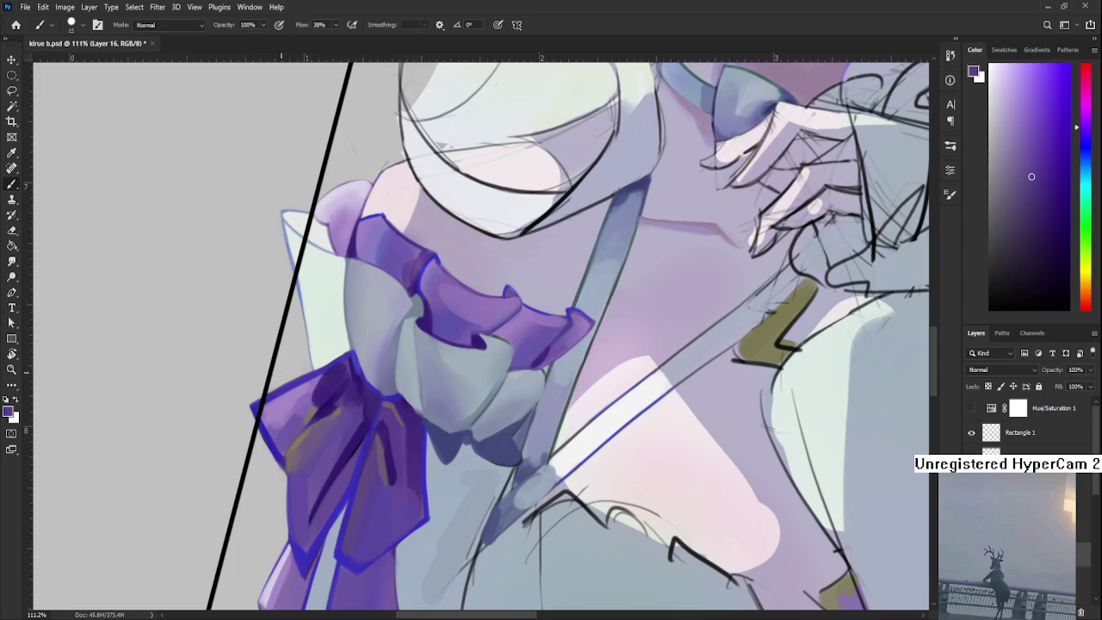
Sample brownish grey and deeper purples from the bow for its fold shading
alt+click(307, 419)
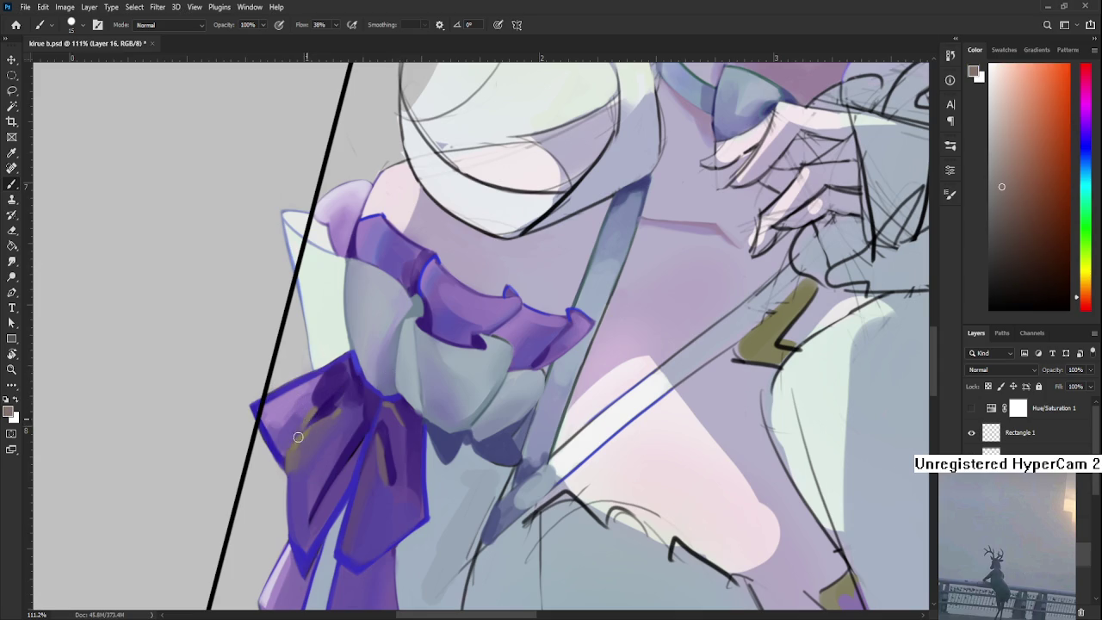
alt+click(310, 393)
scroll(347, 381, down, 1)
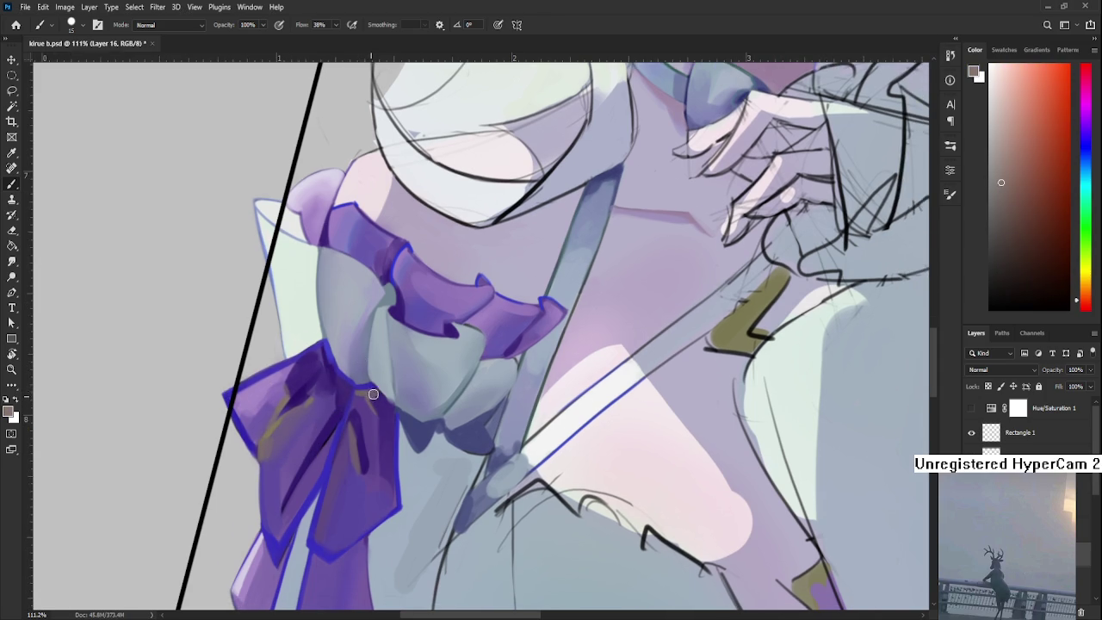
alt+click(372, 391)
alt+click(372, 390)
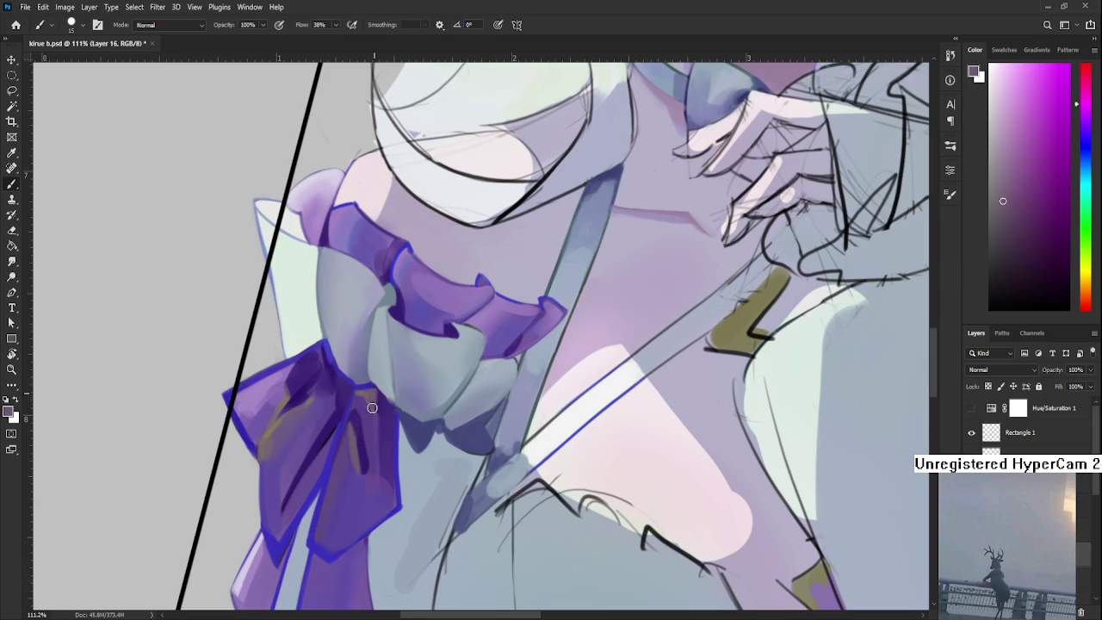
alt+click(373, 398)
alt+click(382, 414)
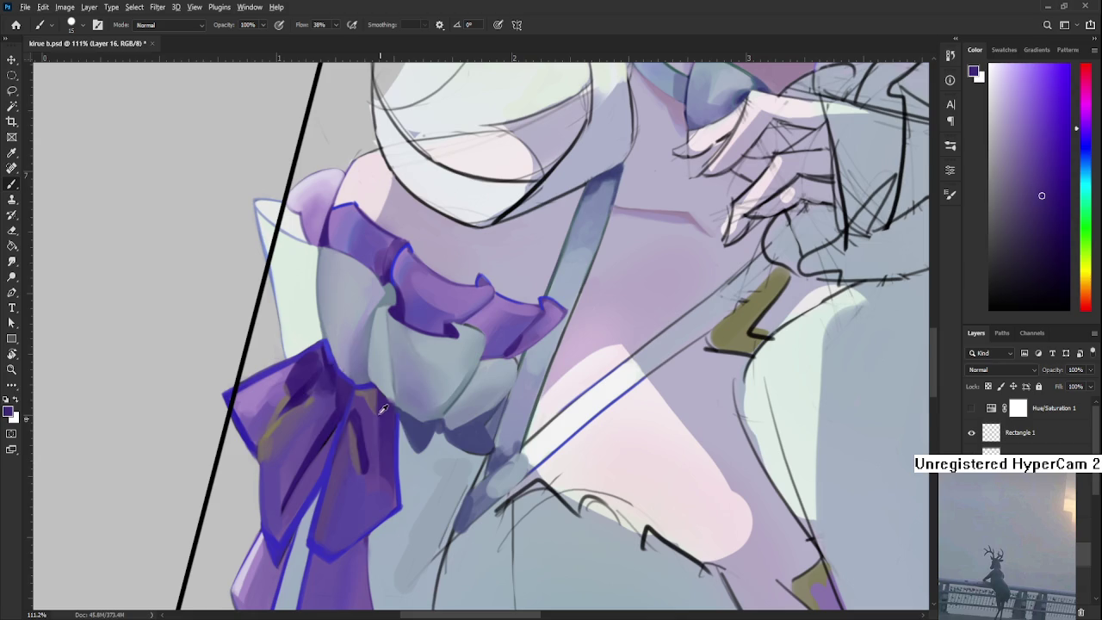
alt+click(383, 411)
Zoom out, tilt the canvas view slightly with Rotate View, and zoom back to check the bow
scroll(383, 410, down, 2)
scroll(389, 406, down, 3)
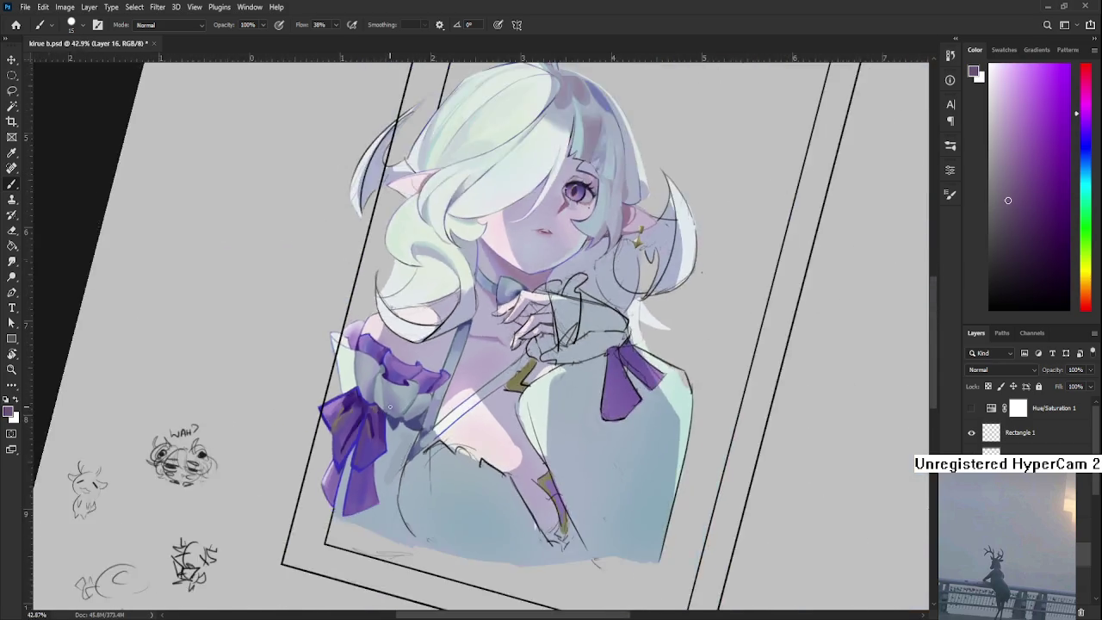
scroll(389, 406, down, 3)
scroll(389, 407, down, 2)
key(r)
drag(389, 406, 443, 384)
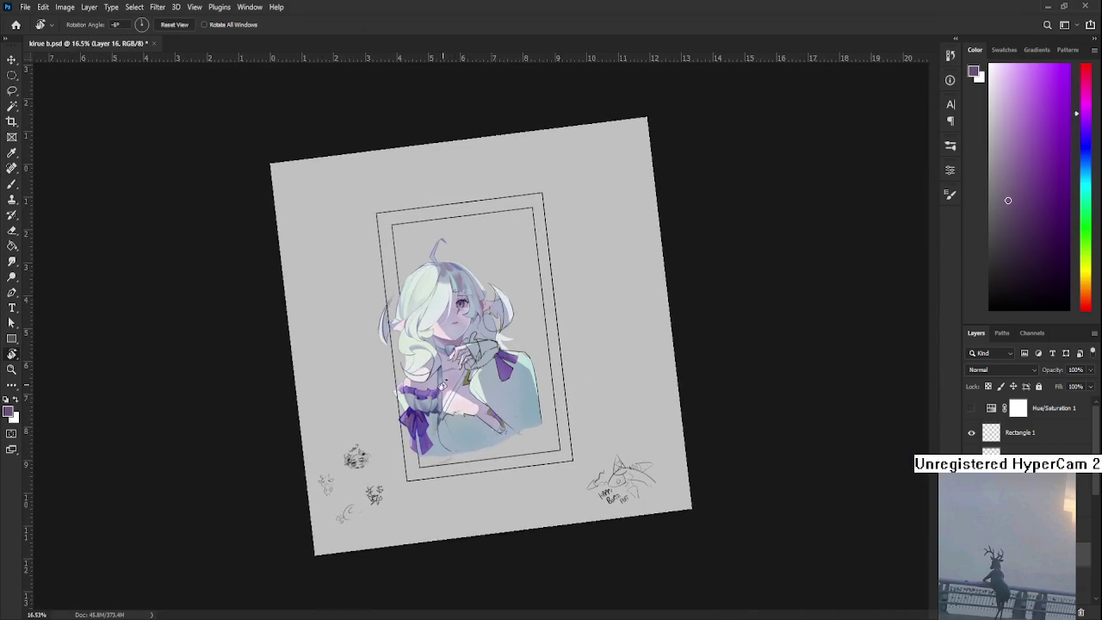
scroll(443, 383, up, 2)
scroll(430, 400, up, 2)
scroll(418, 422, up, 2)
scroll(404, 436, up, 2)
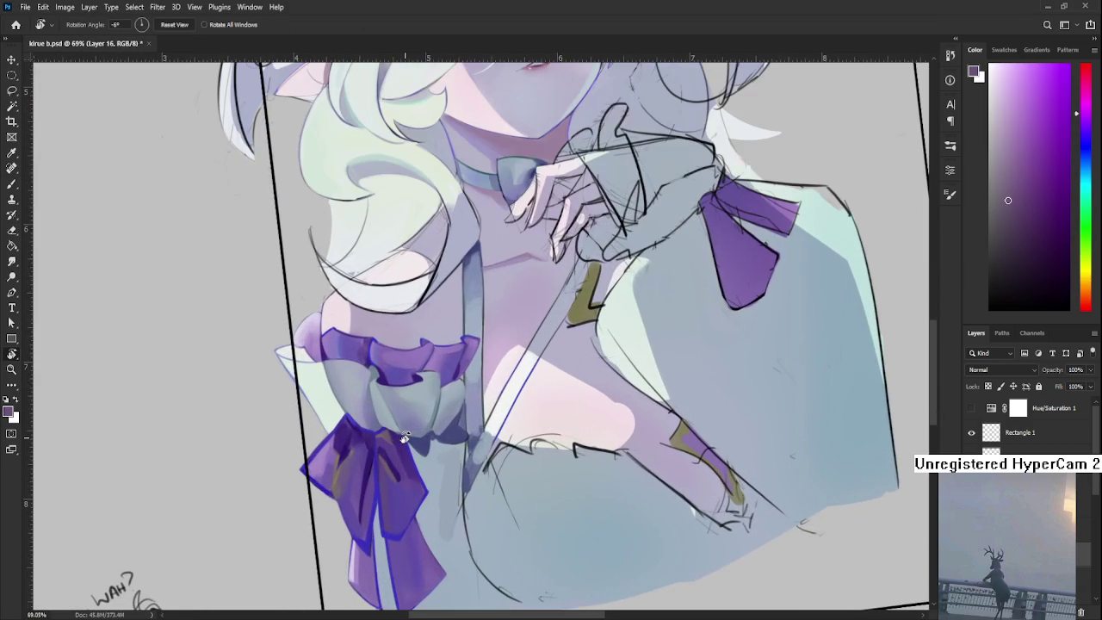
scroll(405, 437, down, 3)
scroll(404, 437, down, 2)
Reset the view rotation and sample purple, greyish mauve and olive-yellow from the bow with the Brush
key(Escape)
scroll(543, 474, up, 2)
scroll(448, 481, up, 3)
scroll(379, 486, up, 3)
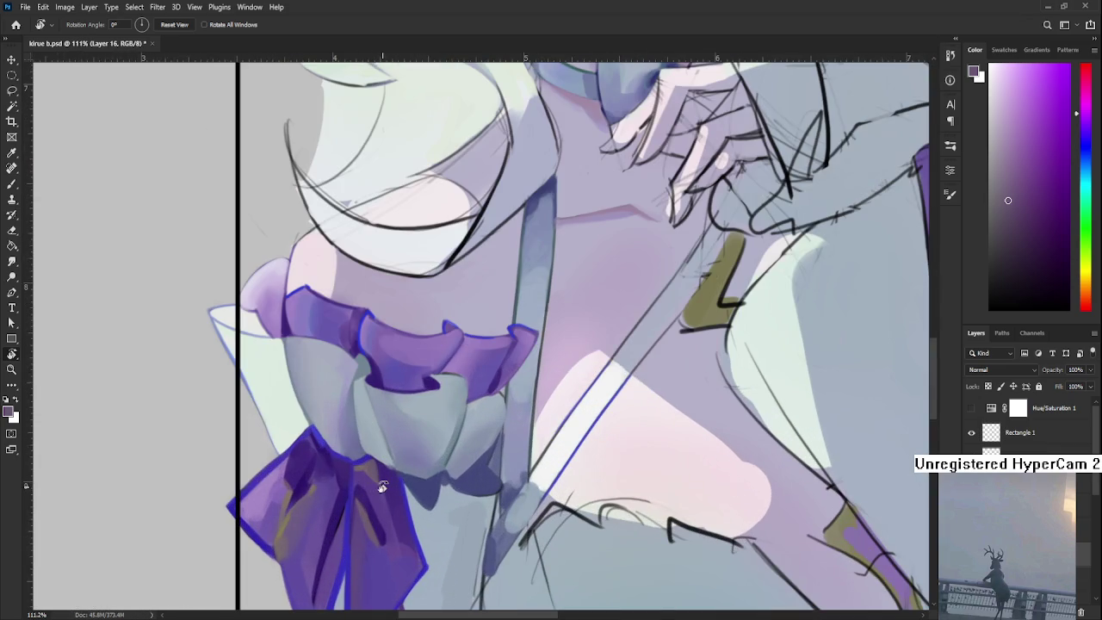
scroll(360, 488, down, 1)
key(b)
alt+click(374, 492)
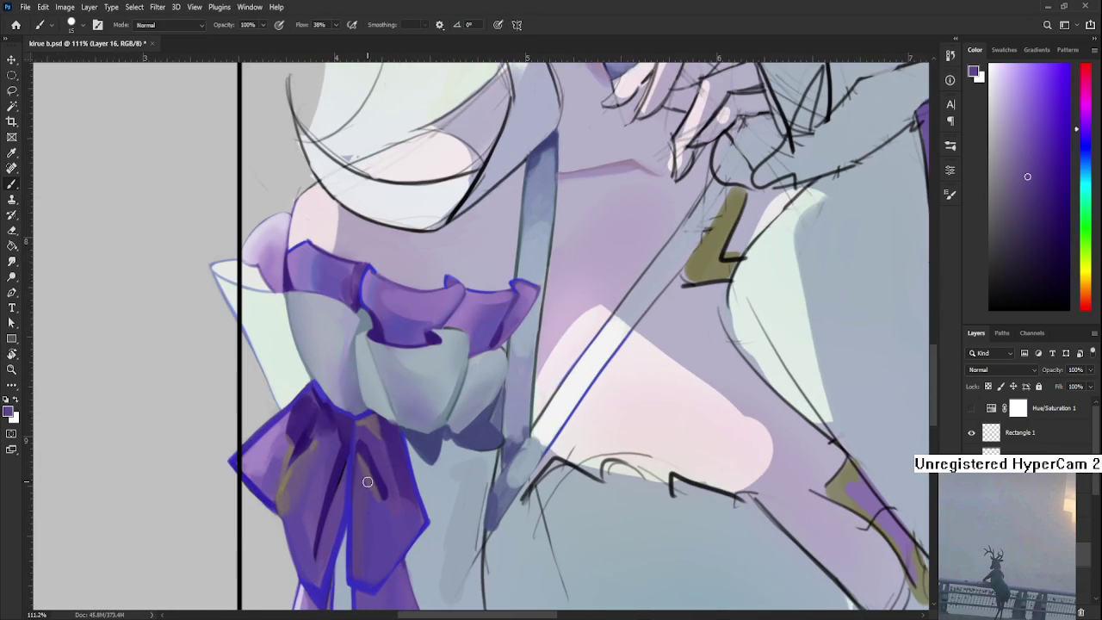
alt+click(381, 495)
alt+click(379, 493)
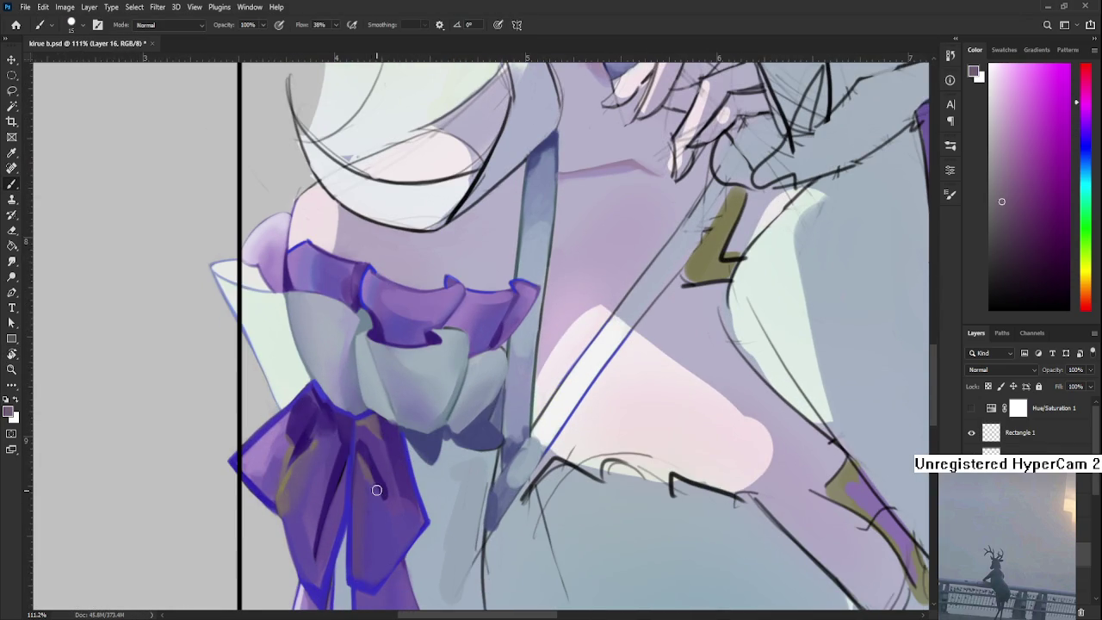
alt+click(366, 470)
alt+click(281, 481)
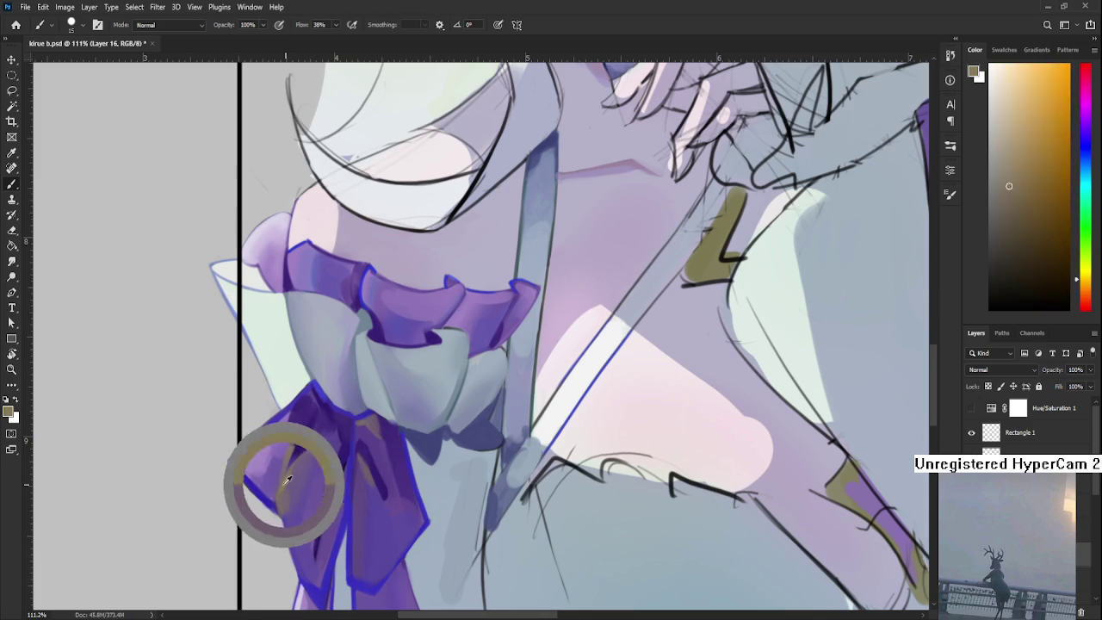
Paint a light stroke along the lower tail's left edge, then sample greys and blue-violet from it
drag(362, 549, 360, 442)
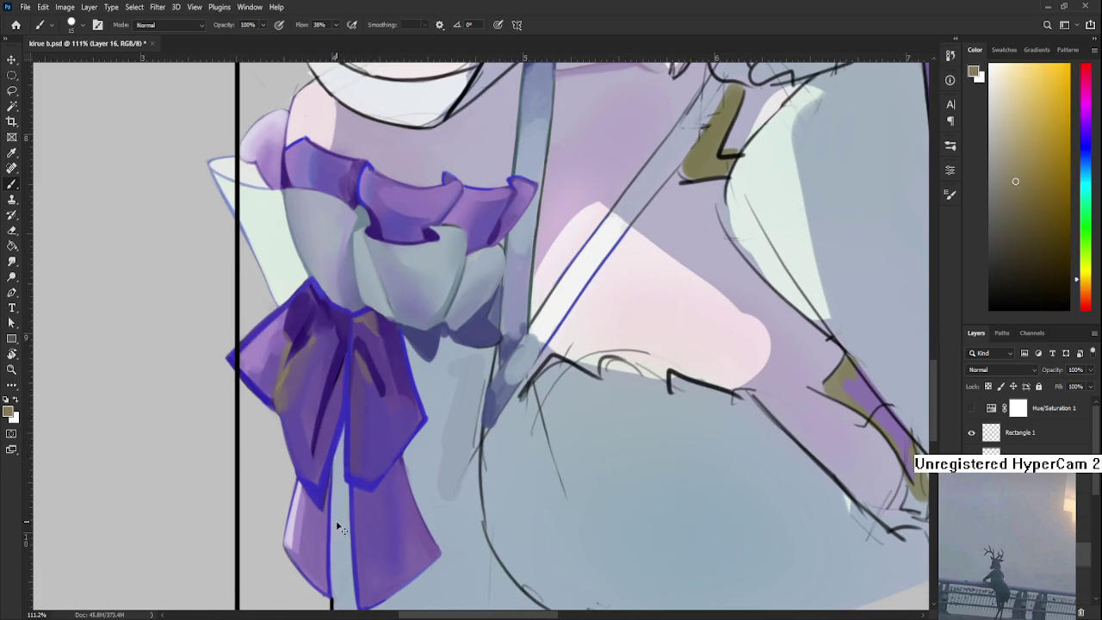
drag(304, 502, 303, 526)
alt+click(316, 532)
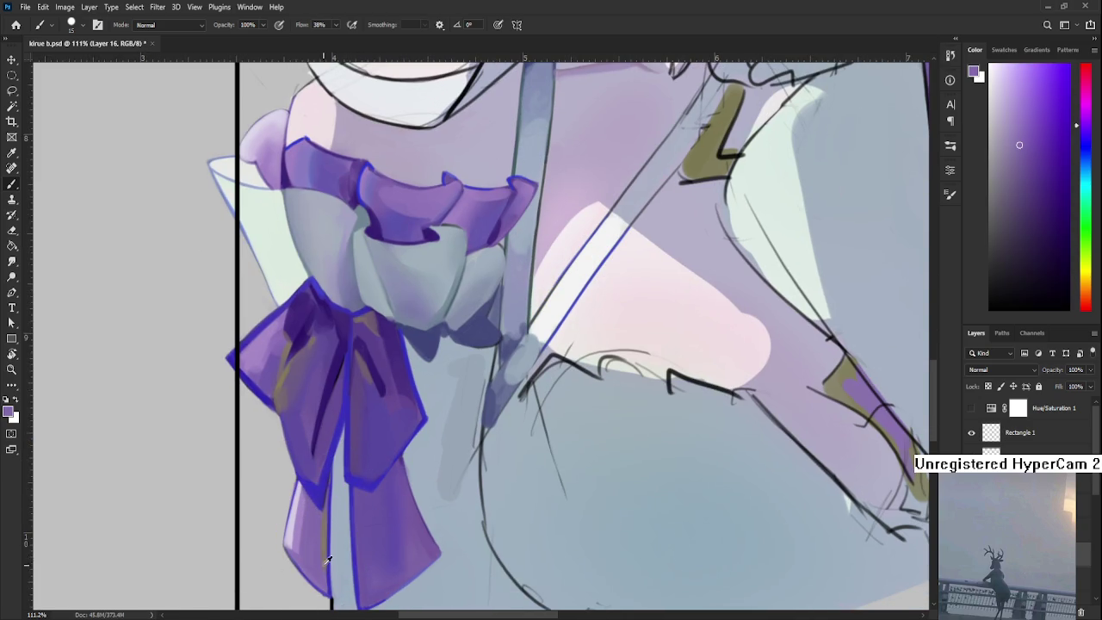
alt+click(323, 541)
alt+click(322, 522)
alt+click(315, 500)
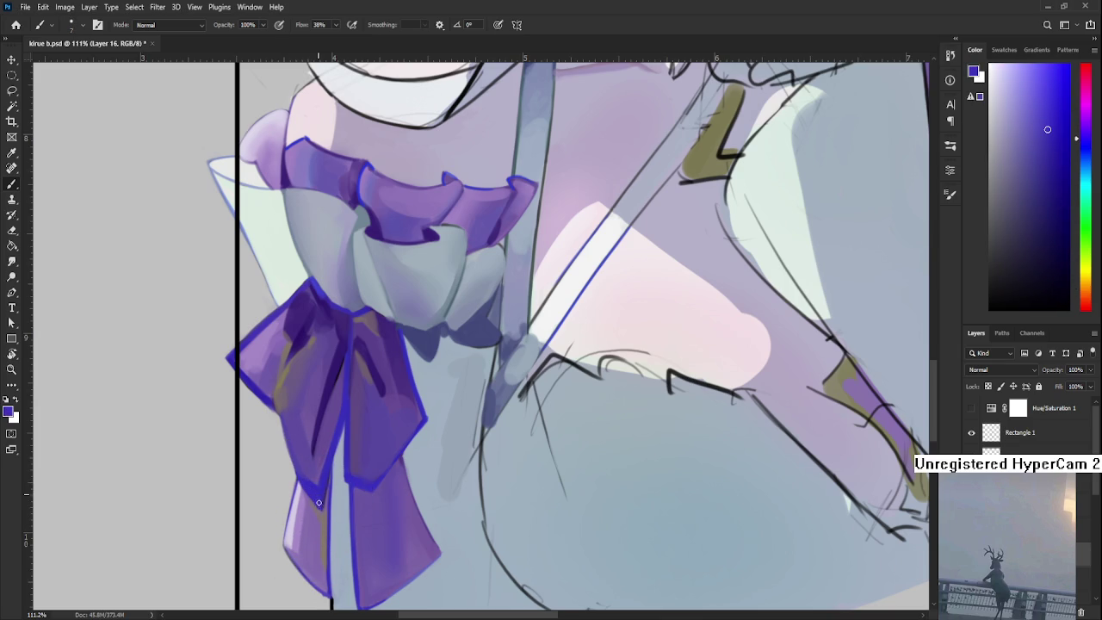
alt+click(326, 514)
alt+click(317, 506)
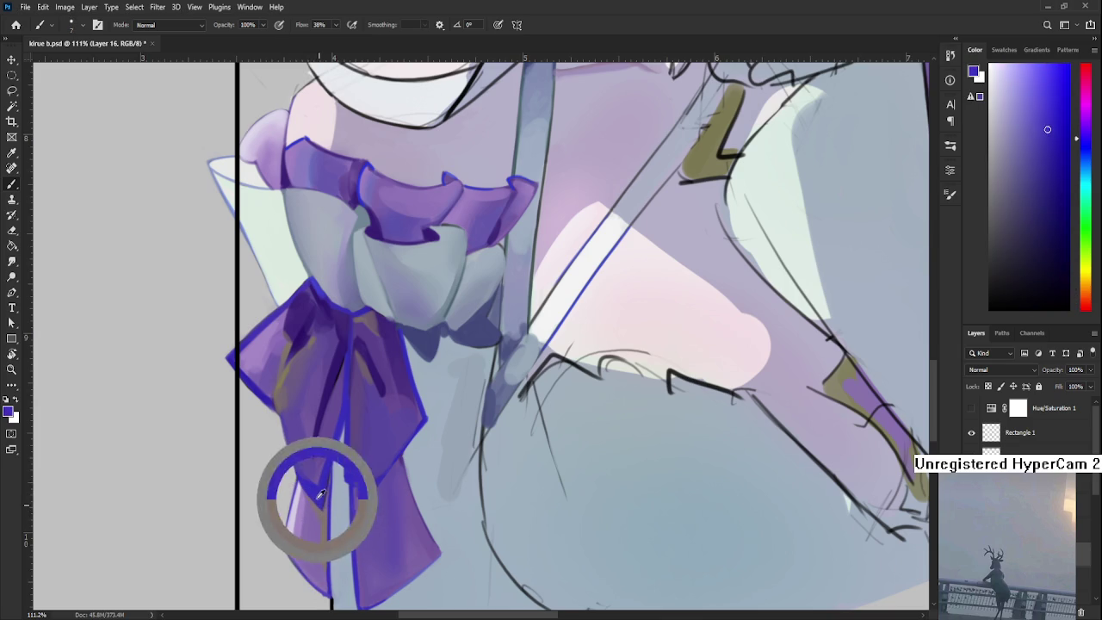
alt+click(323, 515)
alt+click(325, 482)
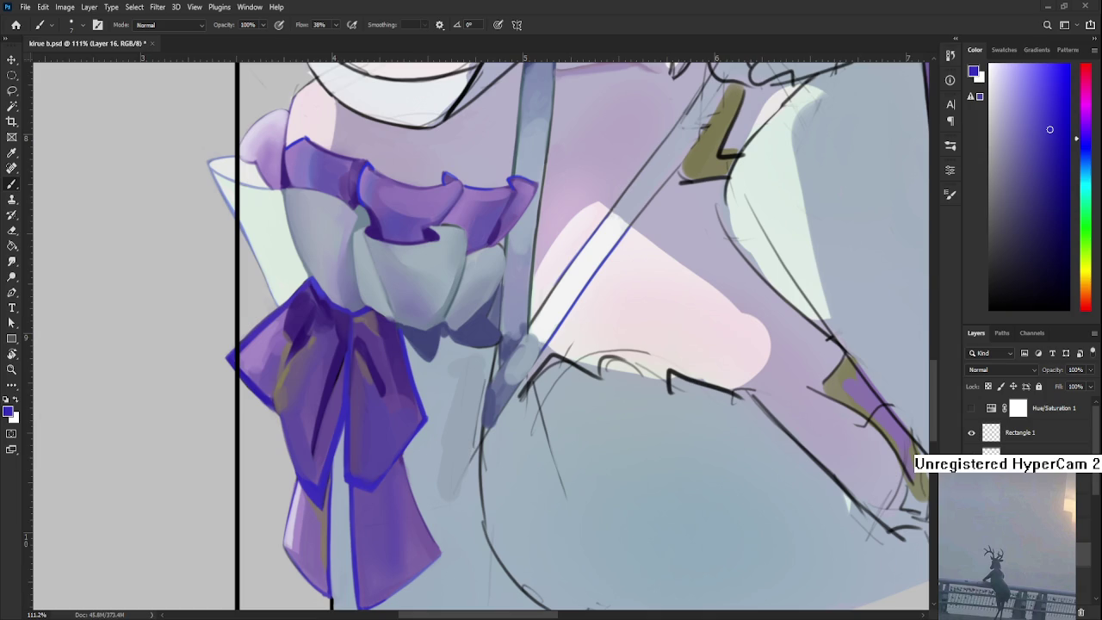
alt+click(417, 406)
Sample grey and olive tan, enlarge the brush, and pick purples from the bow
drag(421, 418, 419, 379)
alt+click(317, 461)
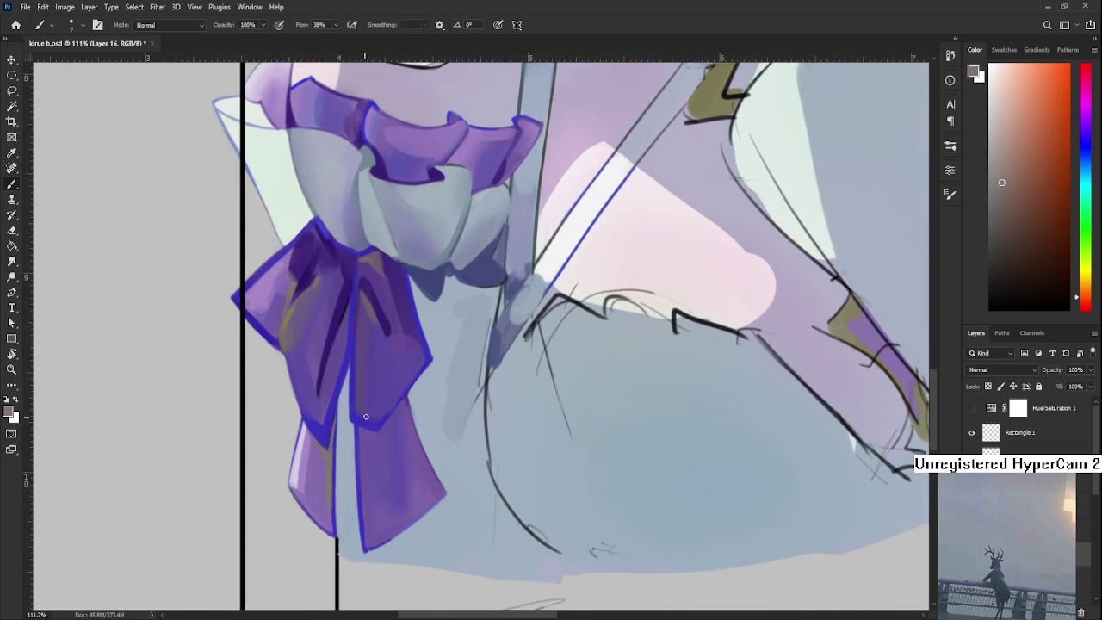
alt+click(293, 308)
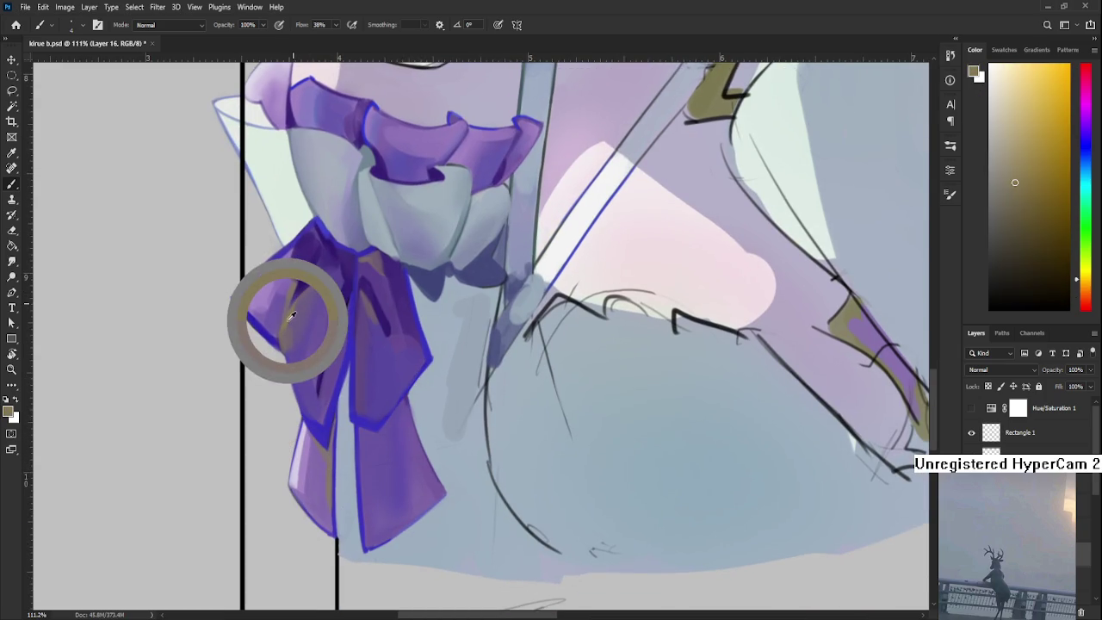
key(bracketright)
key(bracketright)
key(bracketright)
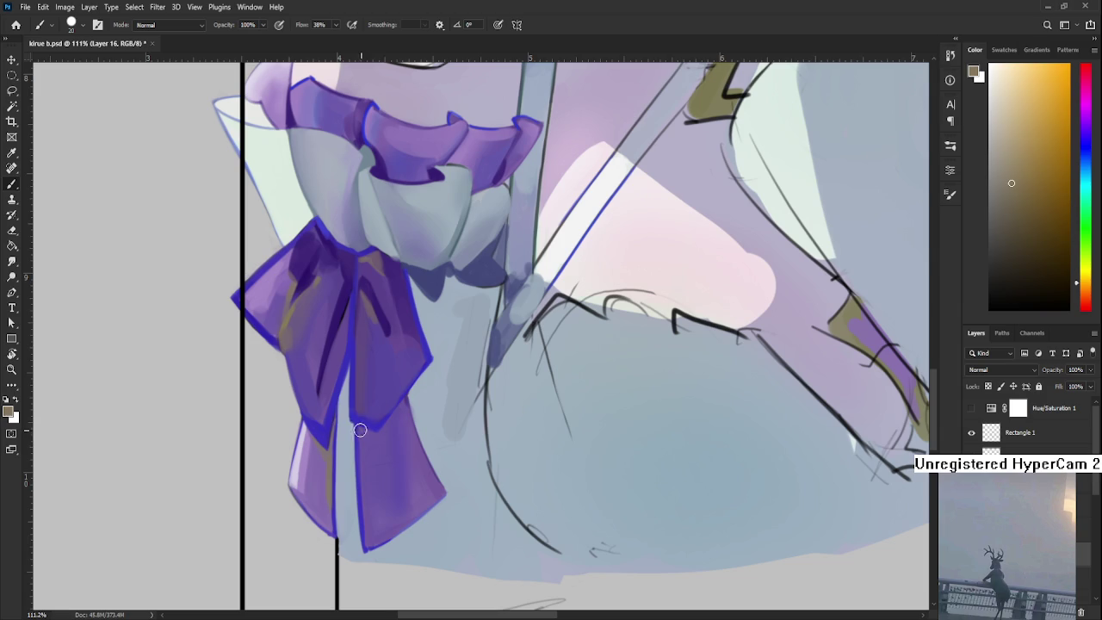
alt+click(384, 437)
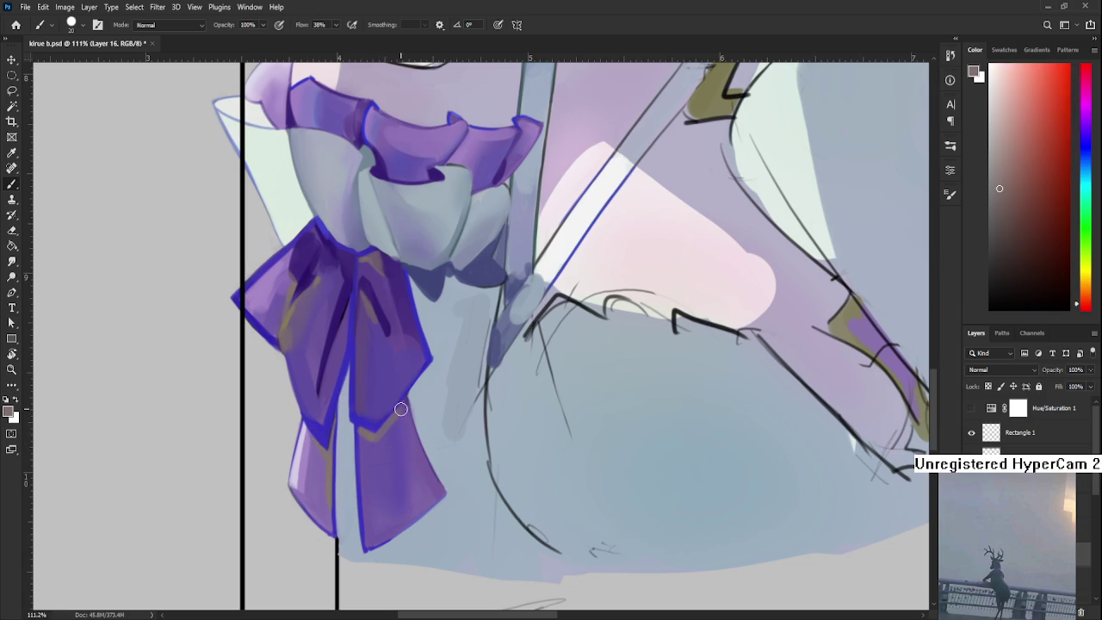
alt+click(401, 421)
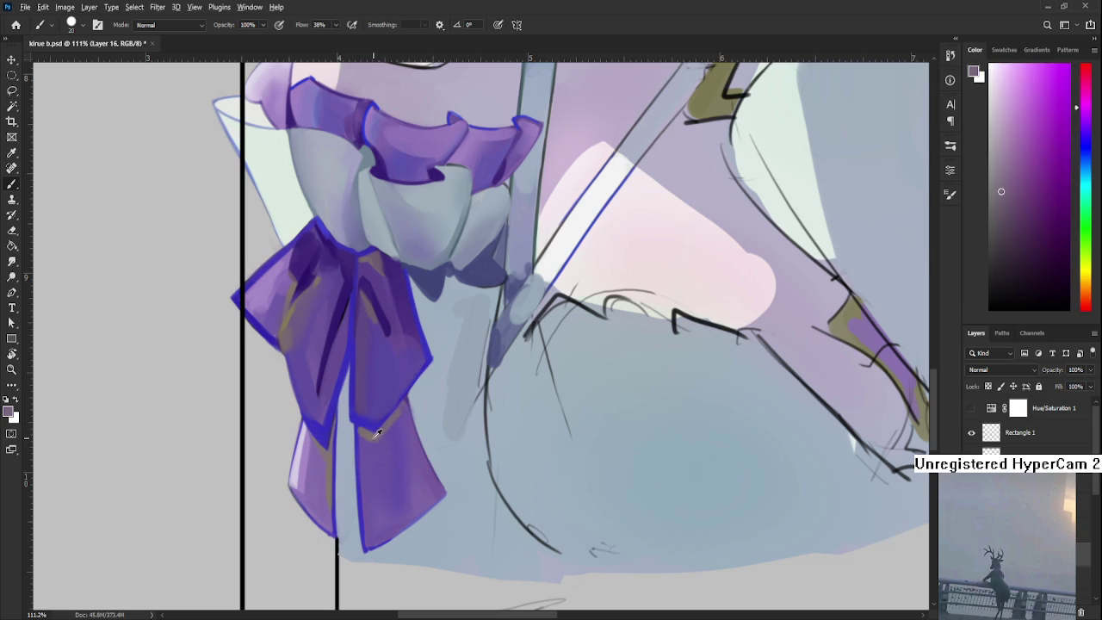
Shrink the brush and resample greyish and blue-purple tones from the bow's tails and outline
alt+click(375, 443)
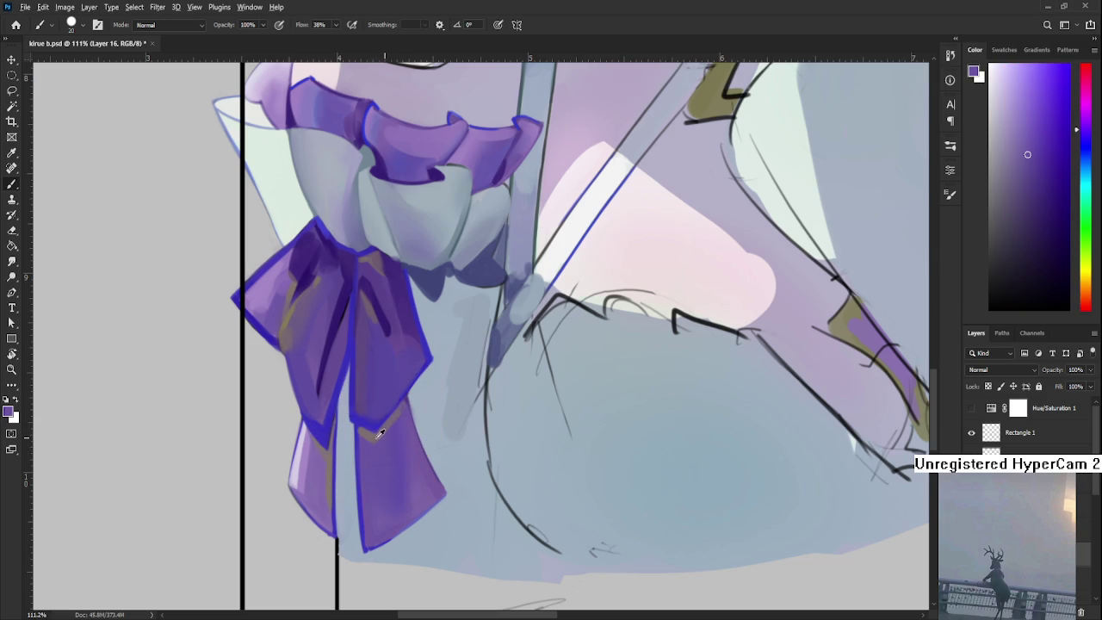
alt+click(361, 432)
alt+click(368, 449)
alt+click(367, 430)
alt+click(359, 427)
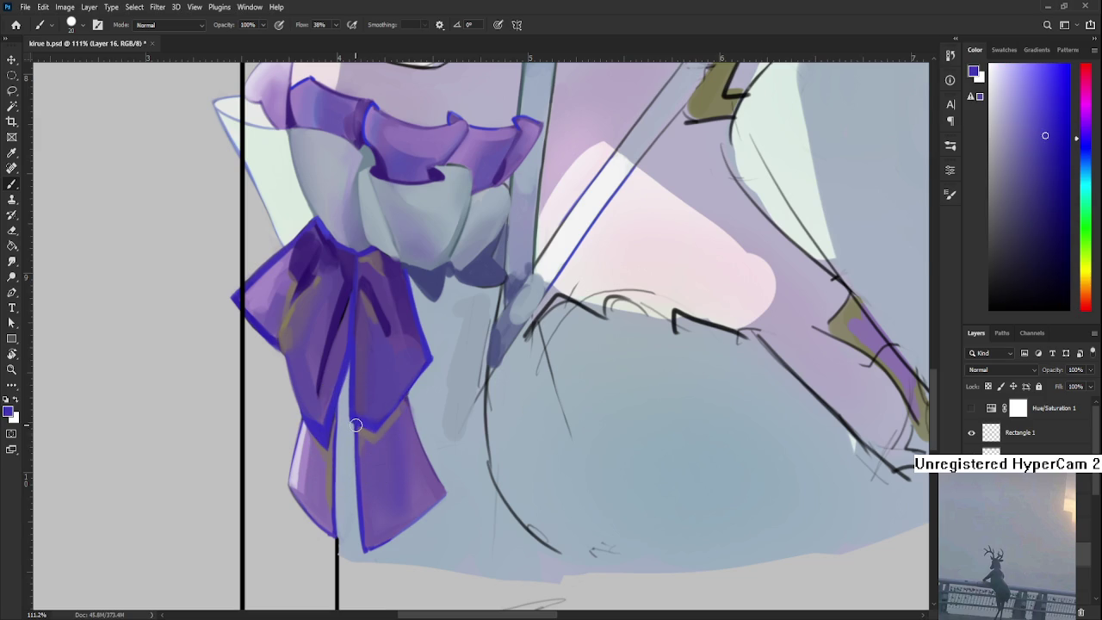
key(bracketleft)
key(bracketleft)
alt+click(364, 428)
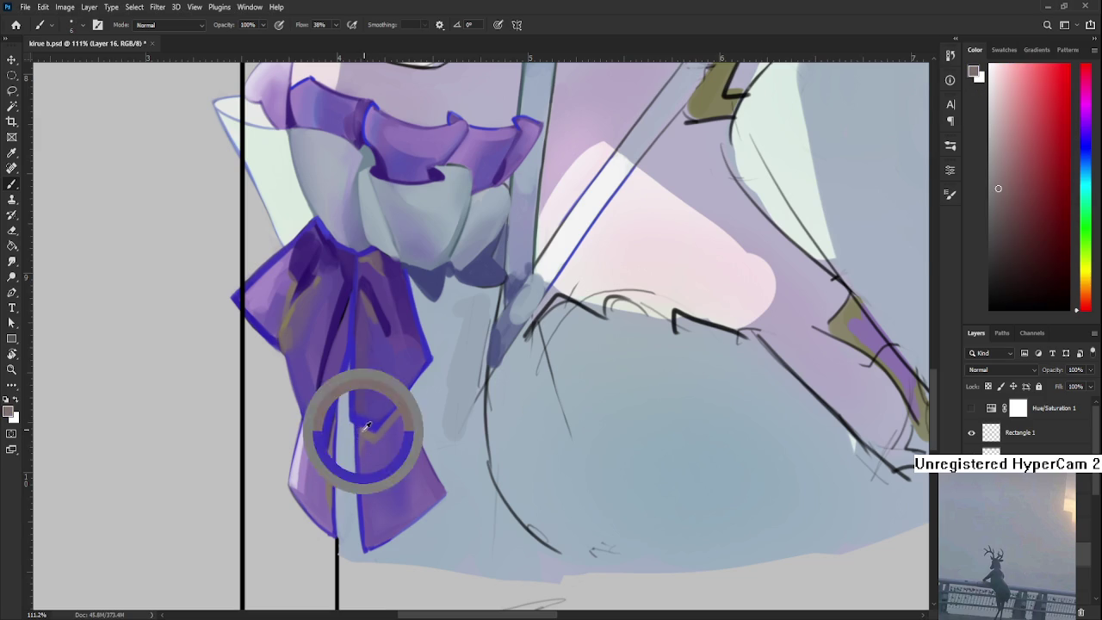
alt+click(366, 428)
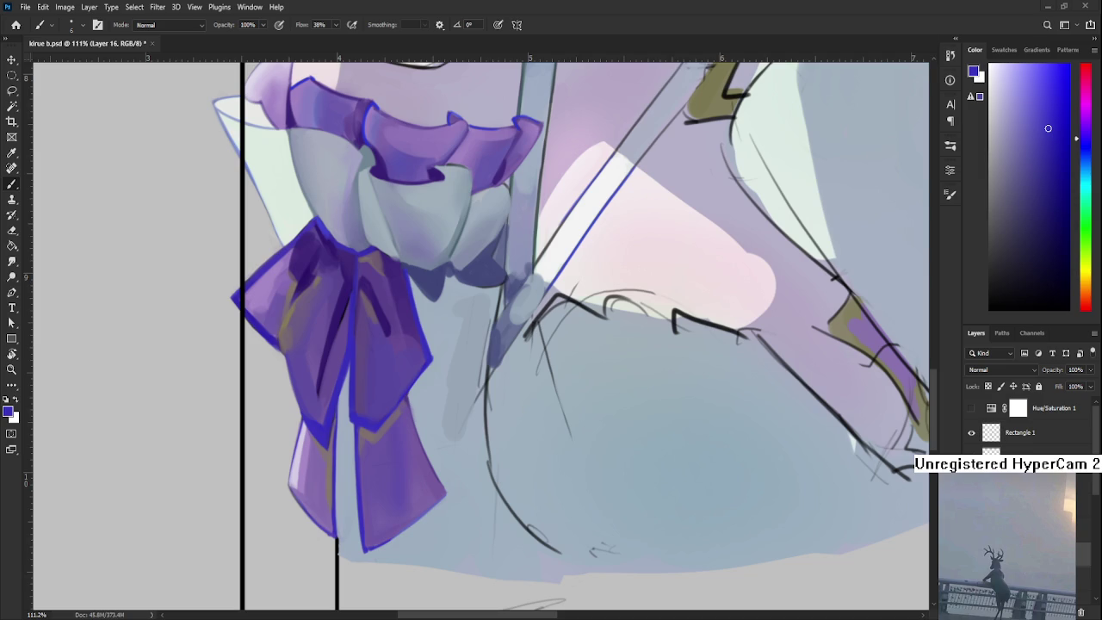
scroll(345, 468, down, 5)
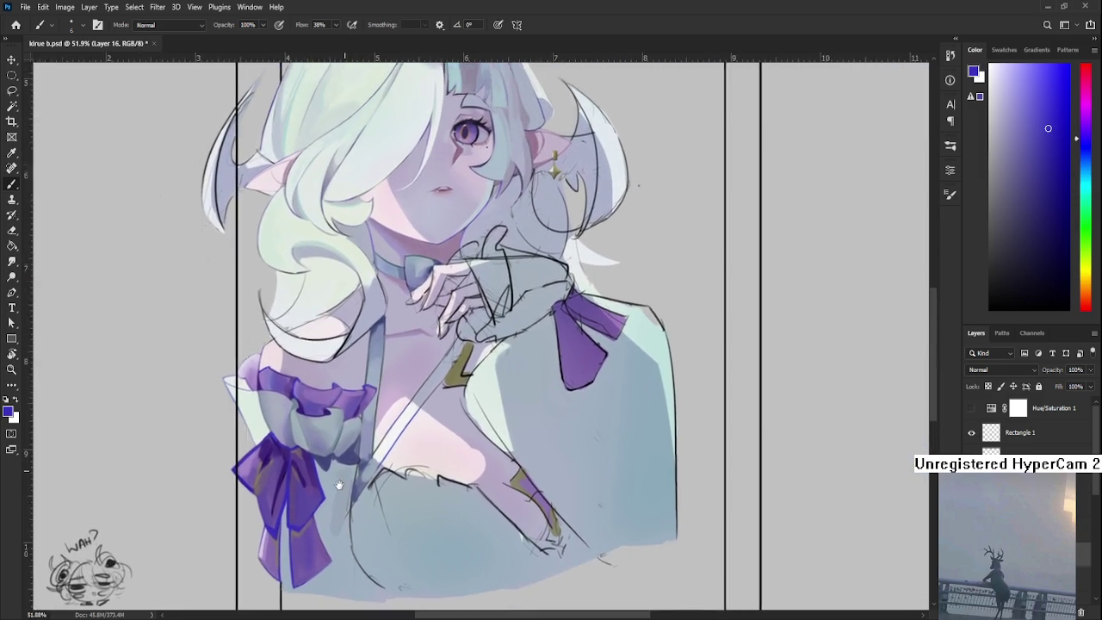
Paint two blue-grey strokes over the grey streaks on the skirt below the bow
scroll(344, 468, down, 3)
scroll(353, 542, up, 5)
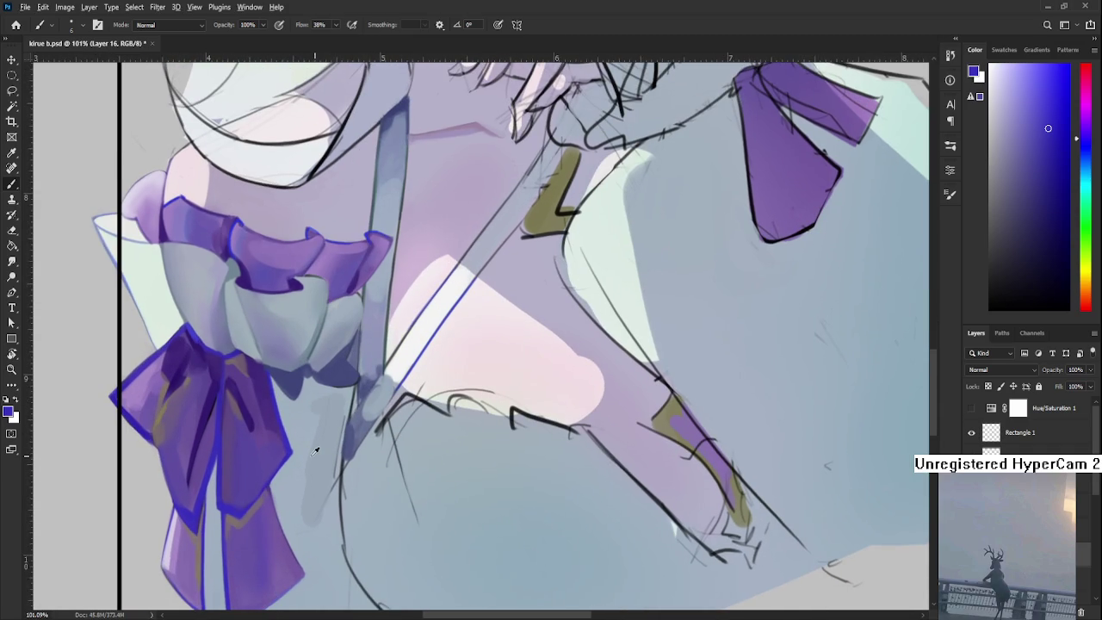
alt+click(309, 458)
mouse_move(301, 474)
mouse_down()
mouse_move(310, 495)
mouse_move(331, 431)
mouse_move(317, 520)
mouse_up()
alt+click(332, 425)
drag(327, 435, 323, 508)
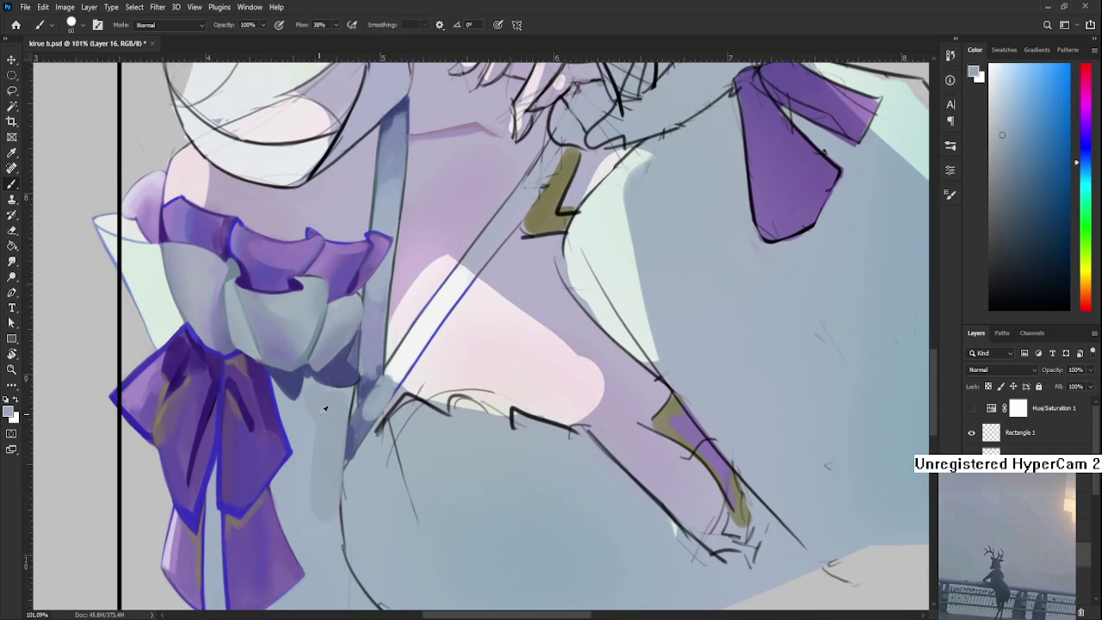
Sample a darker purplish blue, shift the view, and fit the whole illustration in the window
alt+click(310, 428)
scroll(321, 473, down, 2)
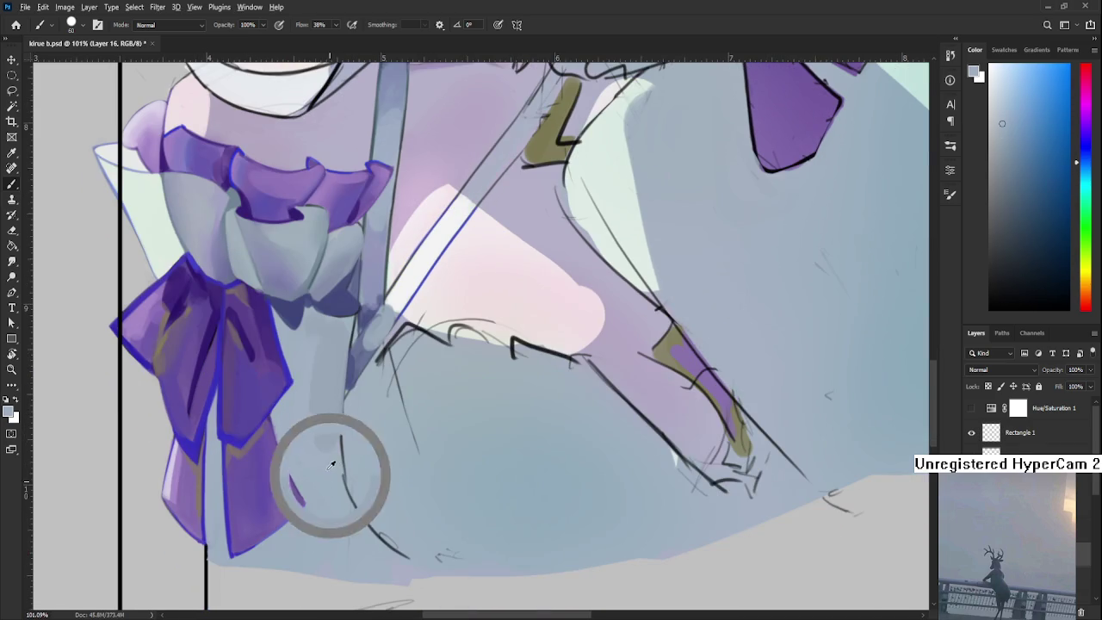
alt+click(344, 338)
drag(266, 430, 312, 408)
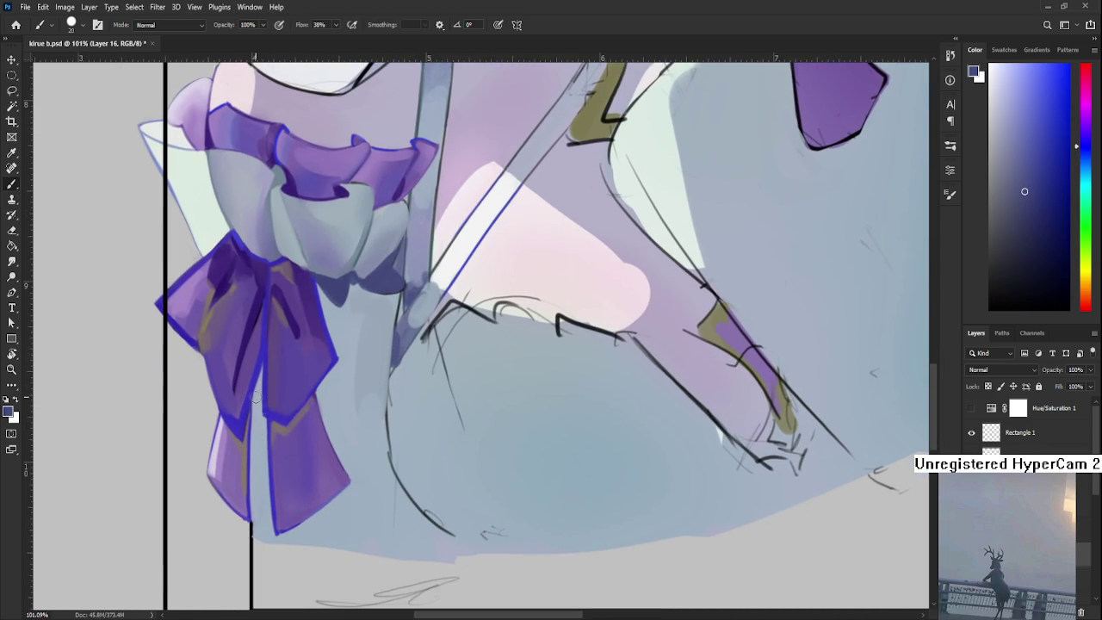
scroll(313, 401, up, 2)
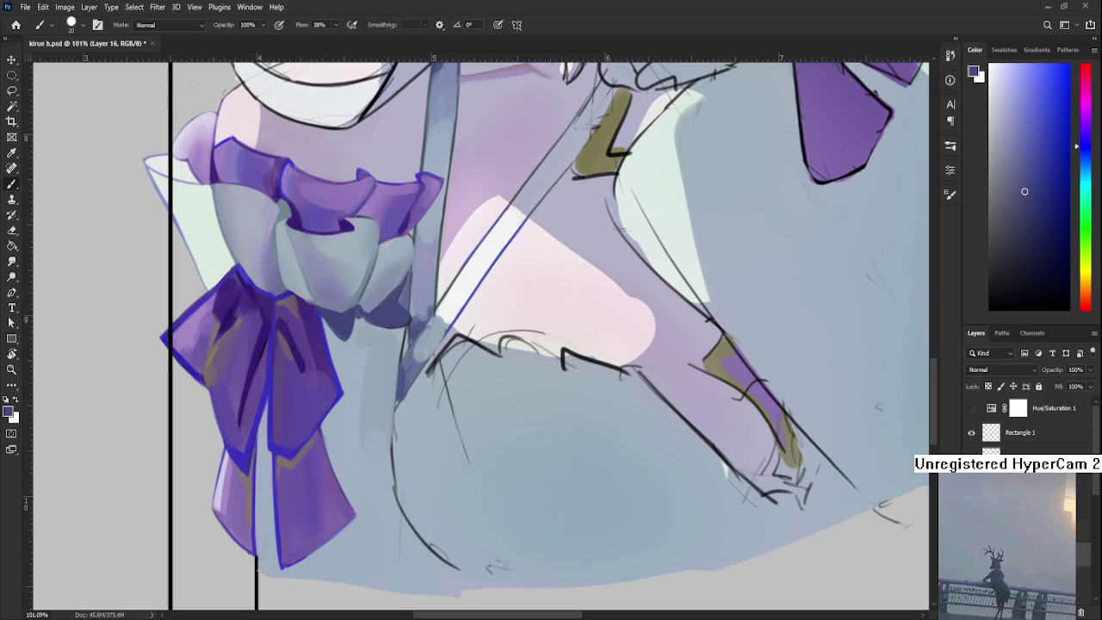
key(ctrl+0)
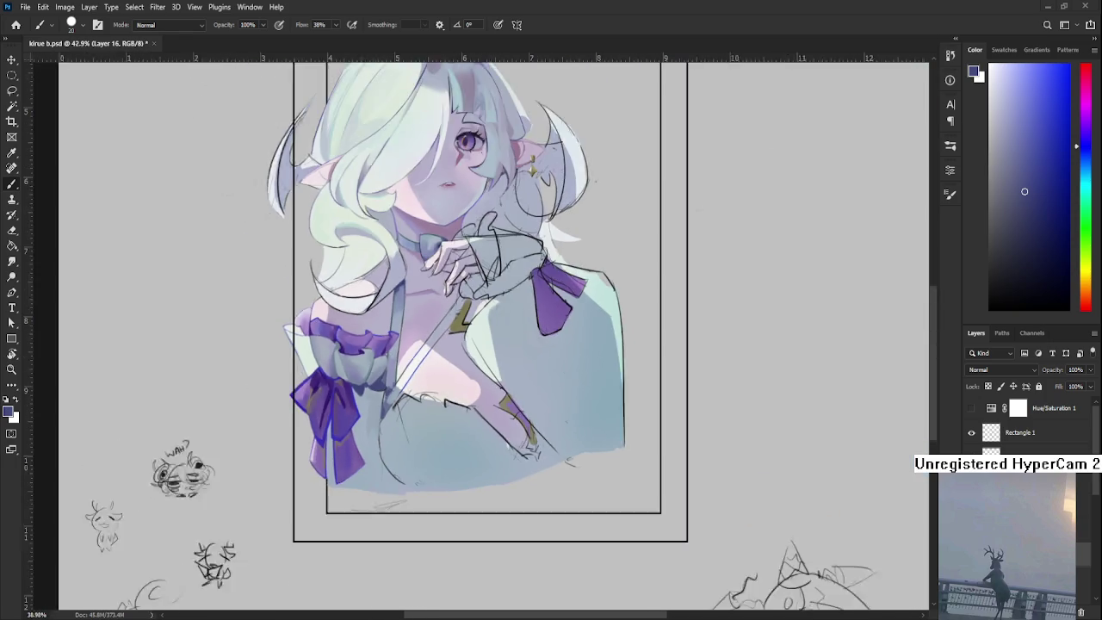
scroll(445, 417, up, 3)
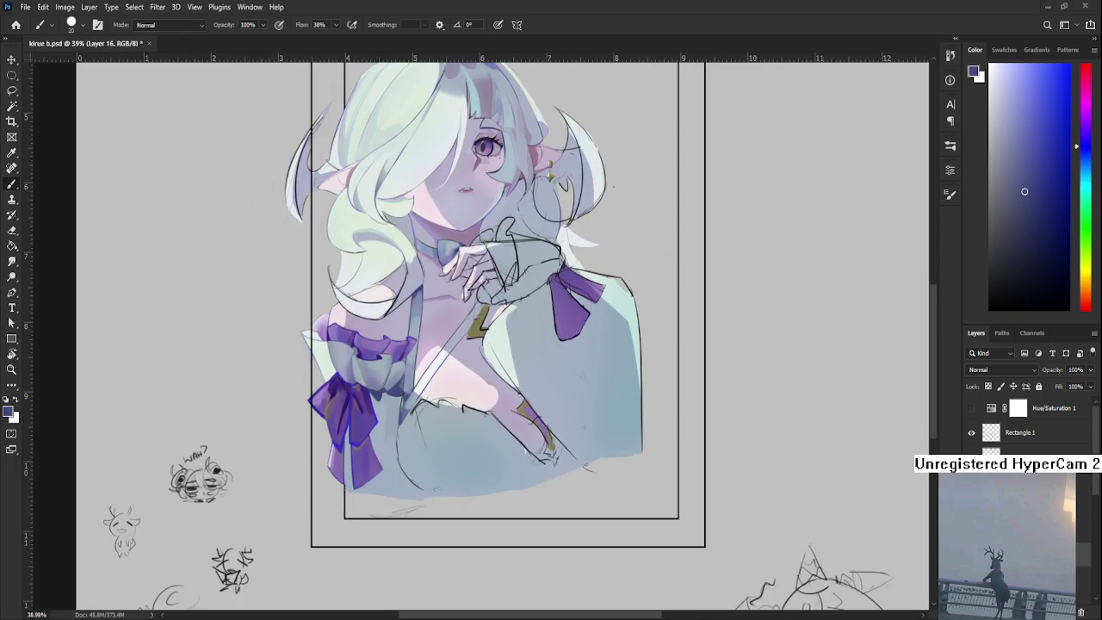
click(971, 408)
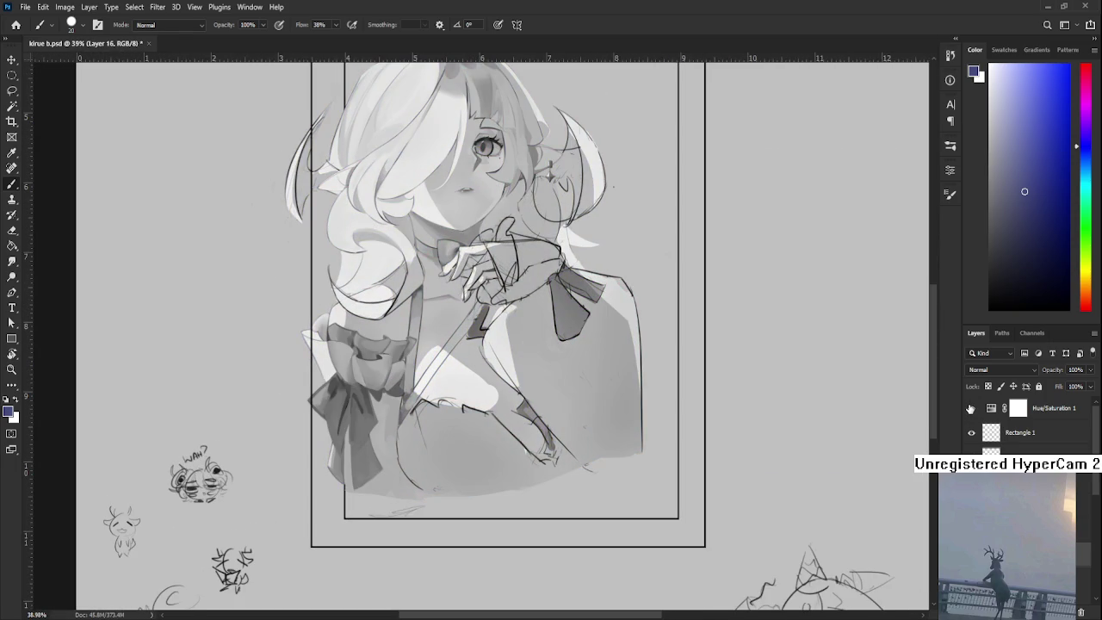
click(971, 408)
click(971, 408)
key(ctrl+0)
scroll(458, 402, up, 3)
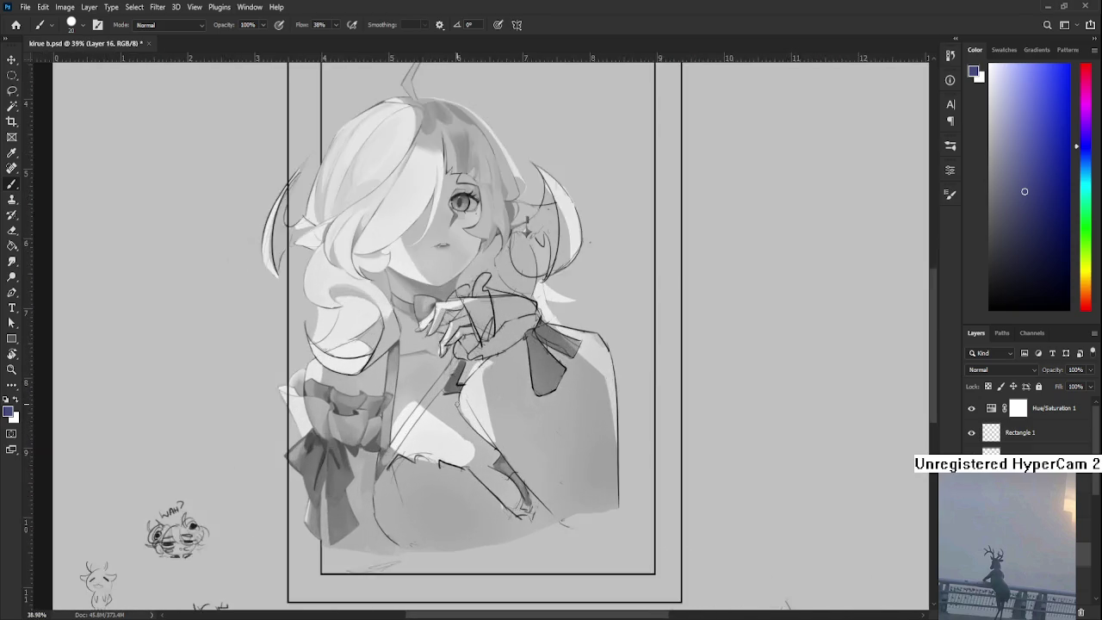
scroll(458, 402, up, 2)
click(971, 408)
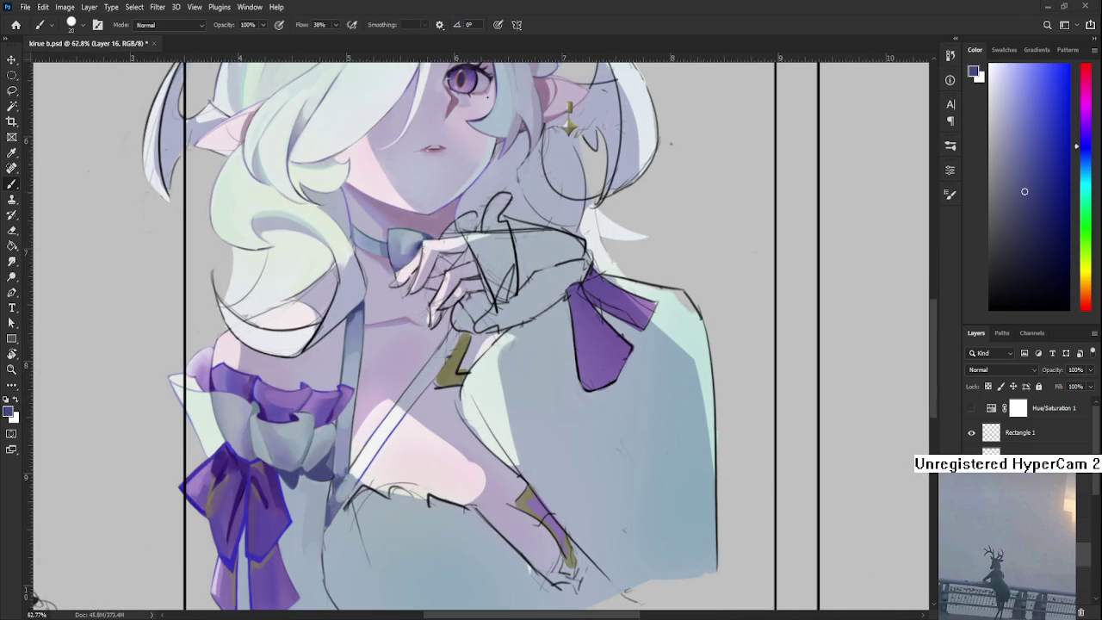
Pick a dark navy, shrink the brush, and try outlining the bow's right edge
scroll(279, 445, up, 1)
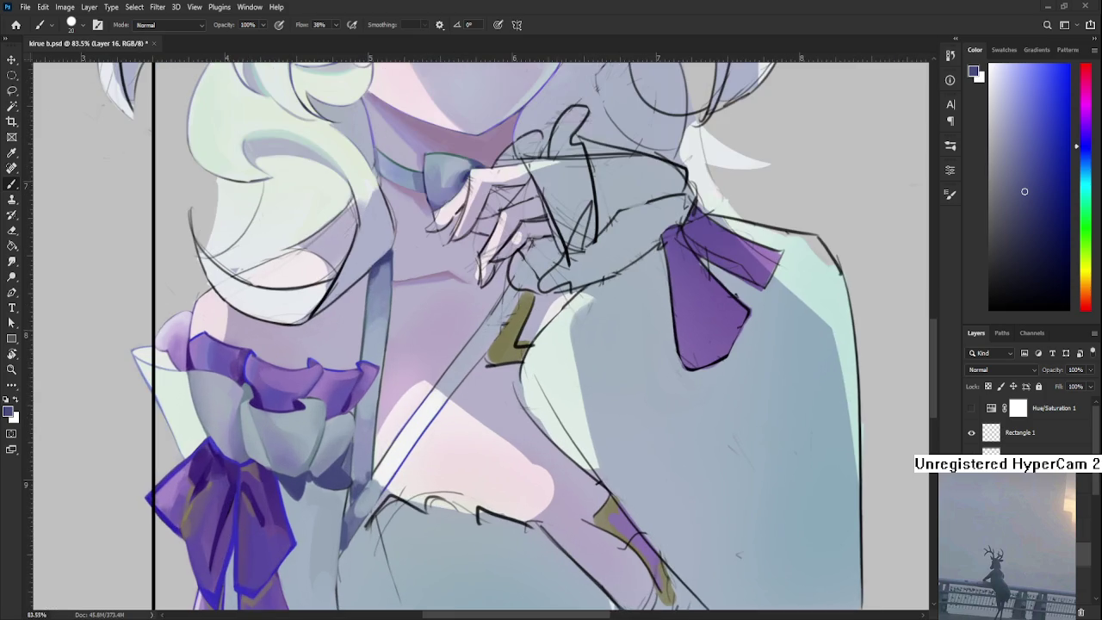
scroll(332, 457, down, 1)
scroll(332, 457, up, 1)
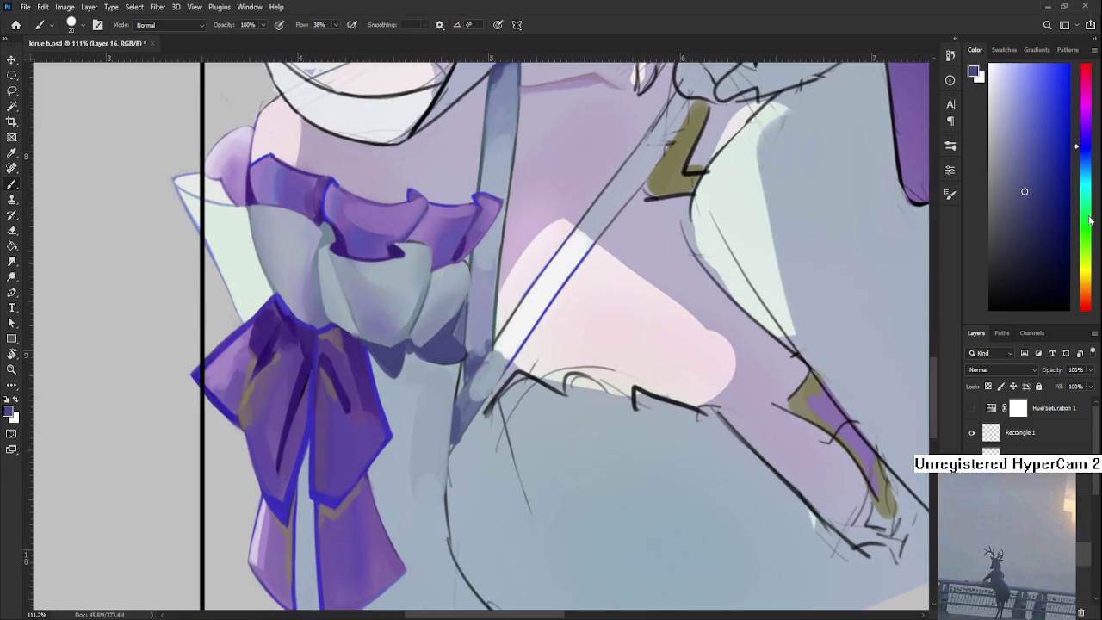
drag(1057, 186, 1063, 255)
key(bracketleft)
key(bracketleft)
mouse_move(366, 346)
mouse_down()
mouse_move(391, 433)
mouse_move(393, 319)
mouse_move(366, 401)
mouse_up()
key(ctrl+z)
Stroke the bow's lower-right edge and centre line, undoing several centre-line retries
mouse_move(420, 330)
mouse_down()
mouse_move(365, 401)
mouse_move(340, 308)
mouse_move(338, 389)
mouse_up()
key(ctrl+z)
drag(341, 325, 320, 437)
key(ctrl+z)
drag(337, 329, 317, 418)
key(ctrl+z)
drag(334, 337, 312, 420)
key(ctrl+z)
drag(341, 329, 311, 418)
key(ctrl+z)
mouse_move(349, 384)
mouse_down()
mouse_move(339, 340)
mouse_move(336, 396)
mouse_move(338, 330)
mouse_move(313, 413)
mouse_move(328, 497)
mouse_up()
key(ctrl+z)
key(ctrl+z)
Outline the bow's lower-left edge and the inner edges of both hanging tails in dark blue
drag(242, 379, 292, 431)
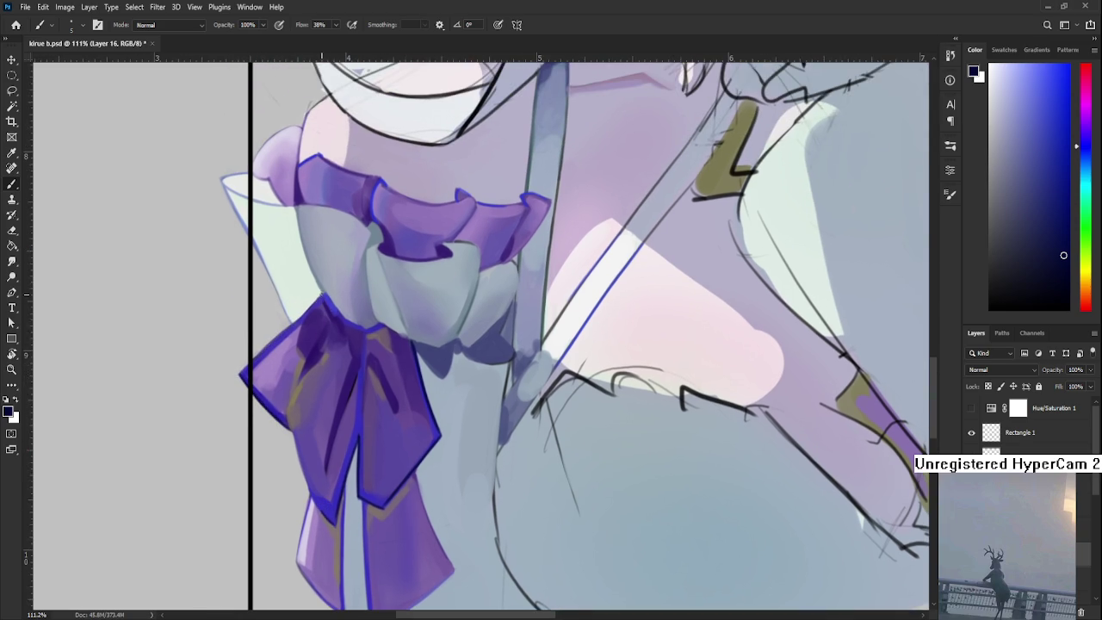
drag(329, 554, 323, 448)
drag(336, 379, 337, 506)
key(ctrl+z)
drag(336, 376, 337, 508)
drag(355, 395, 366, 527)
key(ctrl+z)
drag(355, 389, 365, 527)
key(ctrl+z)
drag(354, 391, 357, 465)
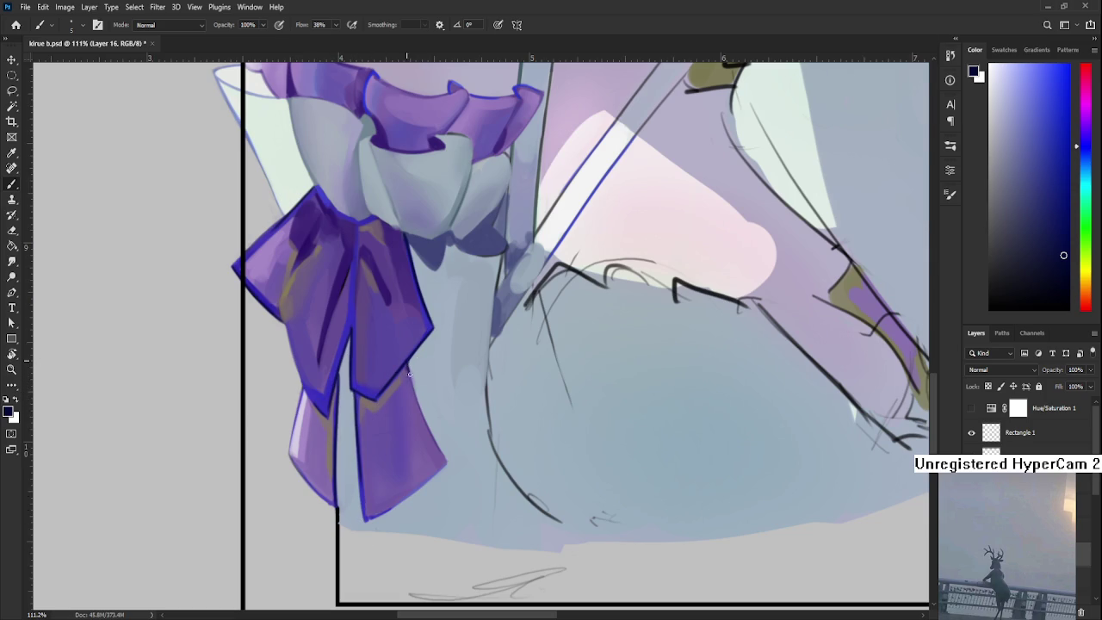
Zoom in and lay two dark blue strokes down the bow's centre line
scroll(462, 280, down, 2)
scroll(370, 414, up, 3)
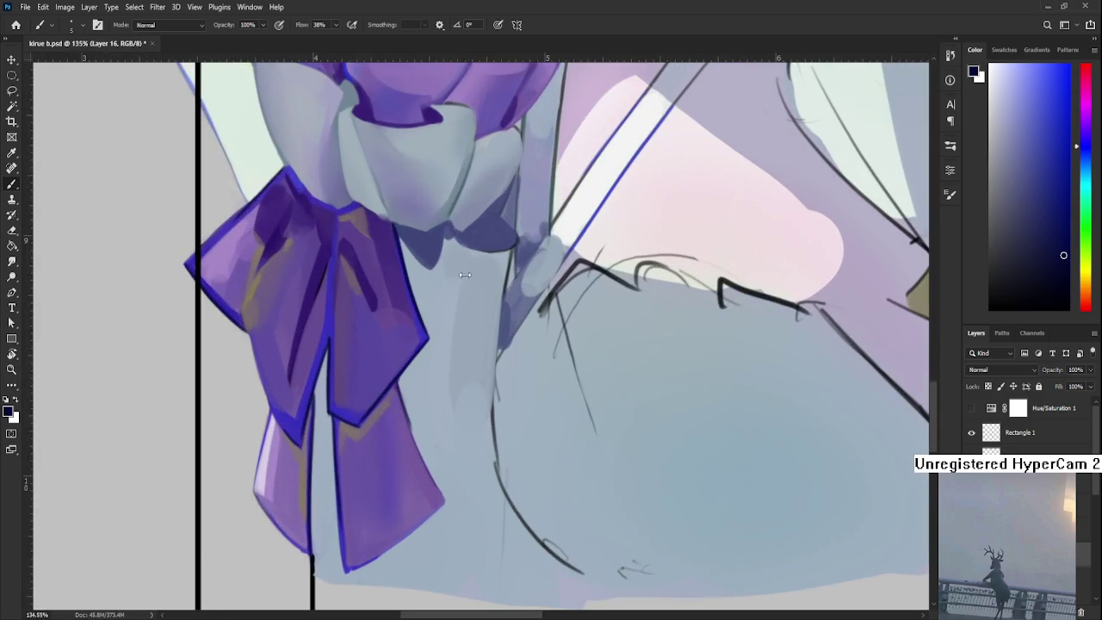
scroll(362, 484, up, 1)
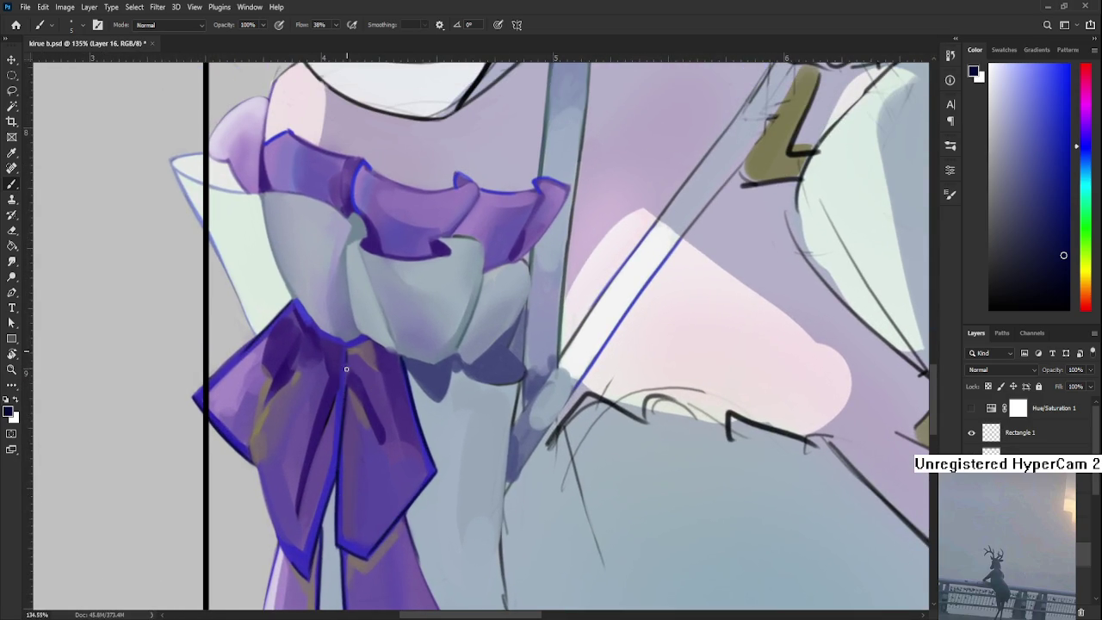
drag(344, 349, 340, 422)
drag(343, 383, 340, 465)
scroll(601, 402, down, 5)
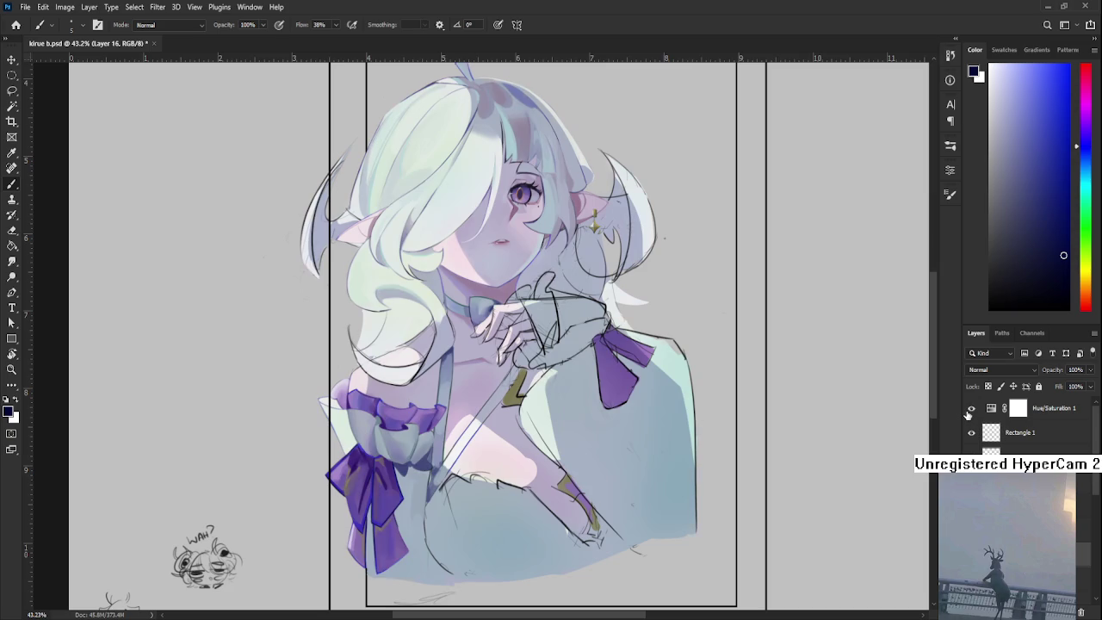
click(971, 409)
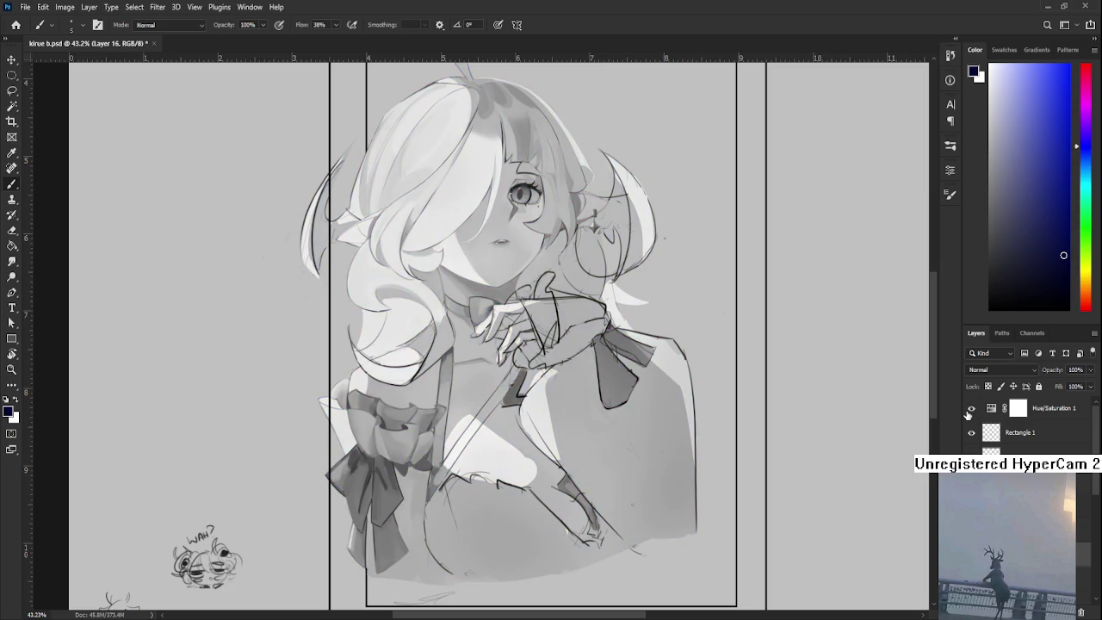
click(971, 409)
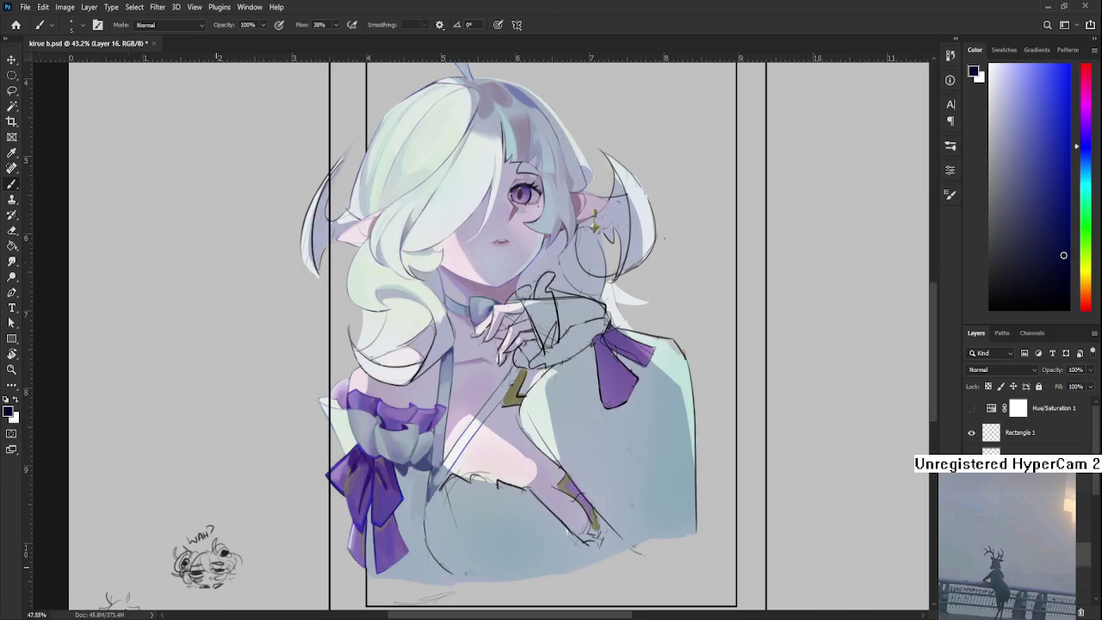
scroll(459, 465, up, 5)
scroll(459, 465, up, 2)
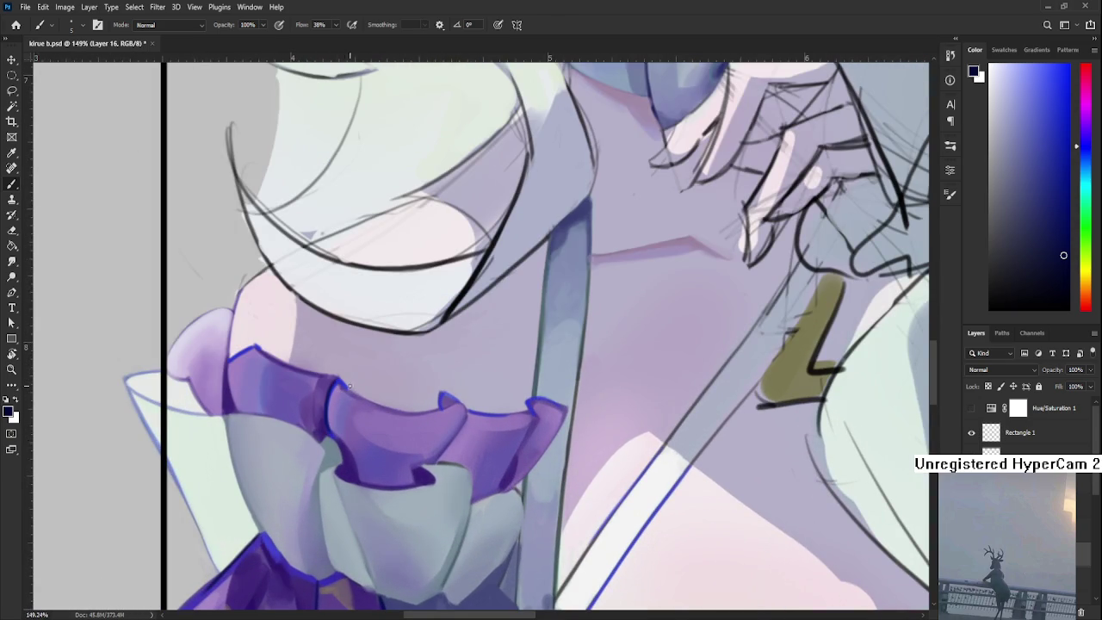
Rework the ruffle's fold edge with a brush stroke, comparing it with and without the stroke
drag(331, 385, 327, 435)
key(ctrl+z)
key(ctrl+shift+z)
key(ctrl+z)
key(ctrl+shift+z)
scroll(327, 434, right, 2)
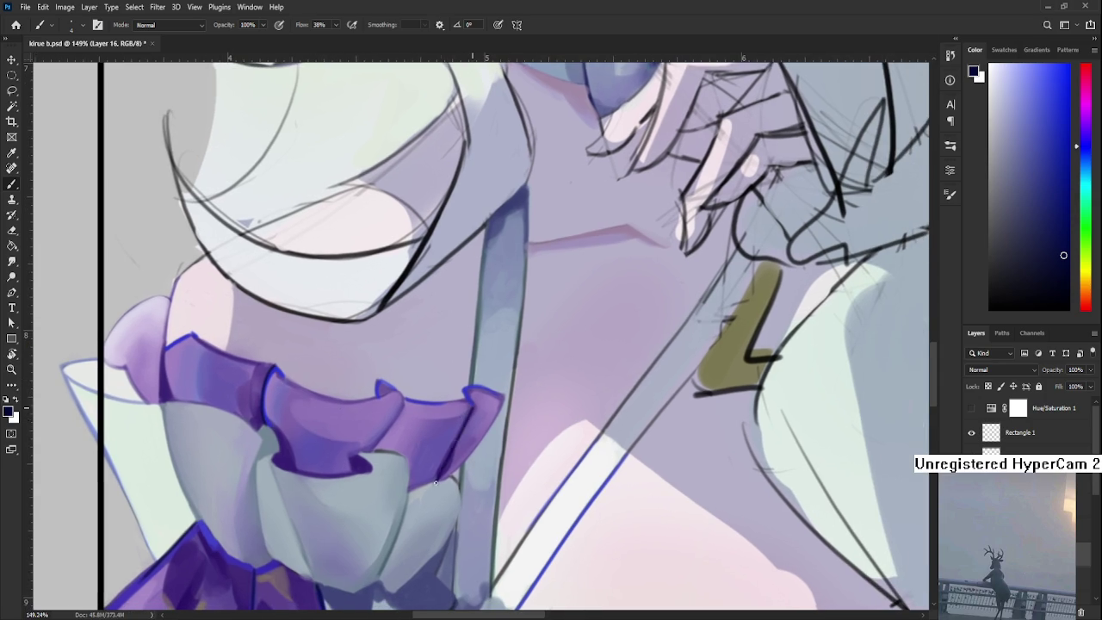
key(ctrl+z)
key(ctrl+shift+z)
Darken the bow's left edge with purple, then sample the skirt's blue-grey and the bow's purple-blue
scroll(300, 435, up, 1)
scroll(300, 435, left, 1)
drag(201, 381, 194, 423)
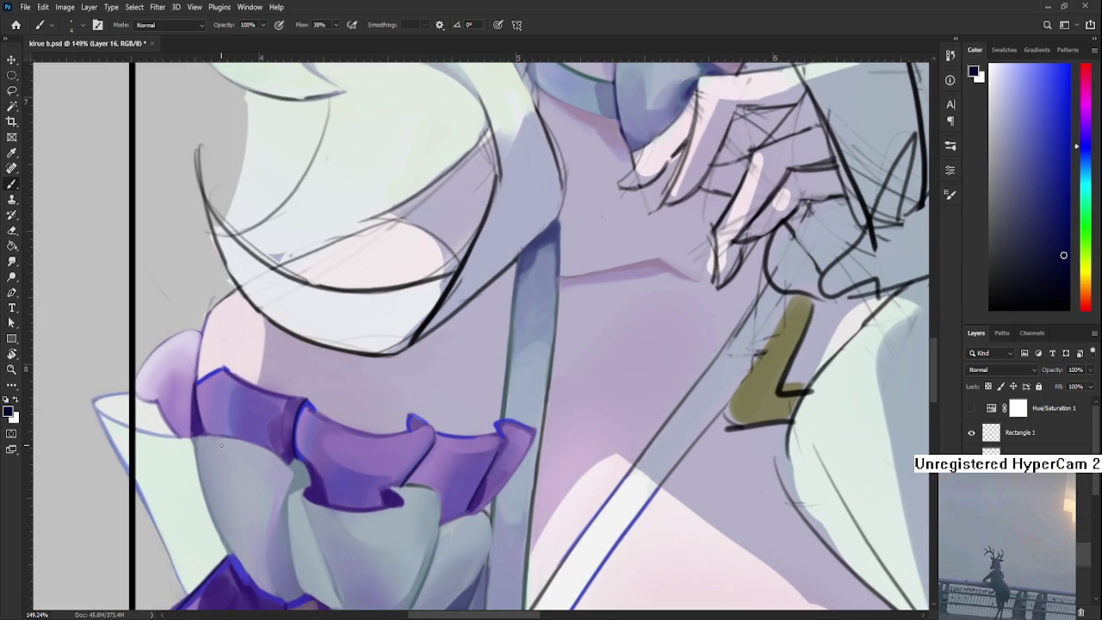
scroll(220, 444, down, 5)
scroll(220, 444, down, 3)
scroll(258, 456, down, 2)
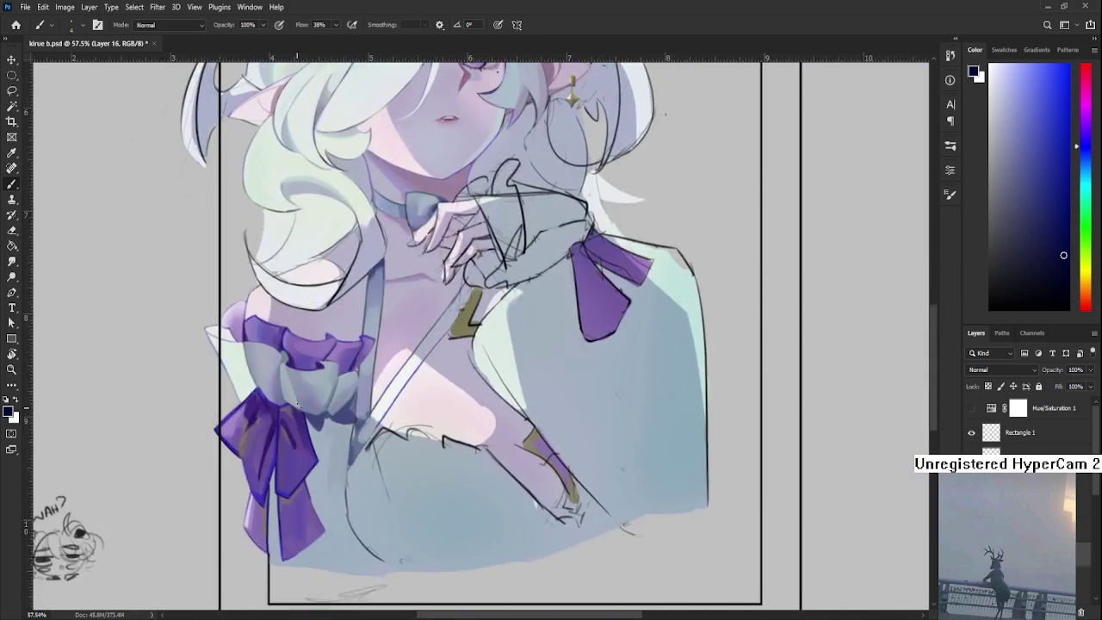
scroll(297, 411, down, 1)
scroll(300, 411, up, 2)
scroll(303, 464, up, 2)
scroll(308, 517, up, 1)
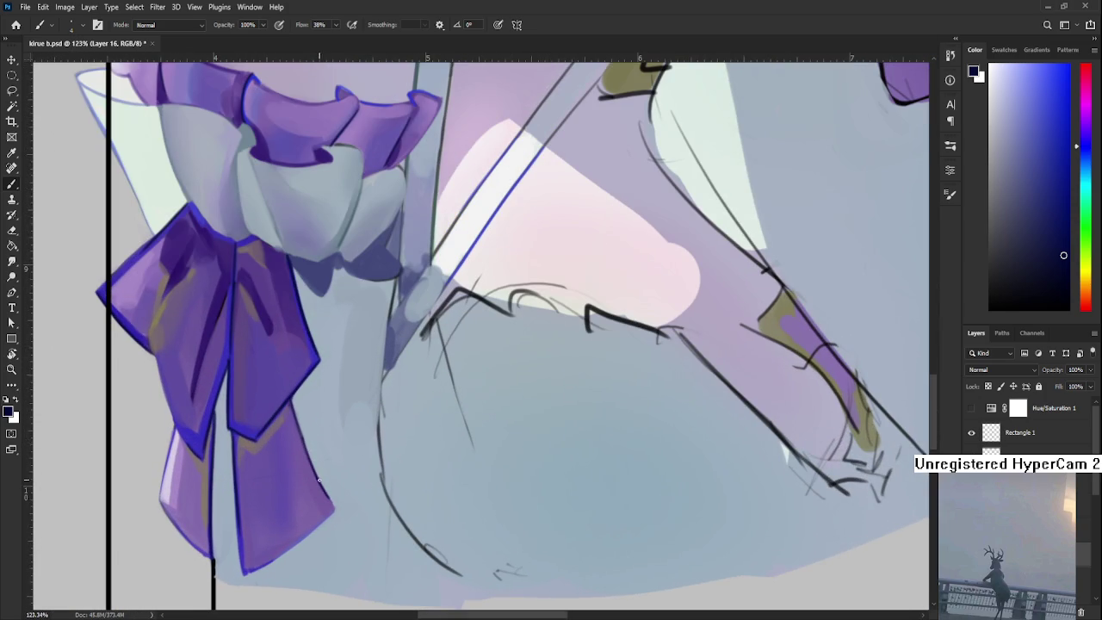
alt+click(317, 425)
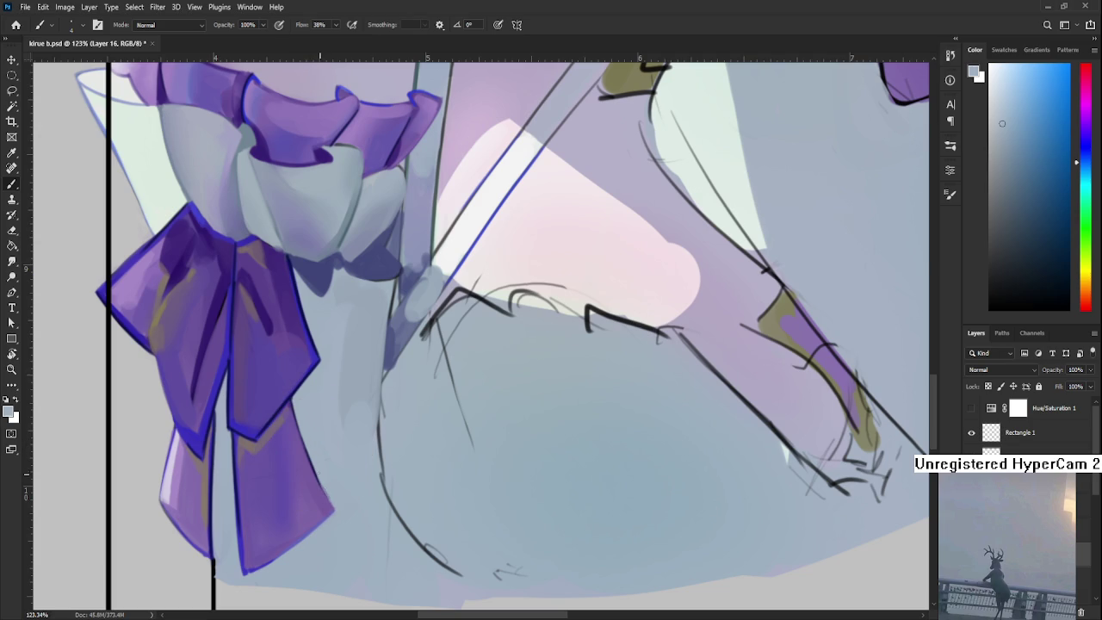
alt+click(320, 487)
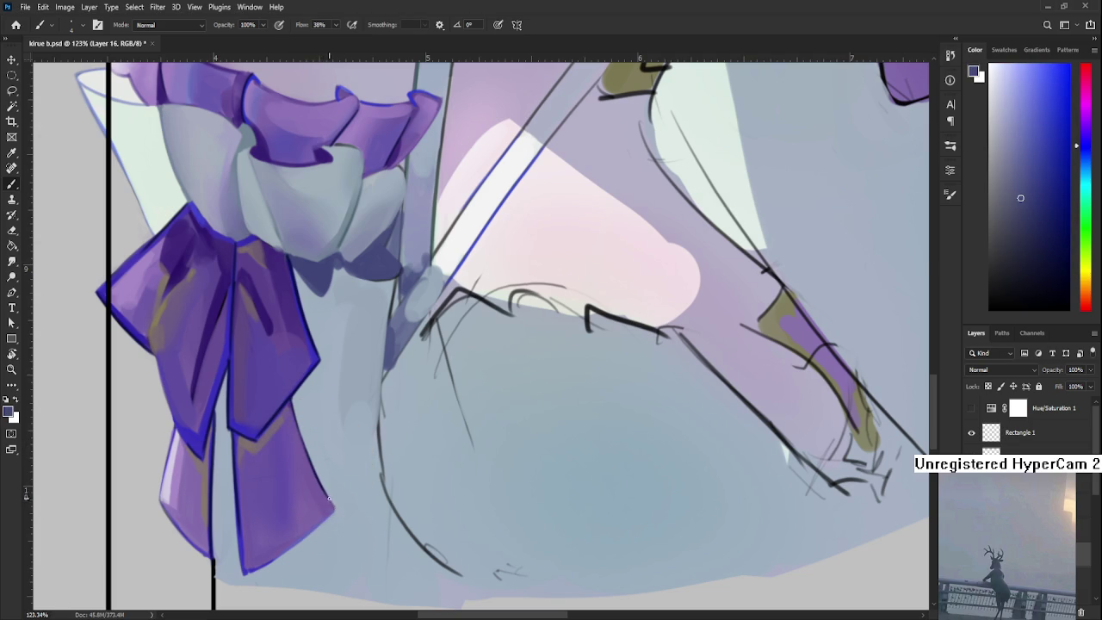
Sample the light grey-blue from the skirt and bring the bow and ruffle into view
alt+click(339, 508)
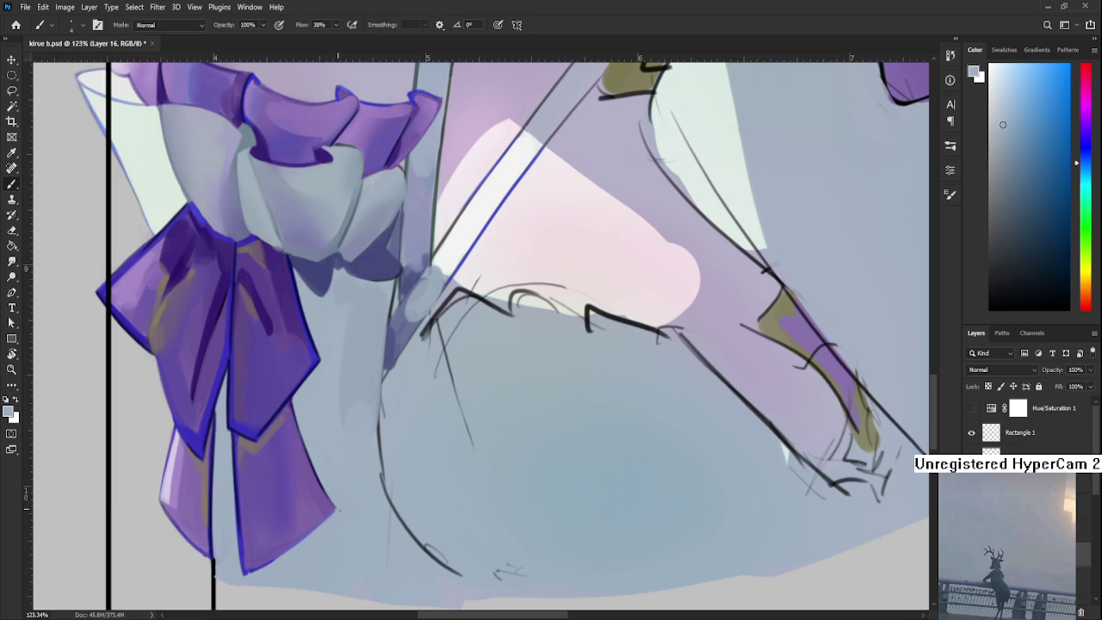
scroll(343, 500, down, 3)
scroll(362, 473, down, 2)
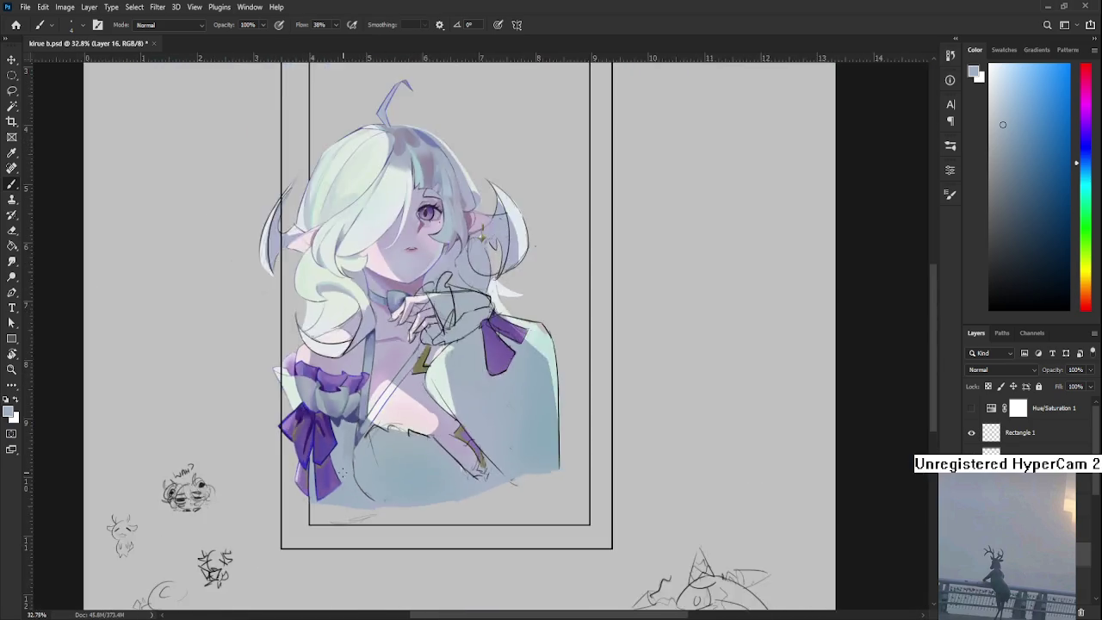
scroll(387, 447, down, 2)
scroll(403, 422, up, 2)
scroll(401, 419, up, 2)
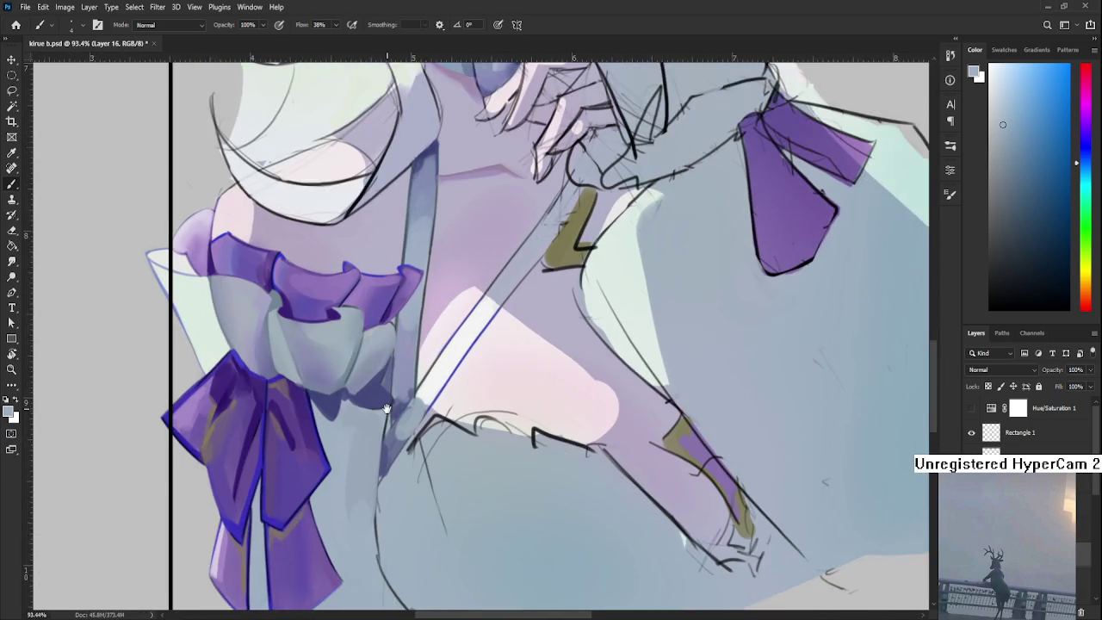
scroll(396, 417, up, 1)
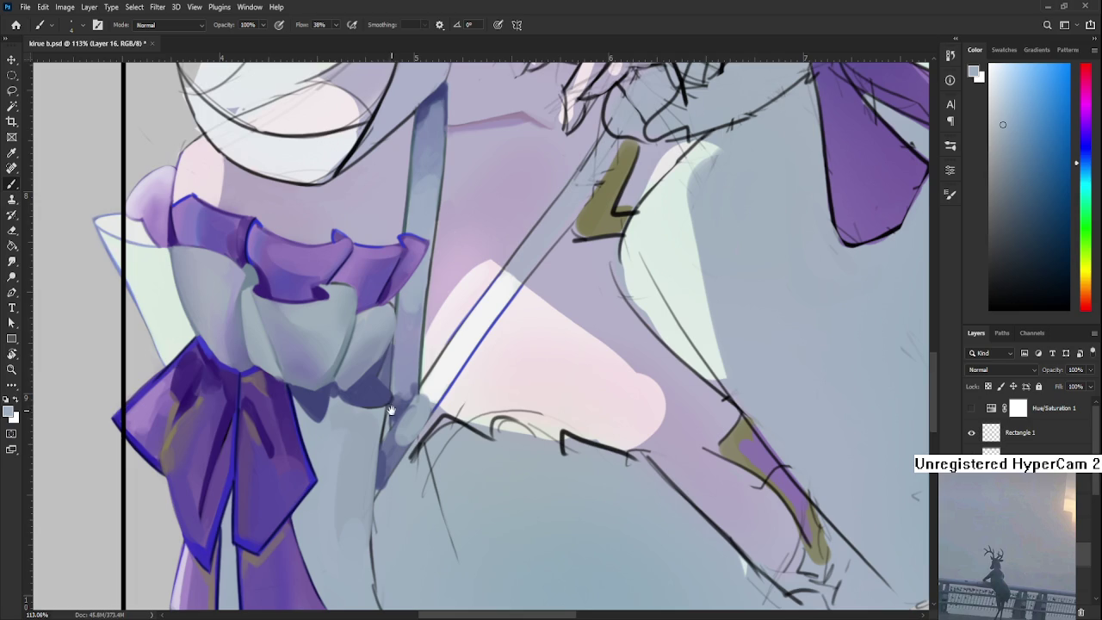
drag(386, 407, 377, 430)
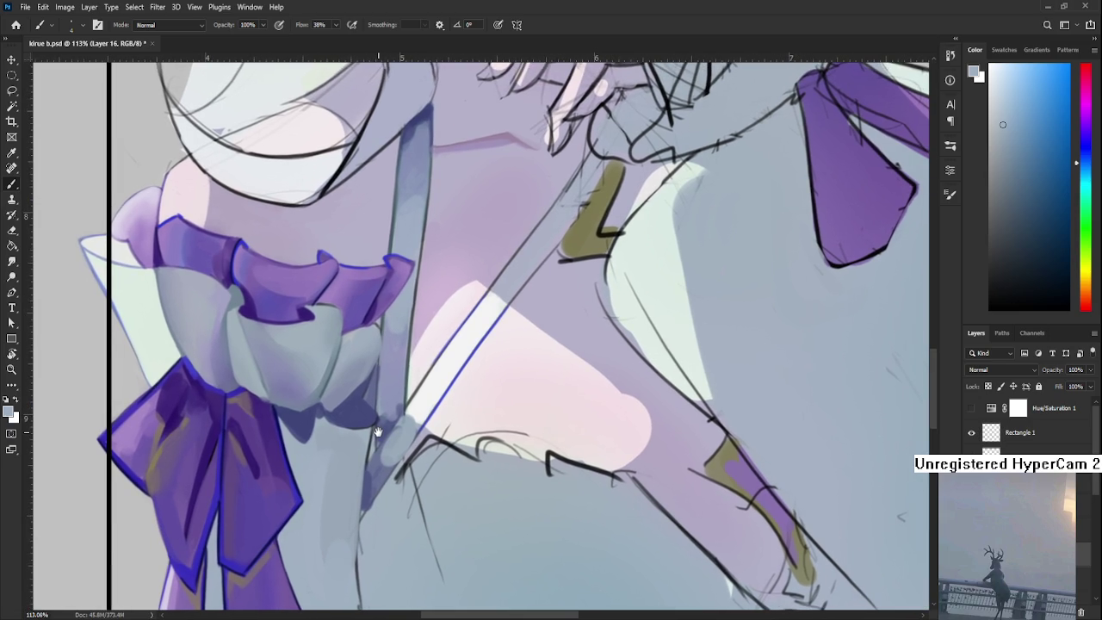
drag(378, 431, 379, 417)
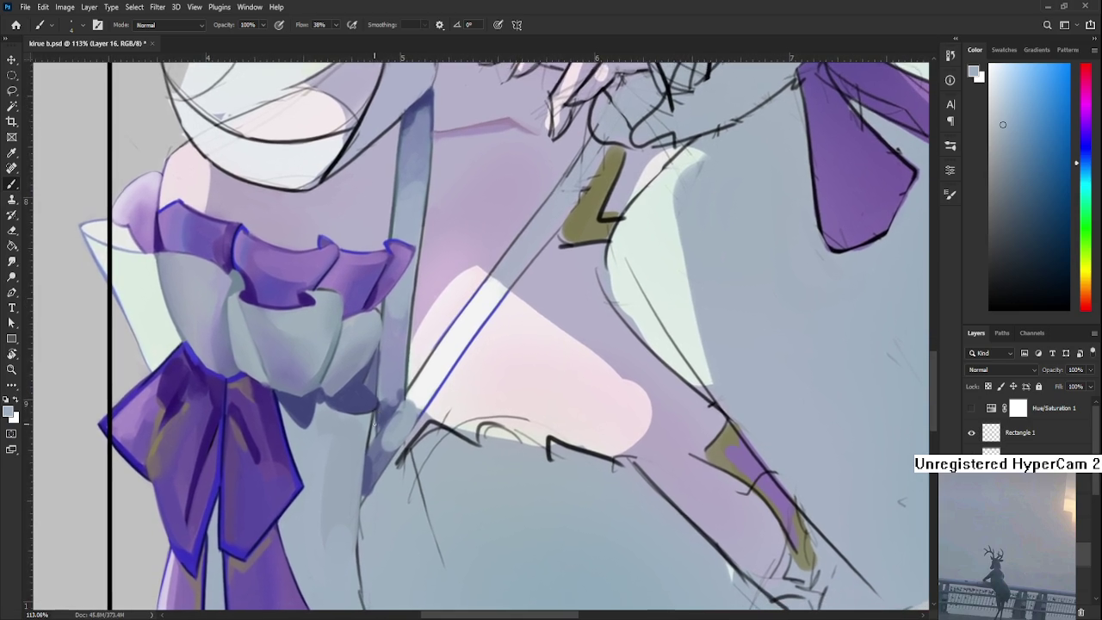
Sample blue-violet, darker violet and light grey-blue tones from around the bow and skirt
alt+click(433, 400)
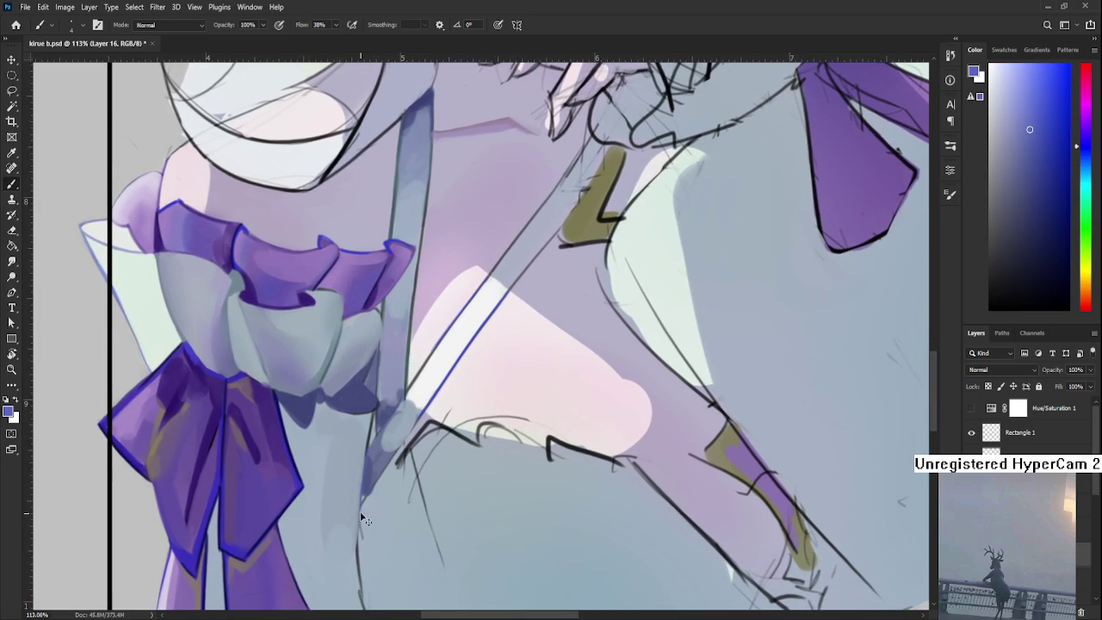
alt+click(302, 457)
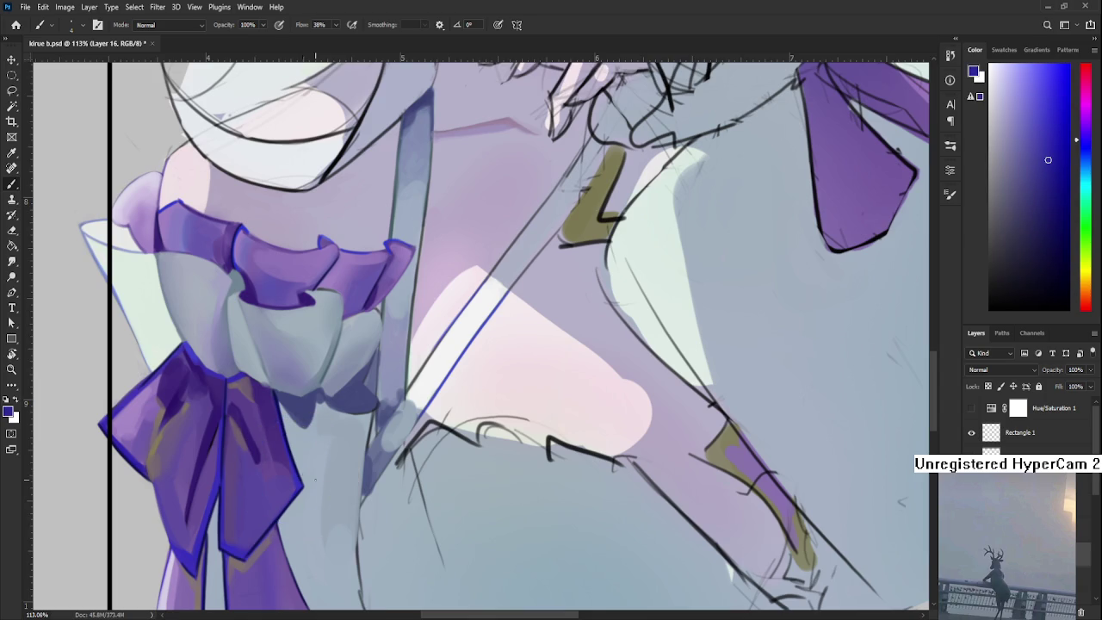
drag(302, 457, 288, 421)
alt+click(357, 420)
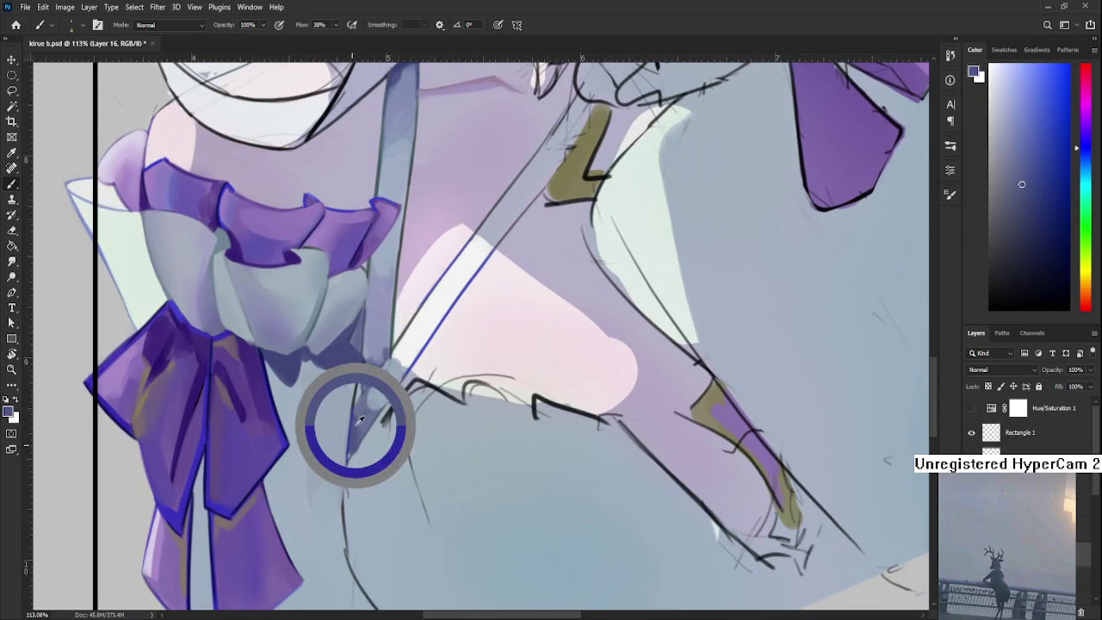
drag(360, 370, 351, 398)
alt+click(357, 389)
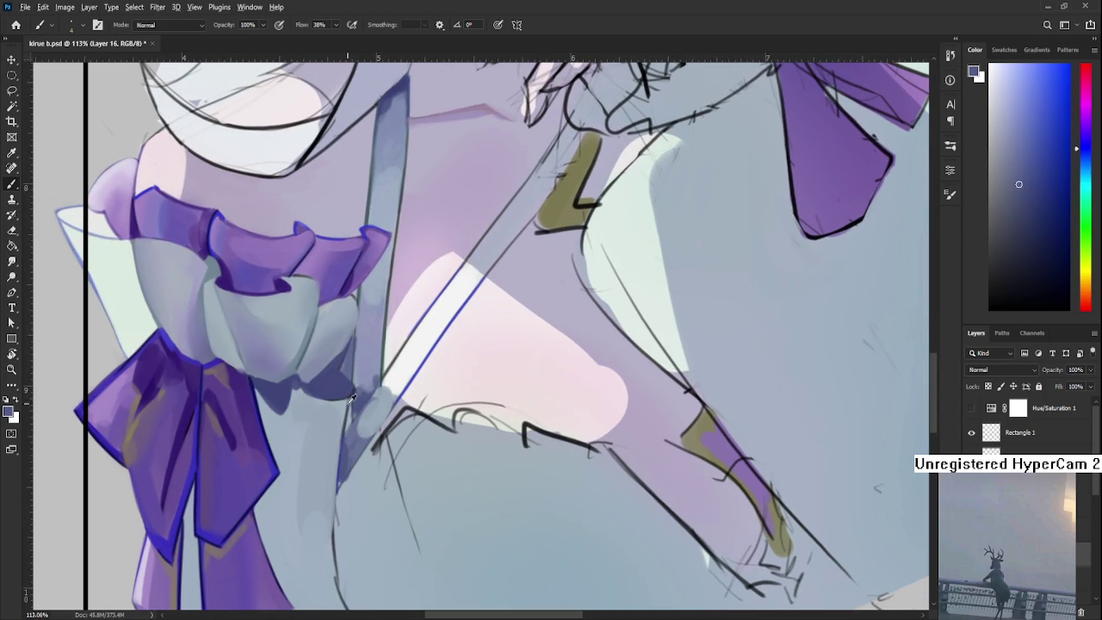
alt+click(345, 419)
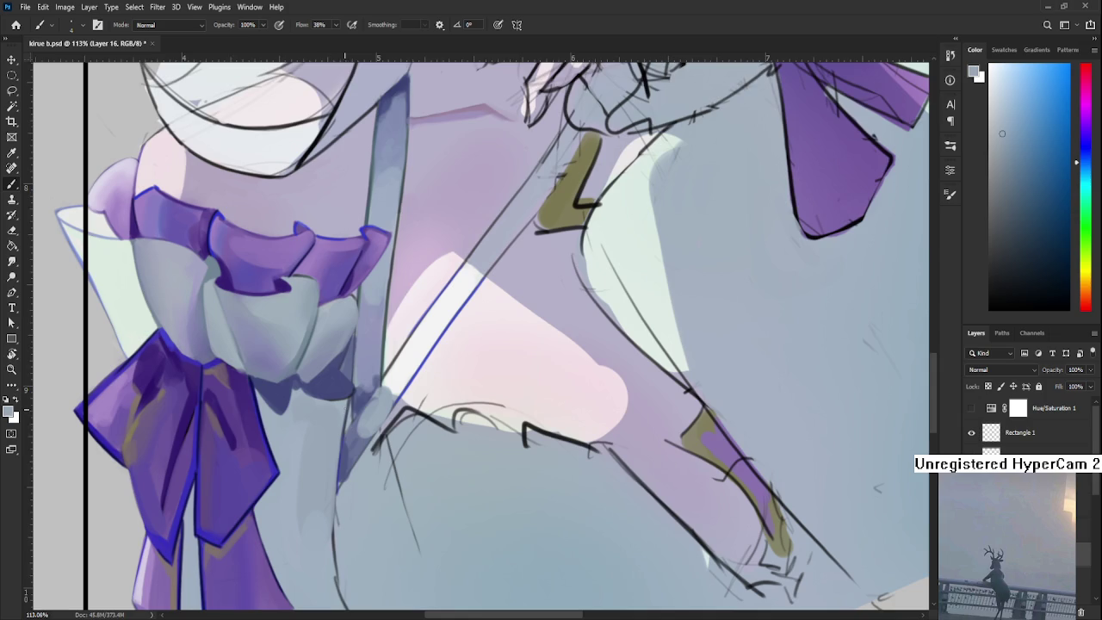
drag(309, 459, 327, 395)
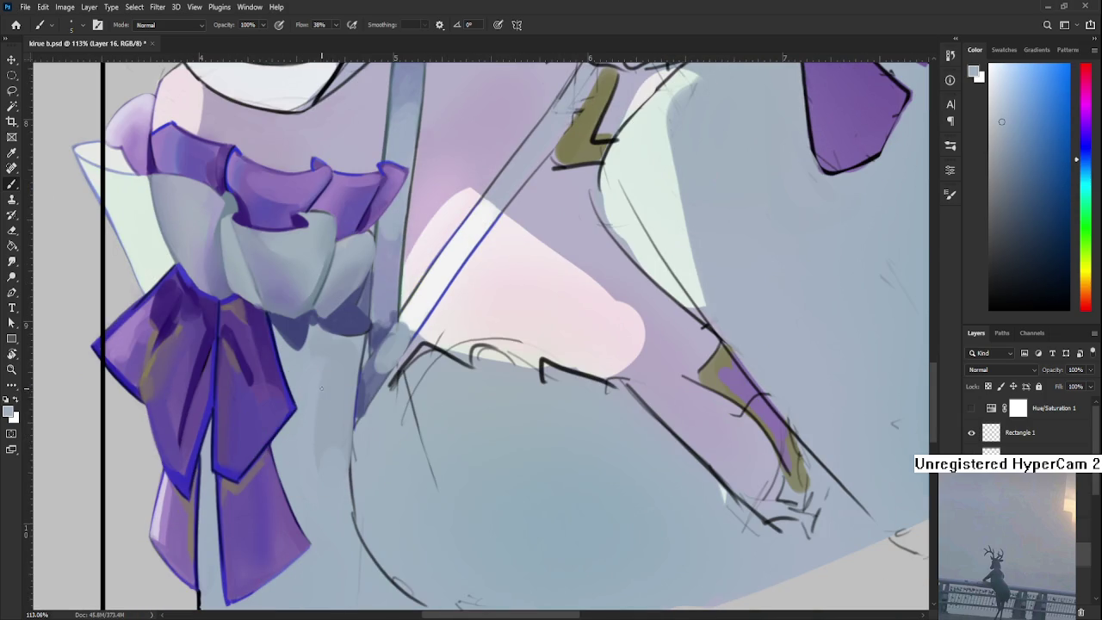
Paint a faint light tone and a dark shadow beneath the ruffle, then sample nearby colours
mouse_move(327, 443)
mouse_down()
mouse_move(341, 357)
mouse_move(318, 382)
mouse_move(327, 392)
mouse_up()
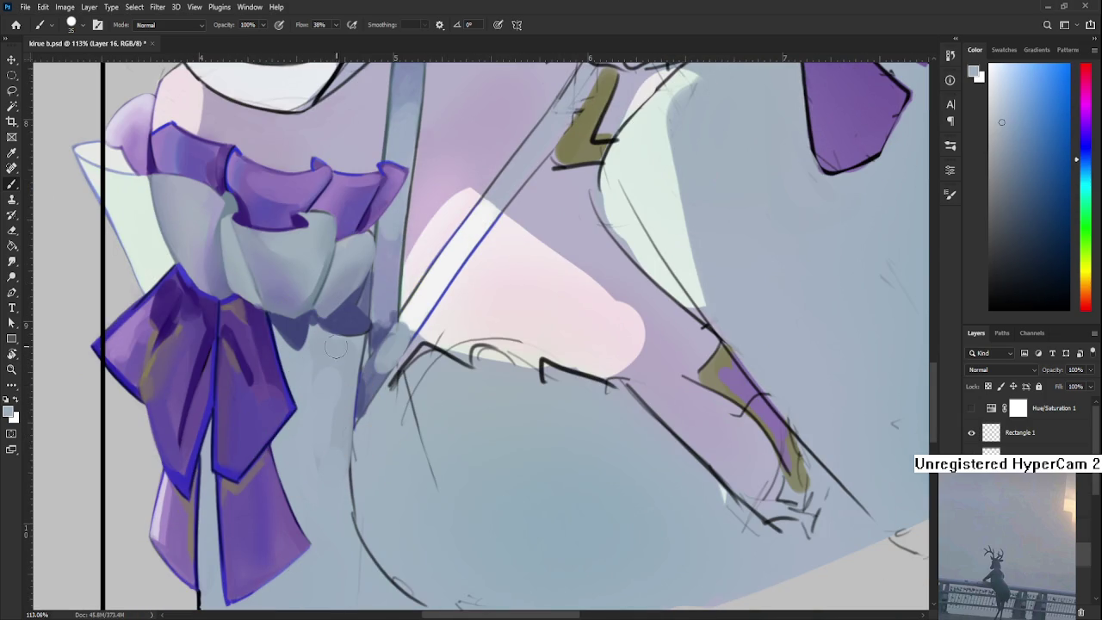
drag(323, 364, 312, 372)
alt+click(326, 355)
alt+click(327, 407)
scroll(405, 392, down, 3)
scroll(405, 391, up, 1)
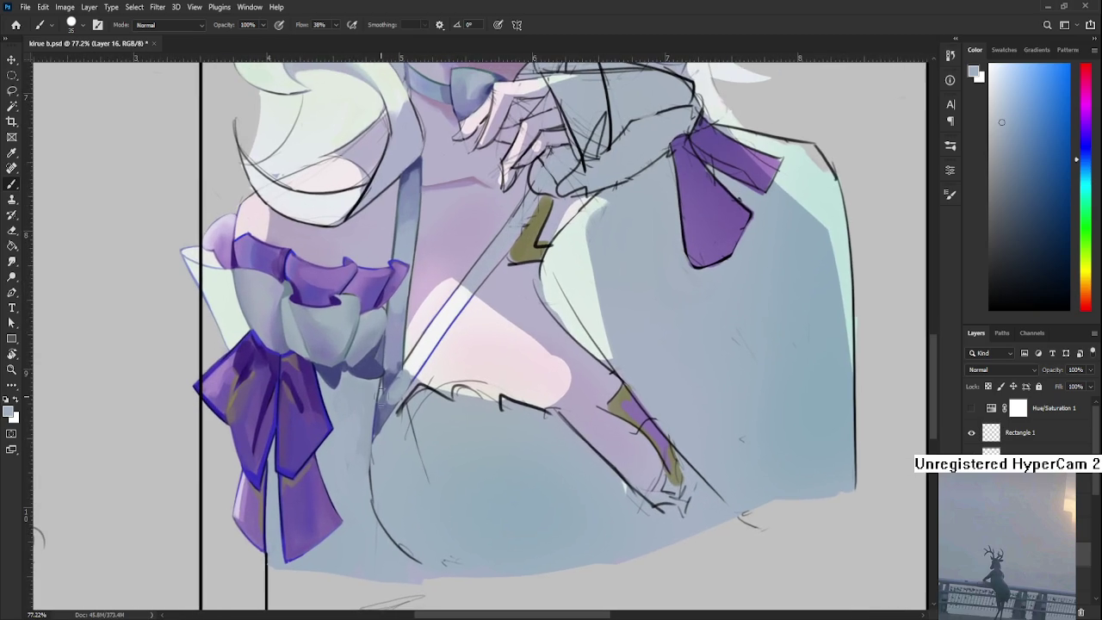
alt+click(372, 421)
mouse_move(384, 466)
mouse_down()
mouse_move(343, 428)
mouse_move(344, 500)
mouse_up()
key(bracketleft)
key(bracketleft)
key(bracketleft)
key(ctrl+z)
drag(332, 397, 342, 496)
alt+click(328, 433)
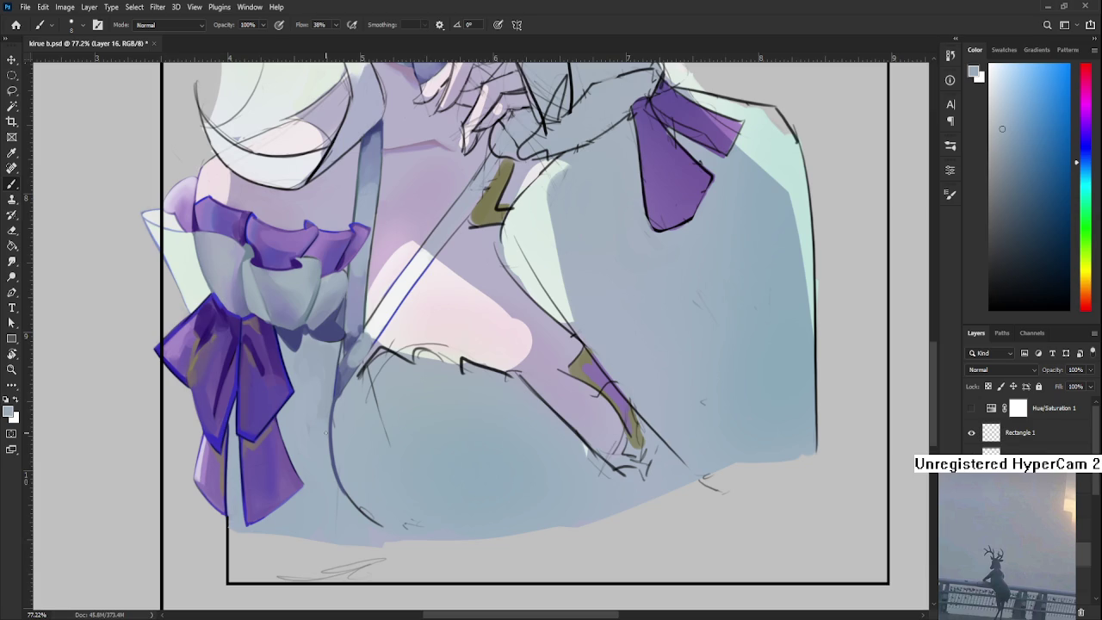
alt+click(353, 415)
drag(337, 404, 334, 421)
alt+click(355, 476)
drag(332, 417, 383, 522)
alt+click(425, 523)
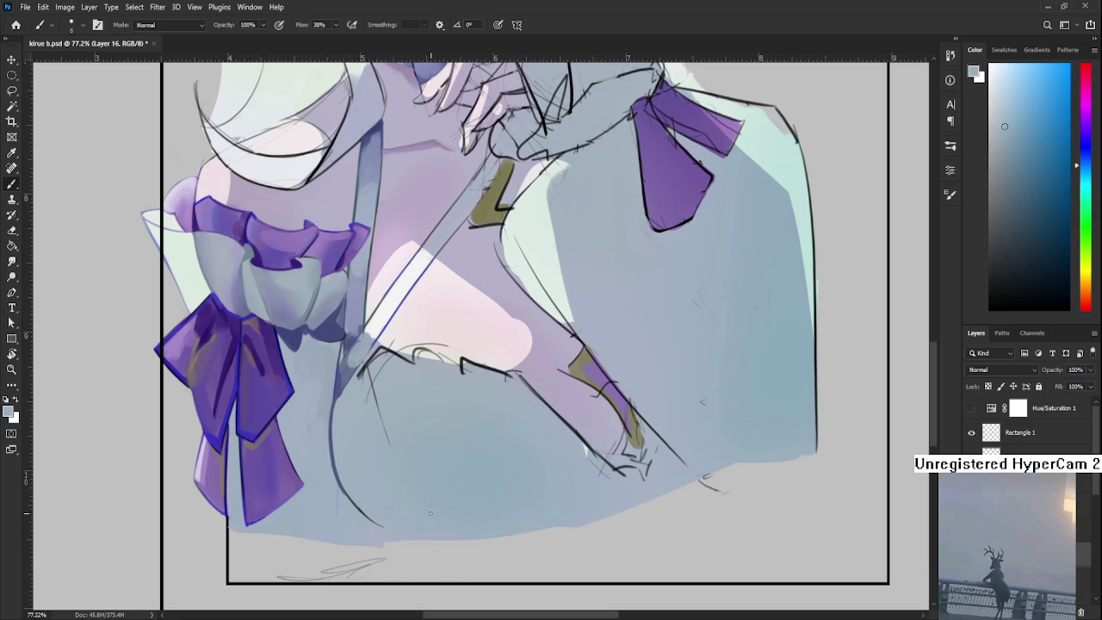
drag(430, 514, 376, 396)
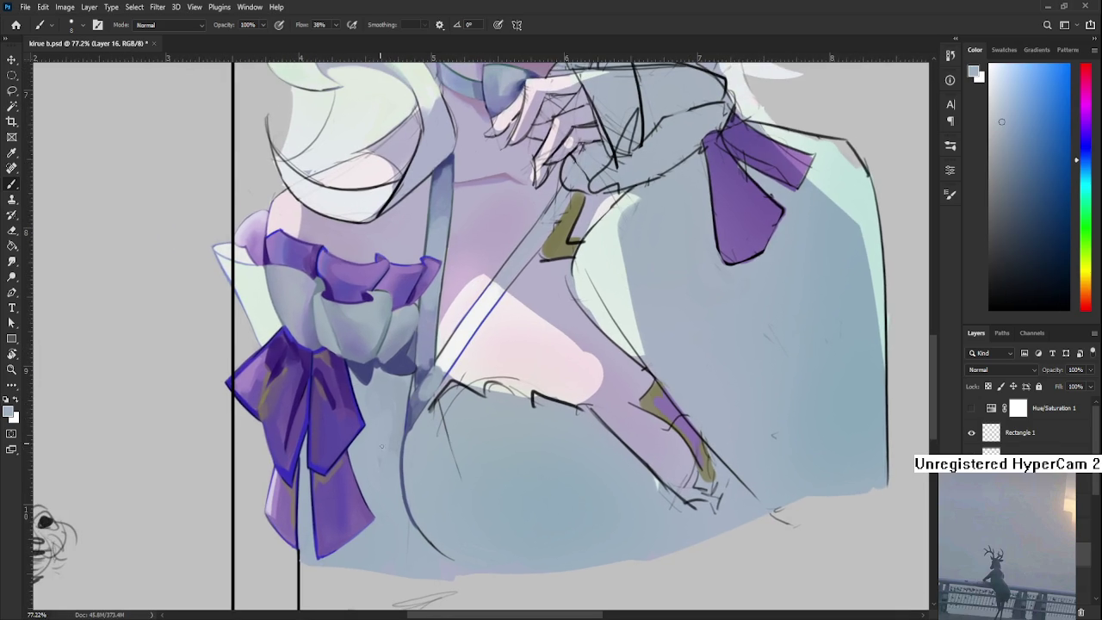
drag(391, 418, 372, 396)
Enlarge the brush to size 20 and sample the skirt colour beside the bow
key(bracketright)
key(bracketright)
key(bracketright)
alt+click(379, 421)
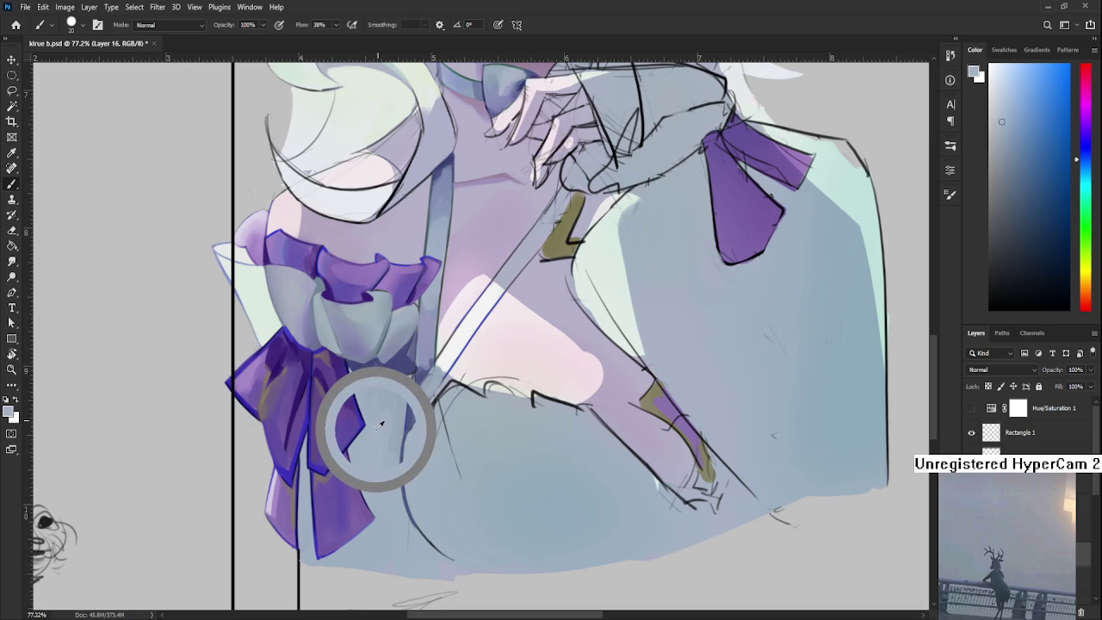
alt+click(374, 420)
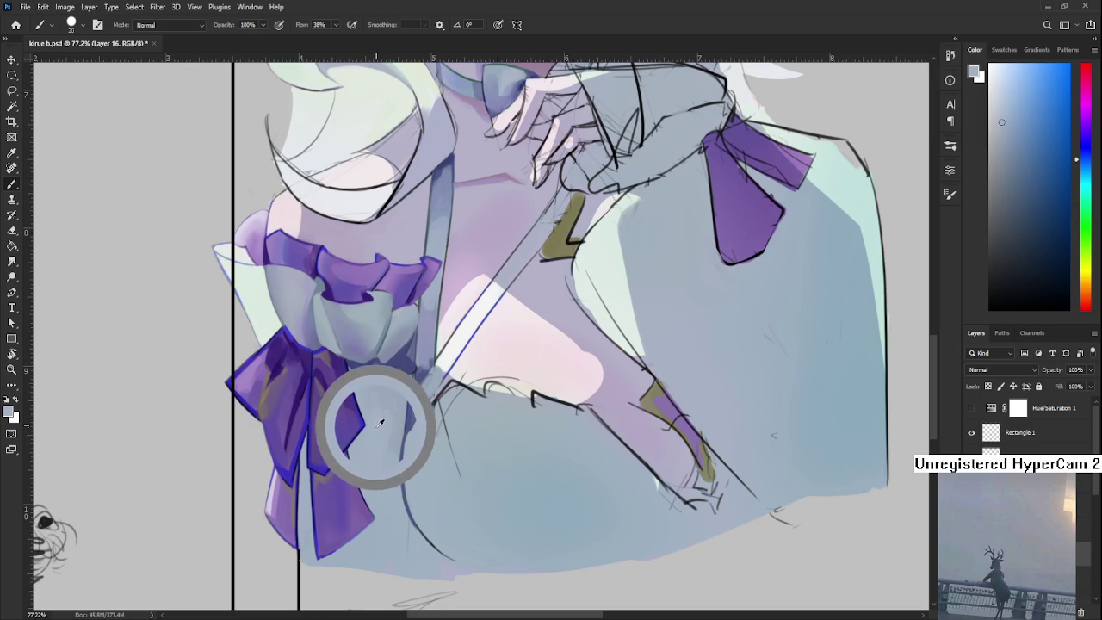
alt+click(379, 419)
alt+click(381, 413)
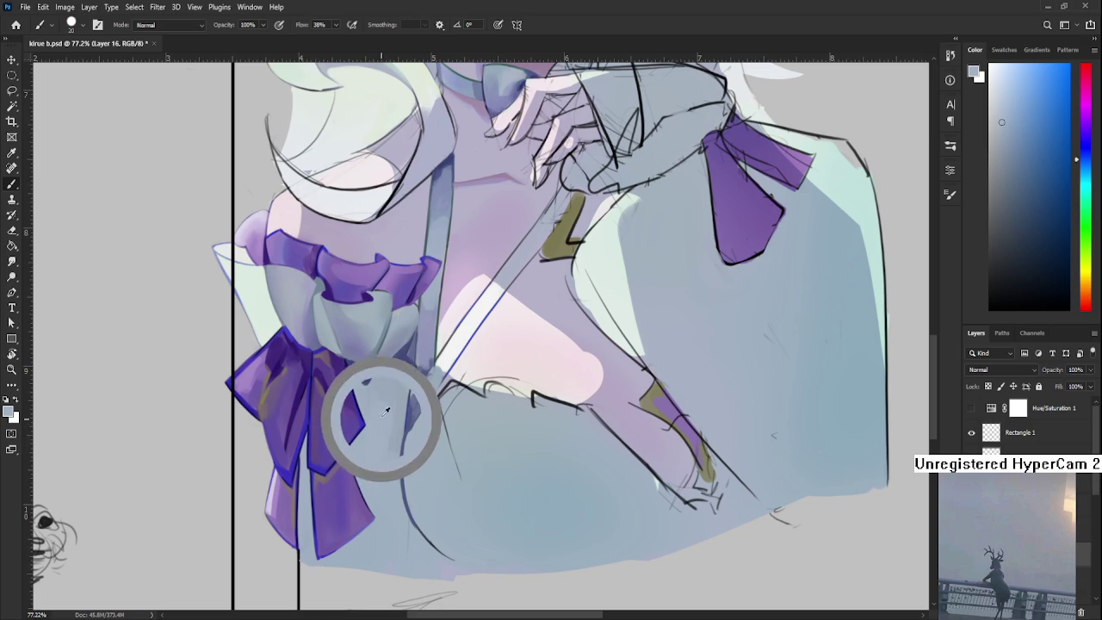
mouse_move(387, 408)
mouse_down()
mouse_move(385, 398)
mouse_move(389, 421)
mouse_up()
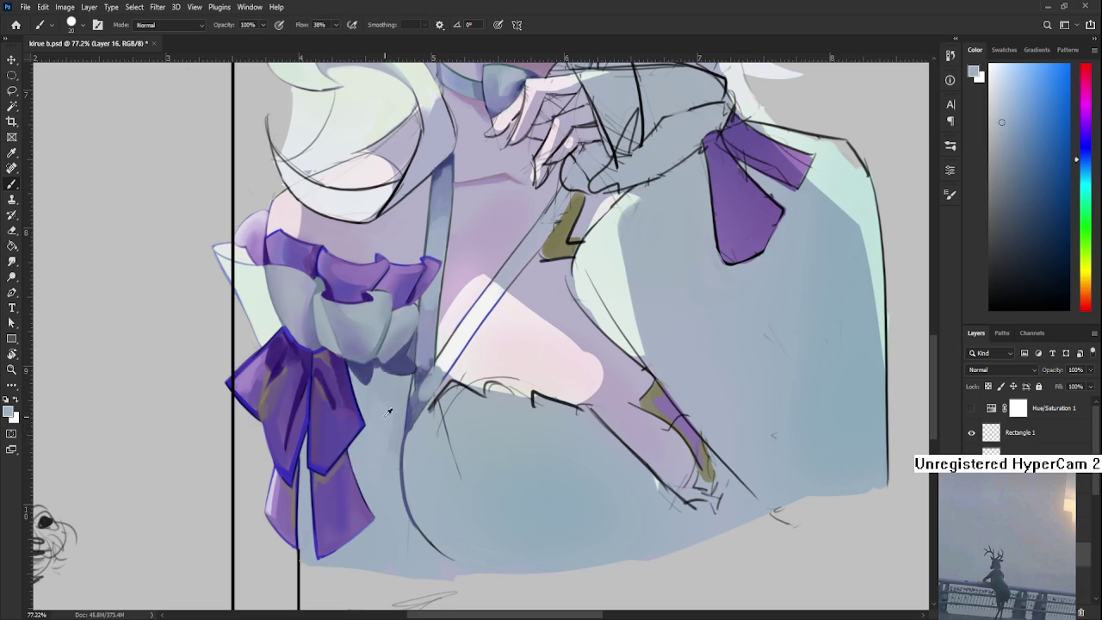
Resample several skirt tones right next to the bow
alt+click(403, 402)
alt+click(403, 405)
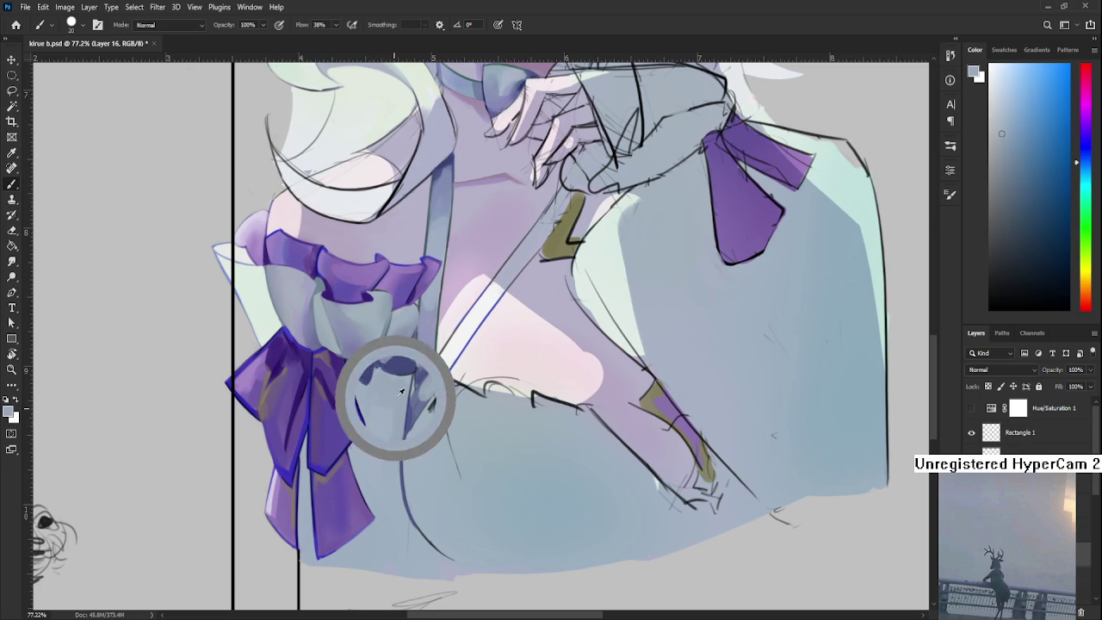
alt+click(394, 401)
alt+click(401, 408)
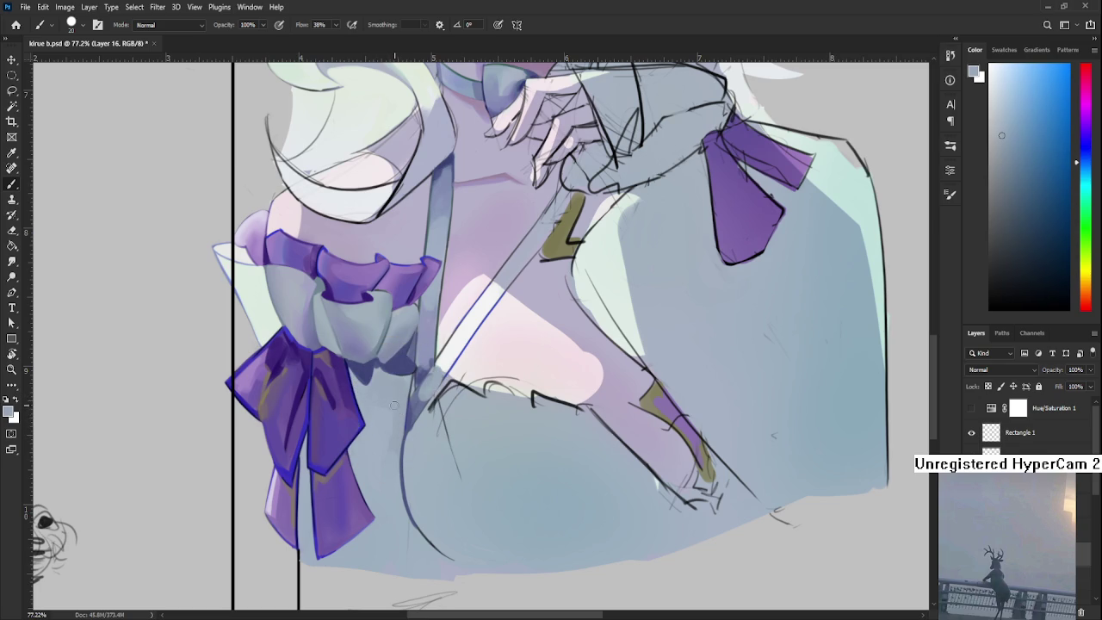
alt+click(385, 431)
alt+click(402, 411)
alt+click(394, 422)
Sample a colour from the bow area, then settle on a different blue-grey skirt shade
alt+click(371, 460)
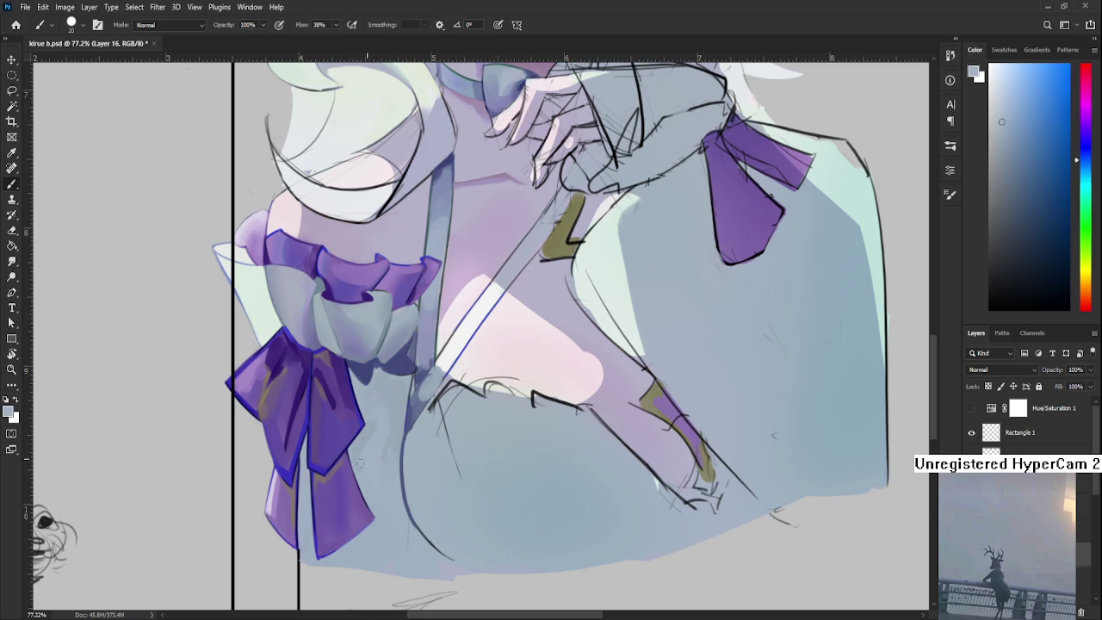
alt+click(374, 435)
alt+click(374, 422)
alt+click(375, 423)
alt+click(374, 423)
Sample the blue-grey skirt colour and cover the ribbon's lower-right edge with it
scroll(387, 427, down, 5)
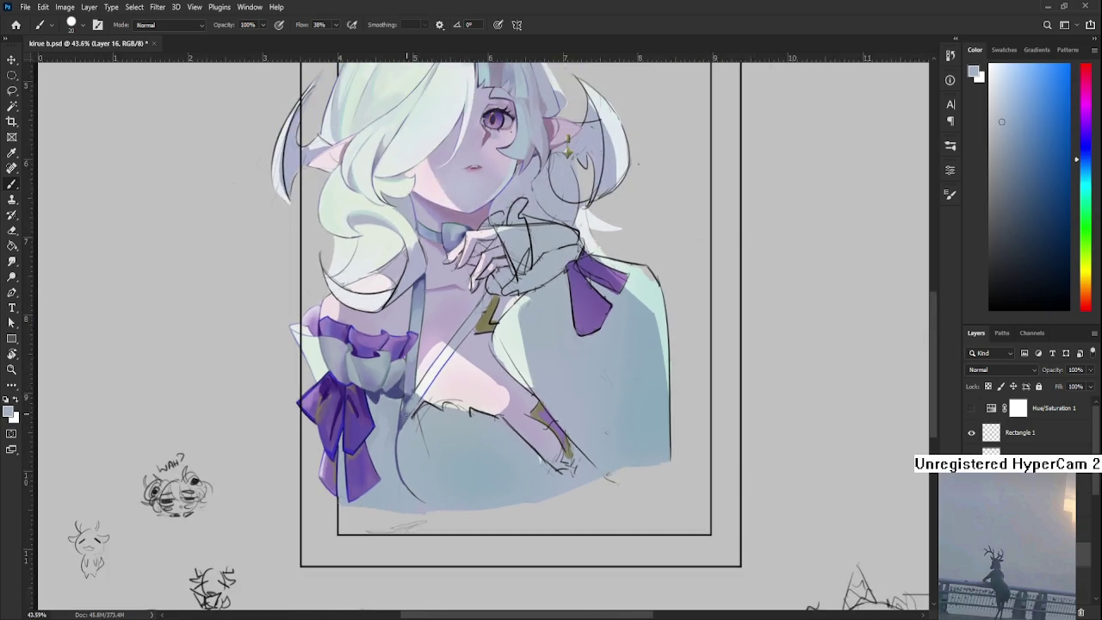
scroll(379, 417, up, 4)
scroll(366, 400, up, 2)
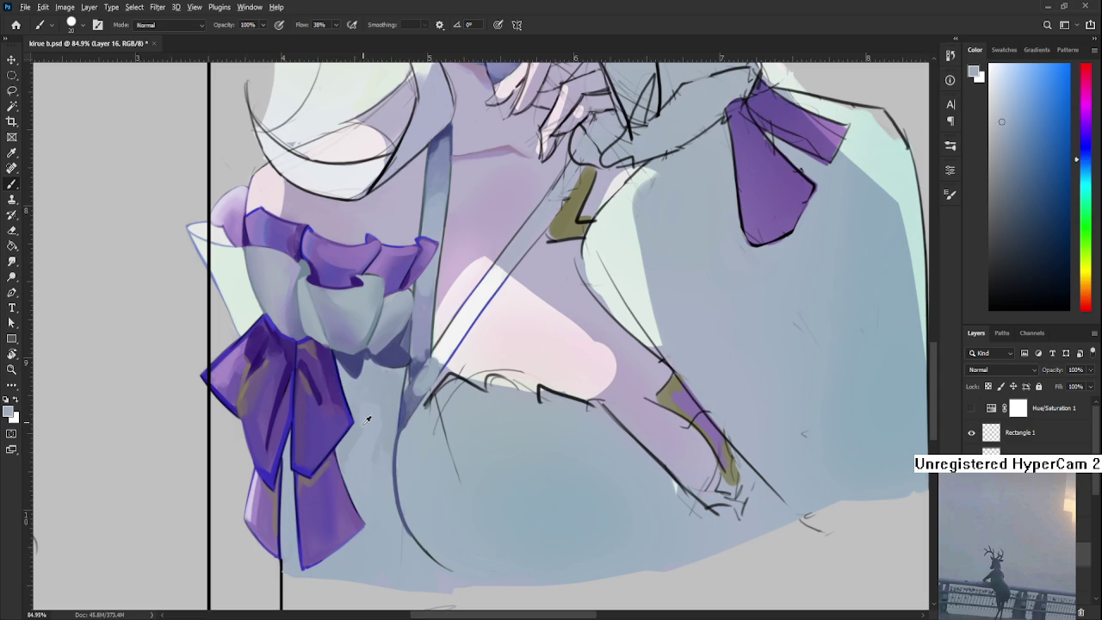
alt+click(392, 444)
alt+click(388, 441)
alt+click(359, 460)
alt+click(348, 449)
alt+click(349, 454)
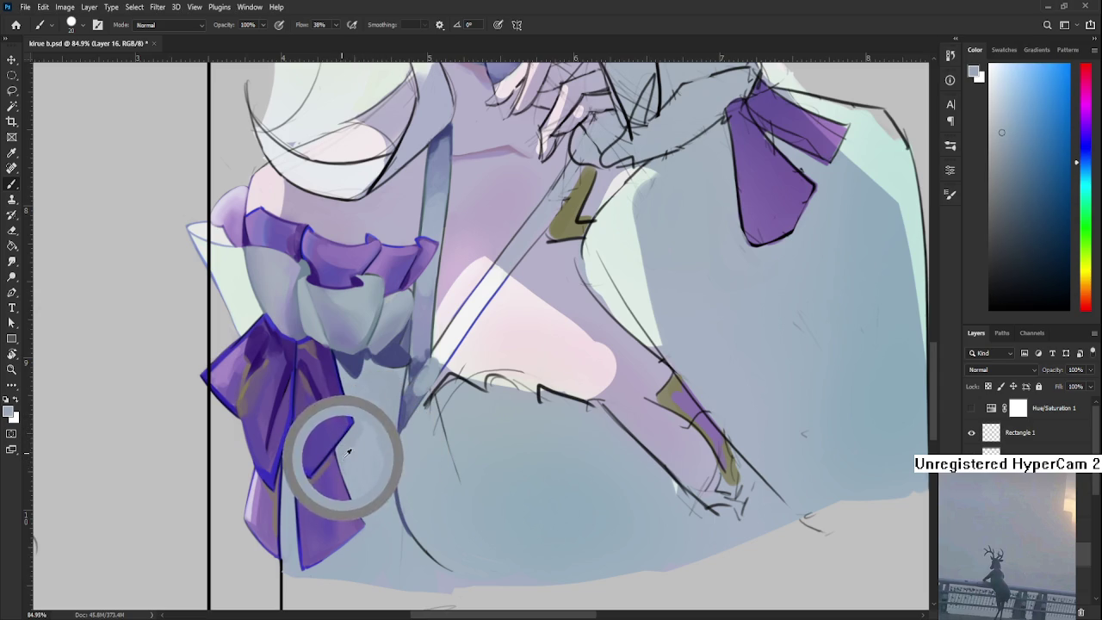
alt+click(377, 507)
alt+click(353, 460)
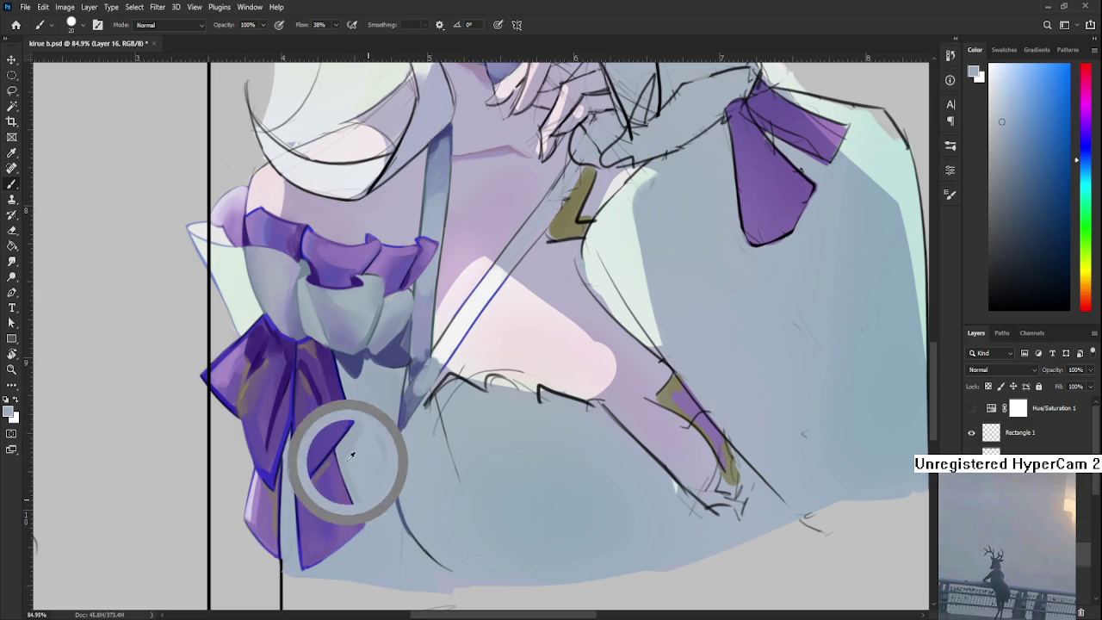
alt+click(375, 521)
drag(375, 521, 348, 568)
Shift the view toward the bow and sample skirt colours near it
scroll(336, 504, down, 2)
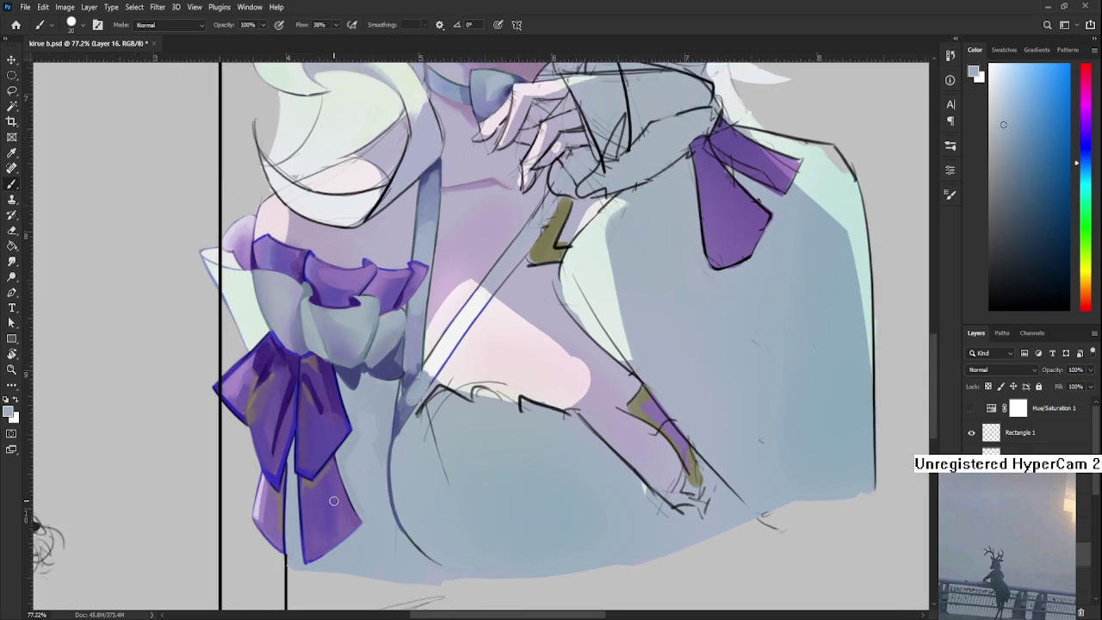
scroll(336, 499, down, 2)
scroll(352, 498, up, 5)
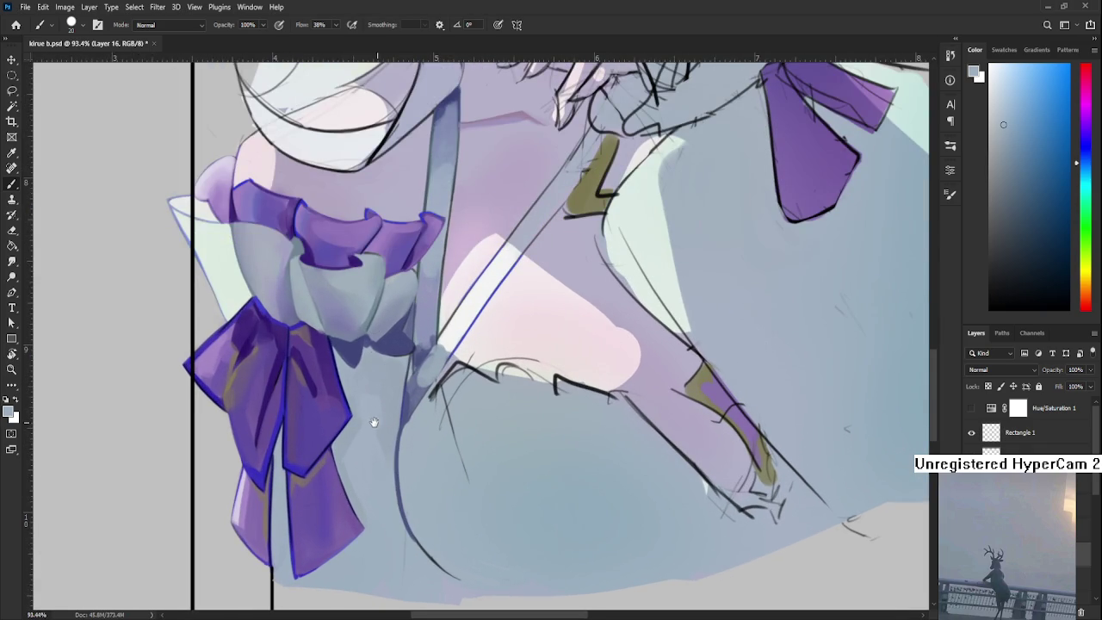
drag(374, 423, 356, 401)
alt+click(332, 418)
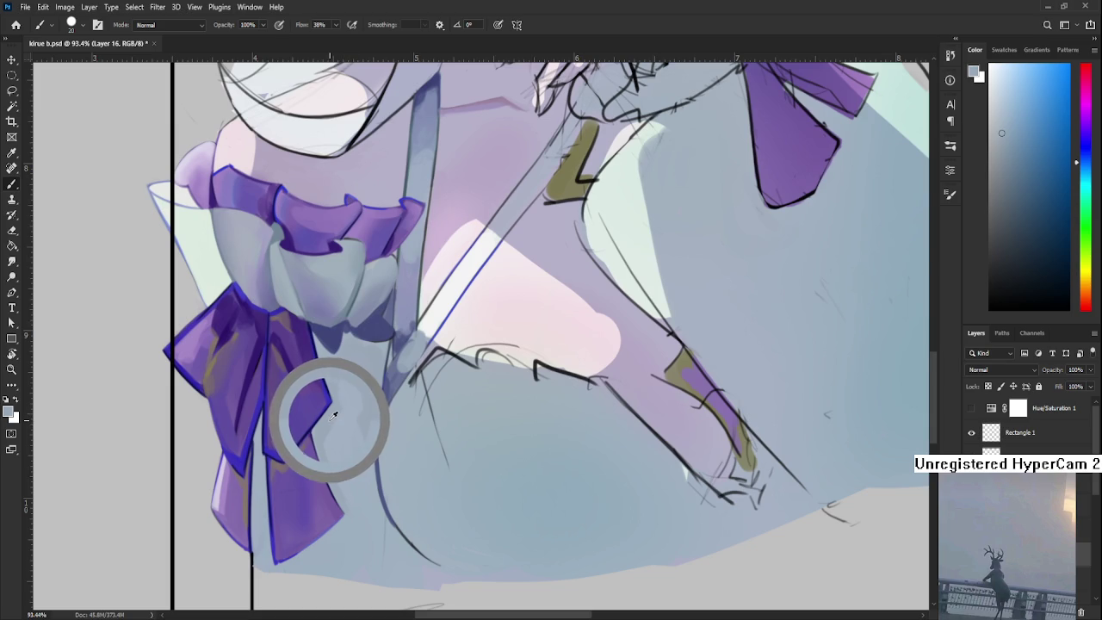
alt+click(330, 430)
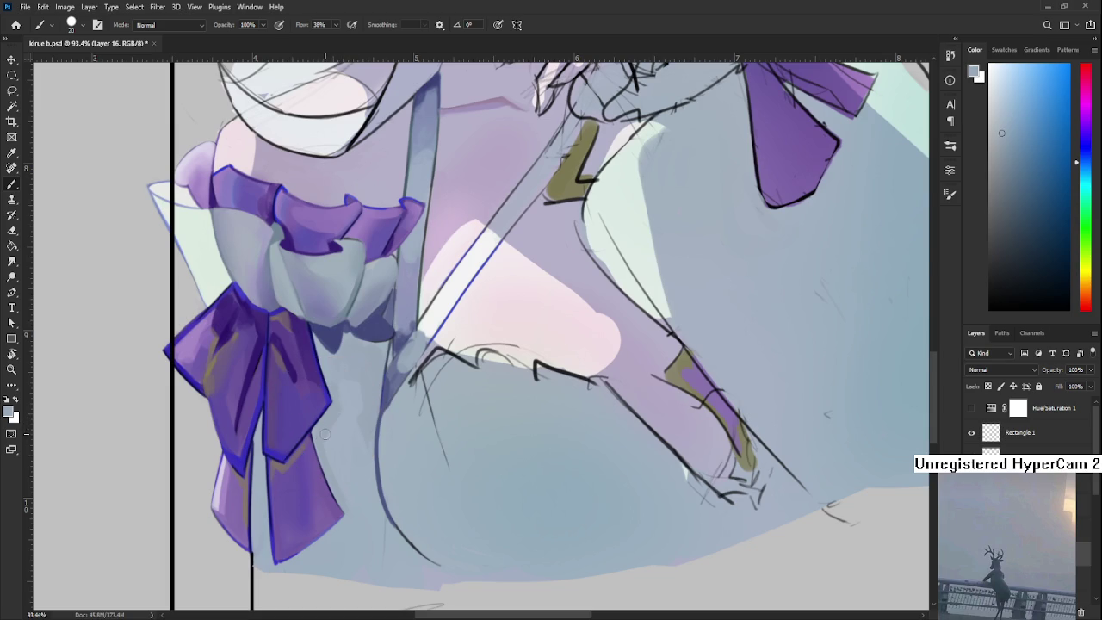
scroll(320, 451, down, 4)
scroll(320, 451, down, 2)
scroll(376, 442, up, 3)
scroll(376, 442, up, 3)
Sample a new skirt colour and paint over the leftover sketch lines on the skirt
drag(376, 441, 379, 473)
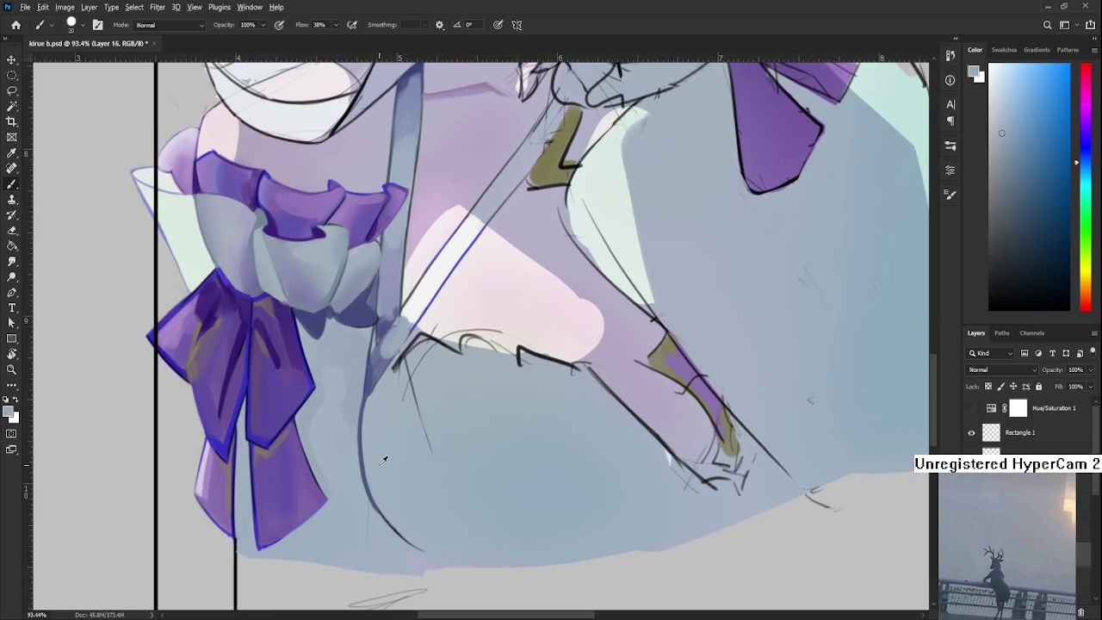
alt+click(379, 472)
alt+click(431, 459)
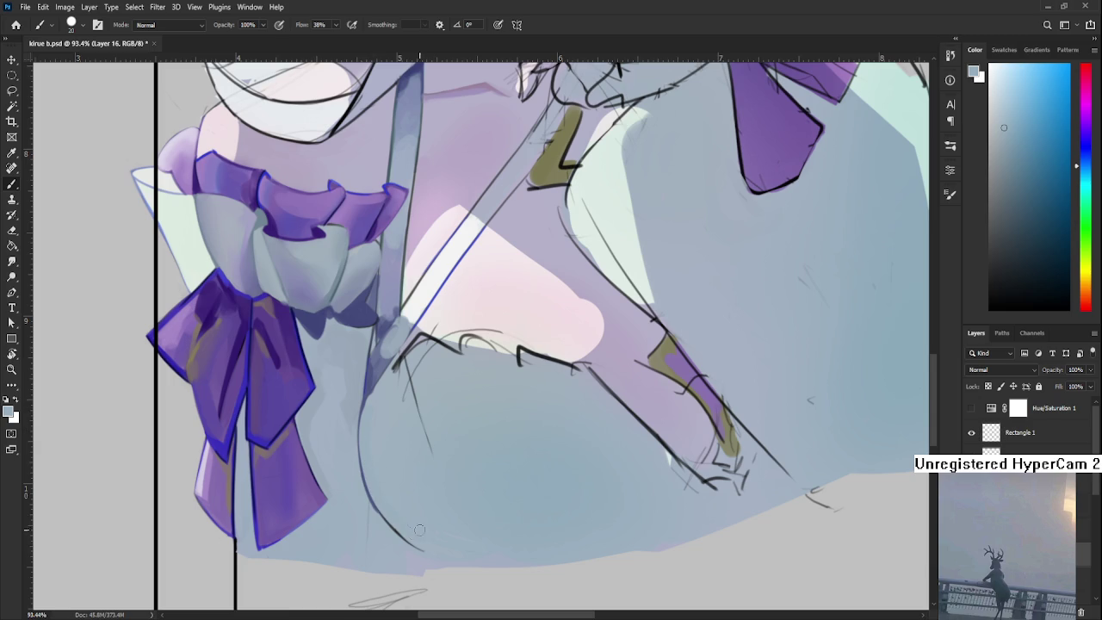
alt+click(420, 462)
mouse_move(420, 463)
mouse_down()
mouse_move(418, 353)
mouse_move(426, 371)
mouse_up()
alt+click(452, 371)
alt+click(412, 380)
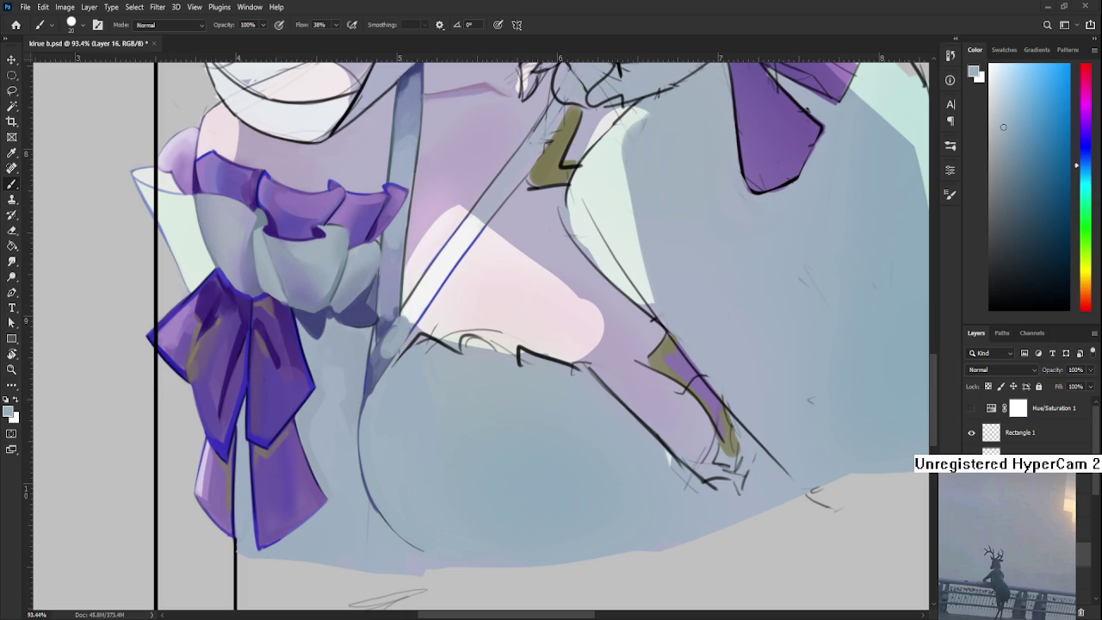
Sample a lighter skirt tone and brush a soft highlight along the curved fold below the bow
alt+click(366, 396)
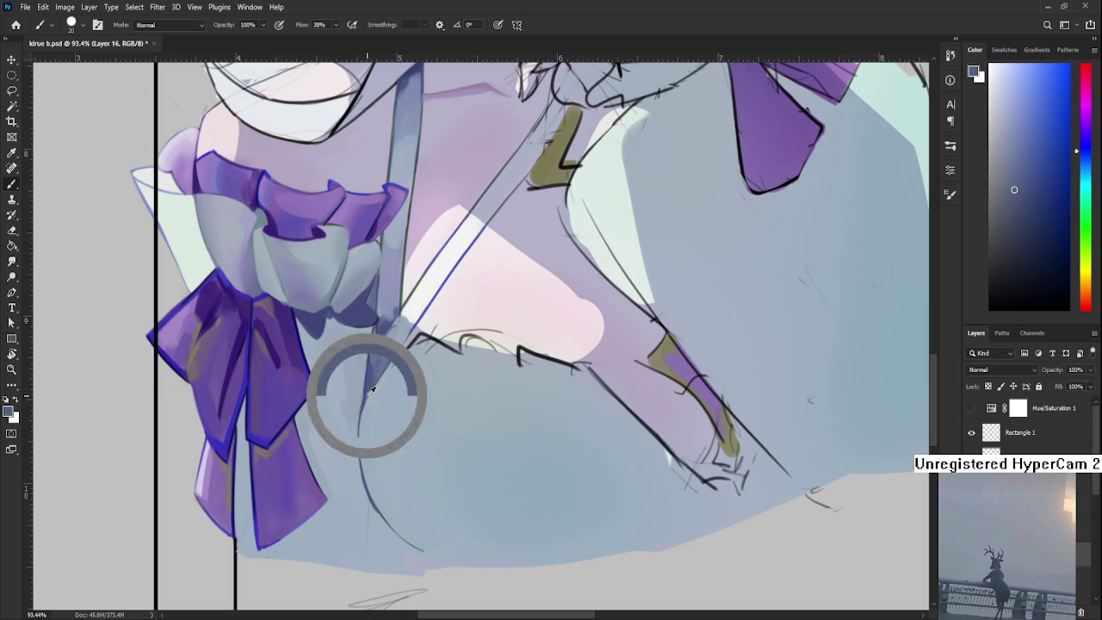
alt+click(377, 405)
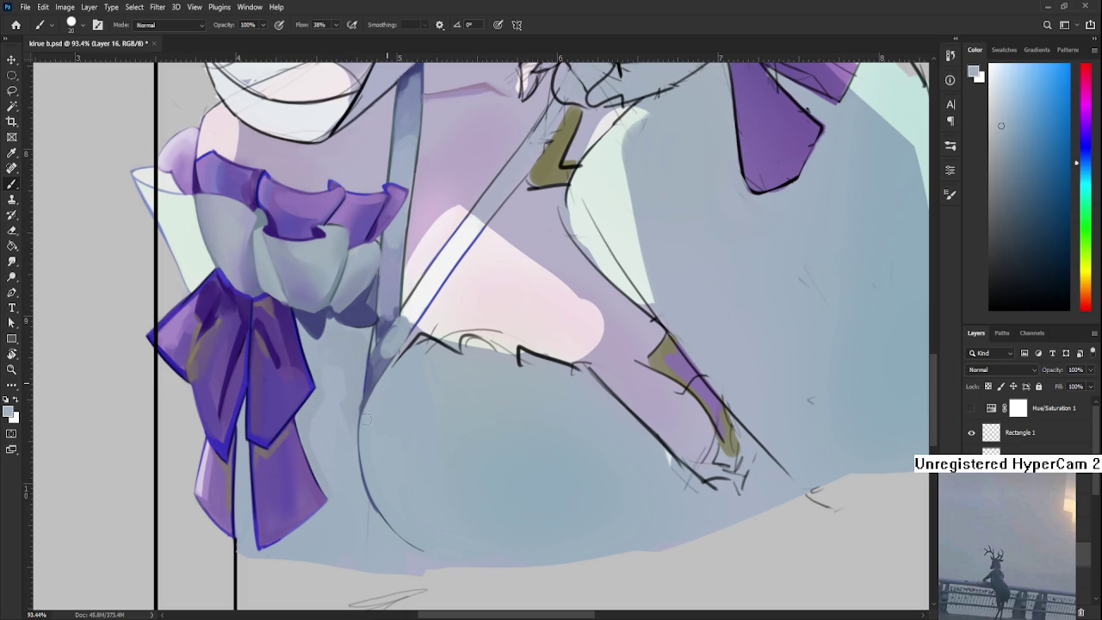
alt+click(352, 405)
alt+click(376, 521)
drag(363, 472, 372, 505)
scroll(405, 446, down, 2)
scroll(412, 446, down, 3)
scroll(431, 446, down, 2)
scroll(465, 444, up, 3)
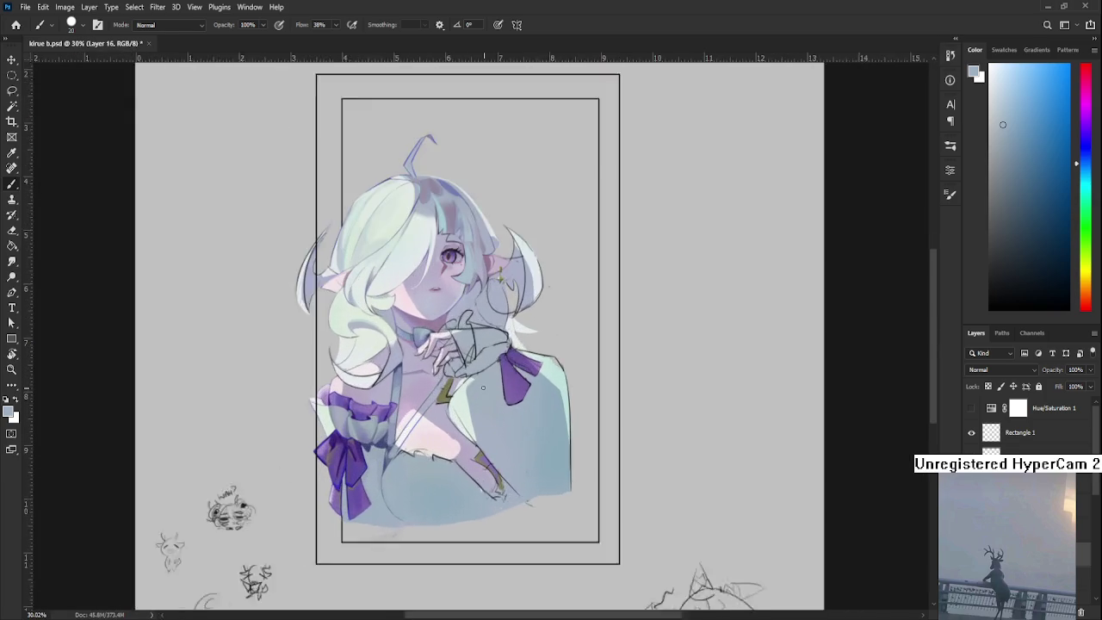
scroll(497, 444, up, 1)
mouse_move(498, 443)
mouse_down()
mouse_move(514, 472)
mouse_move(483, 433)
mouse_move(487, 445)
mouse_move(473, 390)
mouse_up()
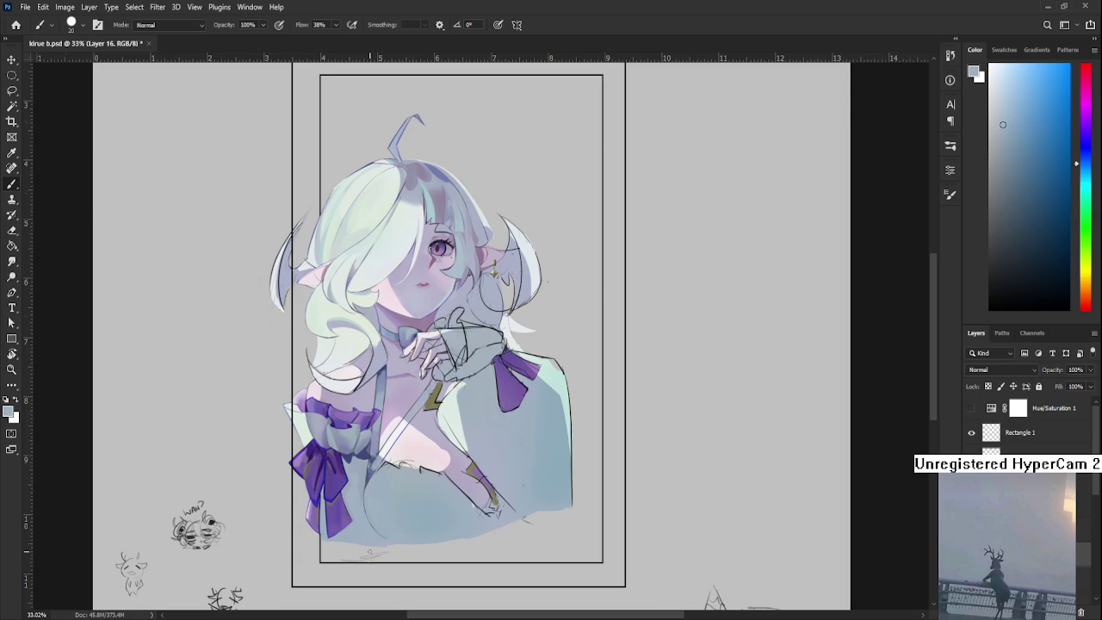
scroll(362, 433, up, 2)
scroll(362, 433, up, 2)
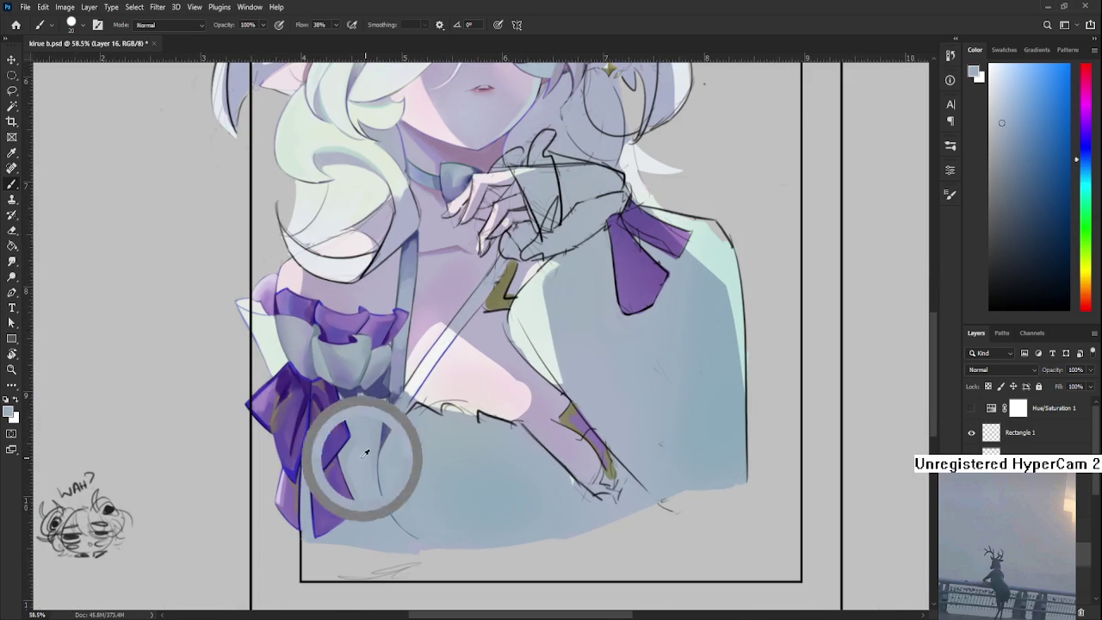
alt+click(365, 456)
alt+click(374, 447)
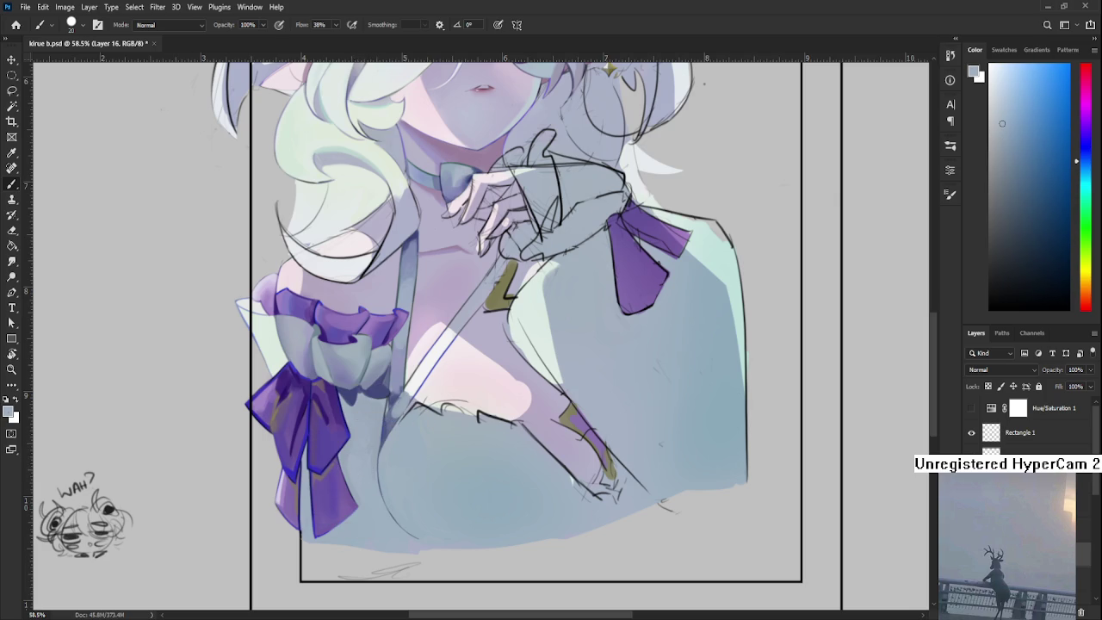
alt+click(365, 435)
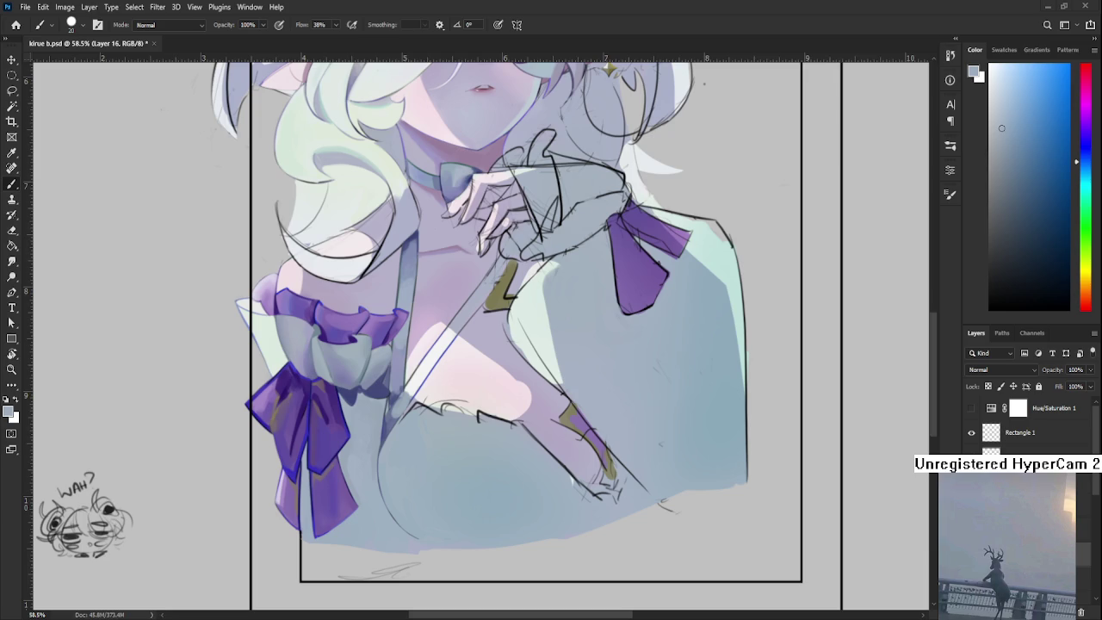
Sample a lighter blue-grey and brush a short stroke over the dark chest outline
alt+click(387, 390)
drag(384, 388, 353, 389)
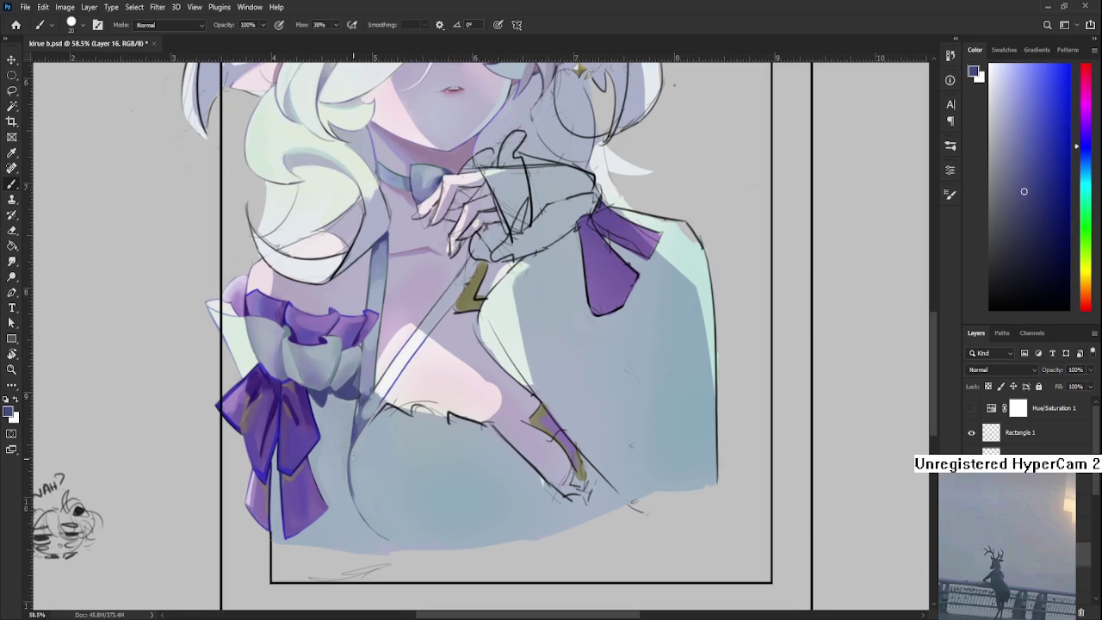
alt+click(358, 456)
drag(352, 465, 353, 498)
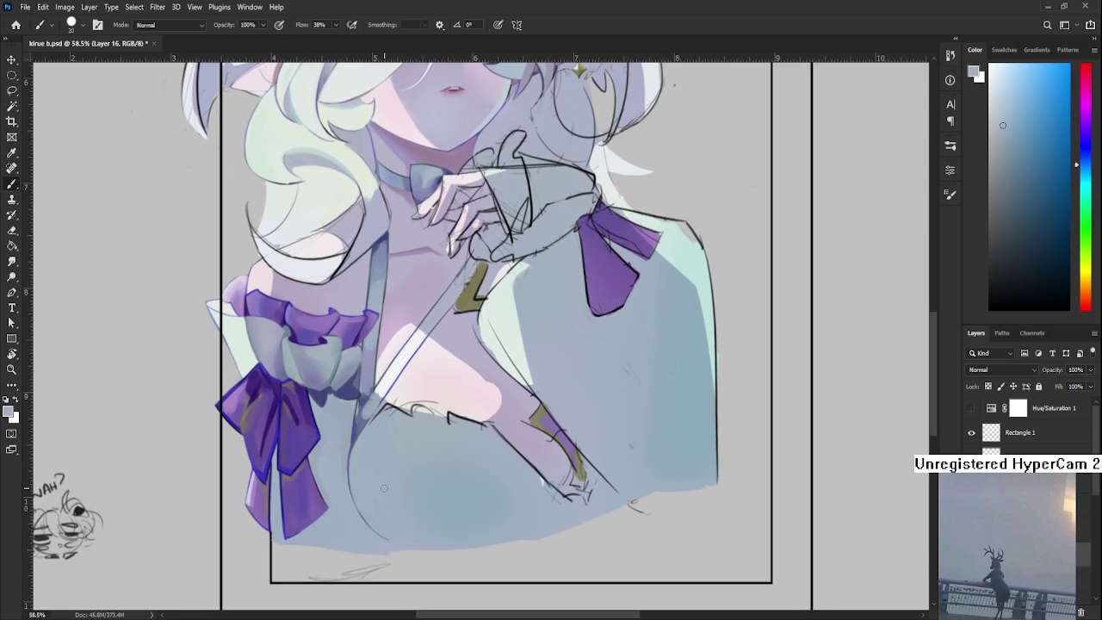
scroll(384, 488, down, 5)
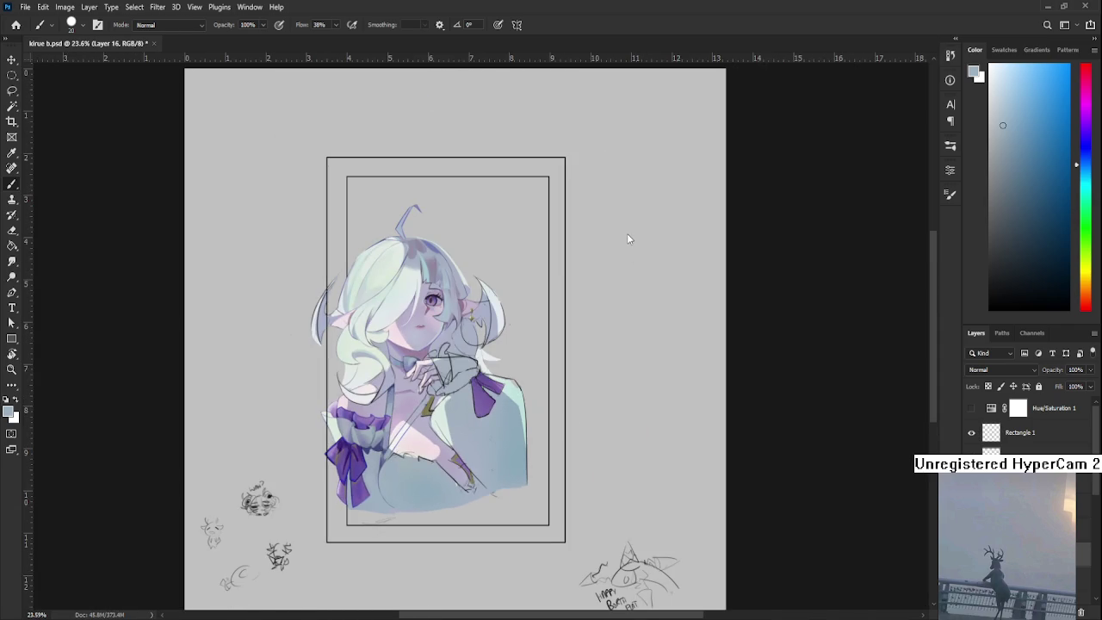
scroll(426, 529, up, 2)
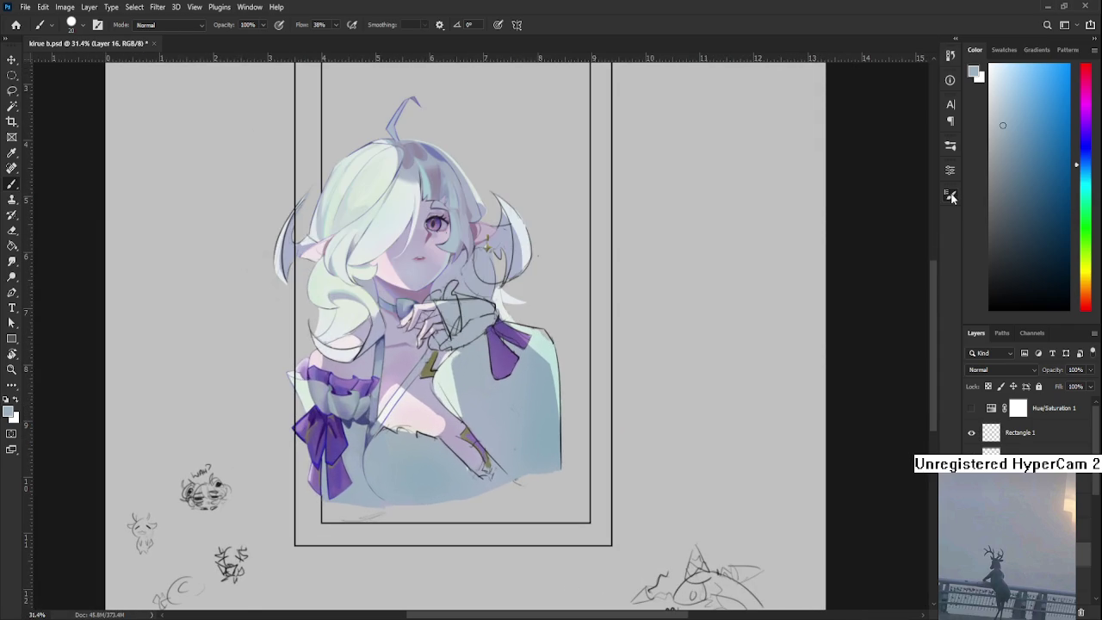
Enlarge the brush to size 30 and sample a colour from the sleeve
key(bracketright)
scroll(397, 470, up, 2)
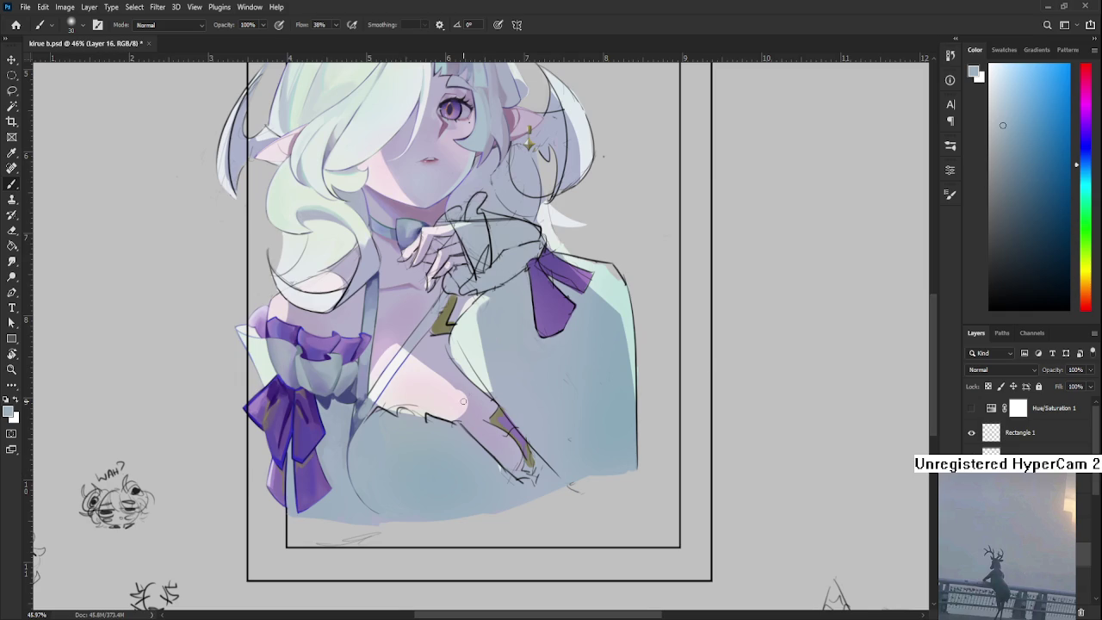
scroll(359, 442, up, 1)
alt+click(342, 431)
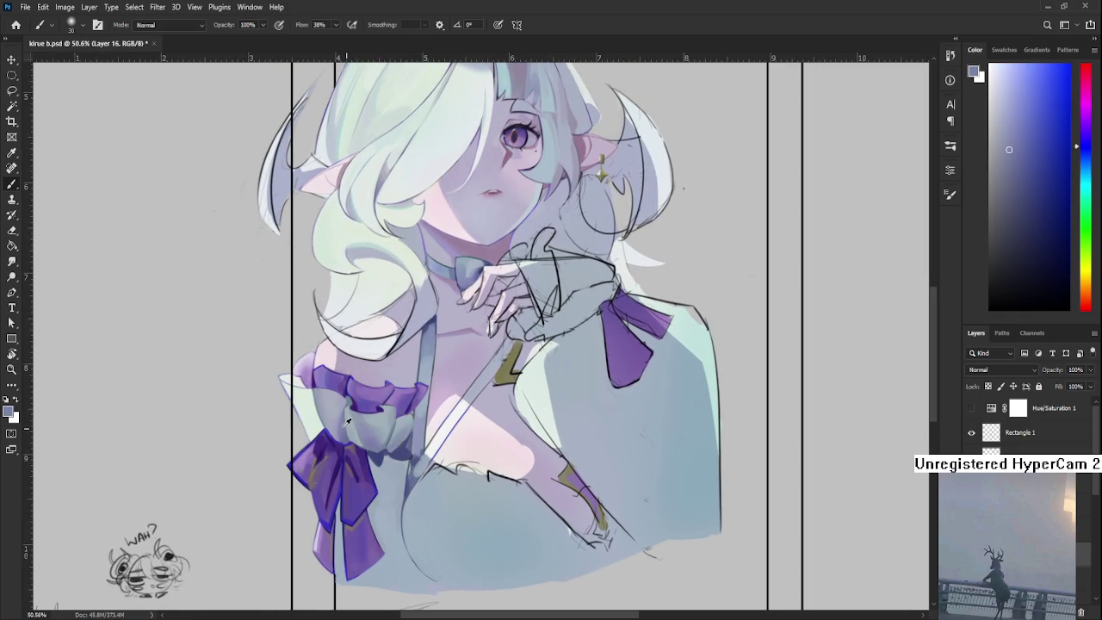
scroll(358, 482, down, 2)
scroll(375, 462, up, 1)
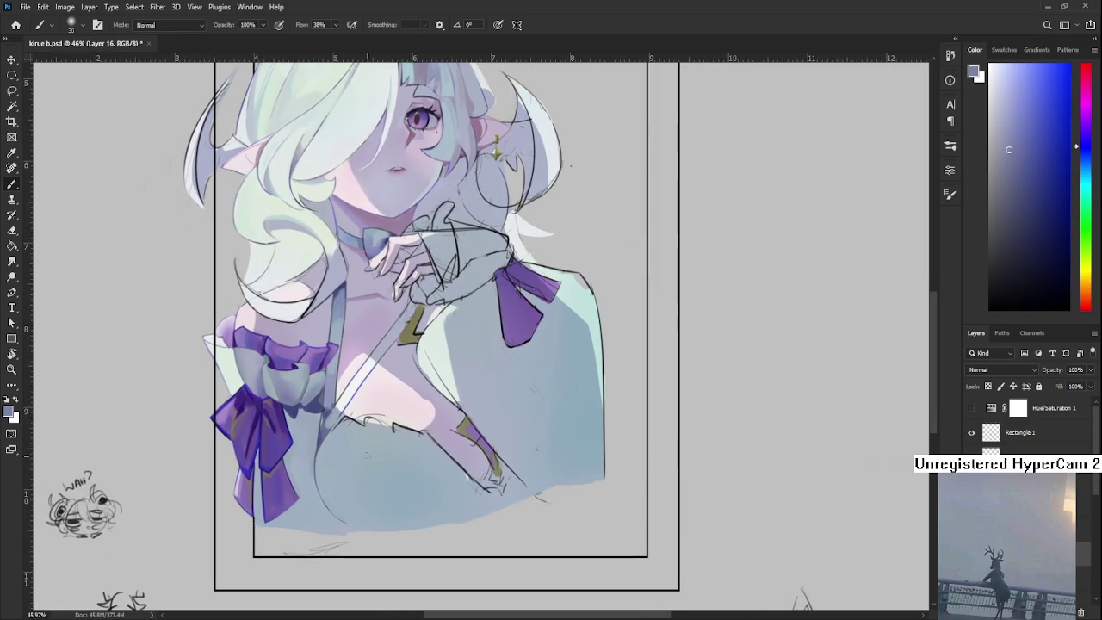
Lasso the lower-left chest and fill it with blue-grey using a size-400 brush
key(l)
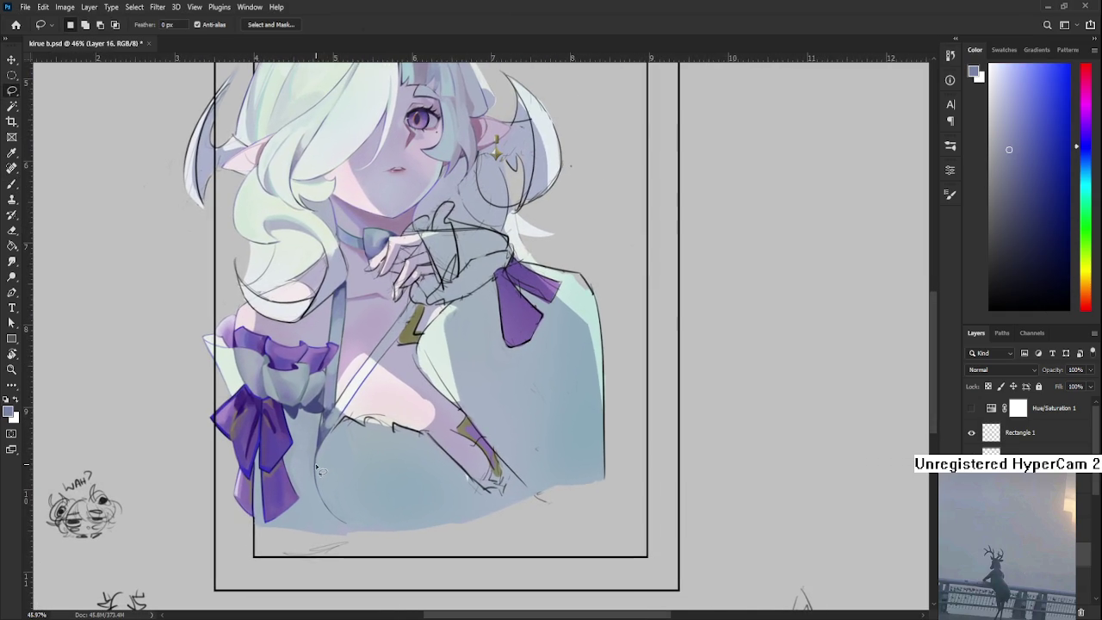
drag(334, 439, 352, 527)
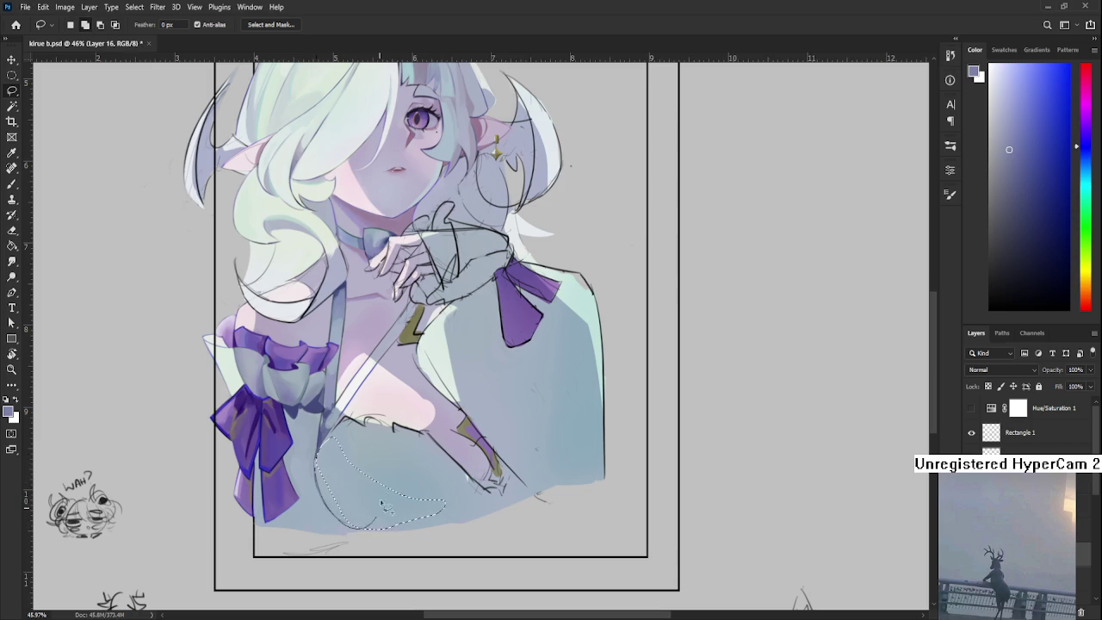
key(b)
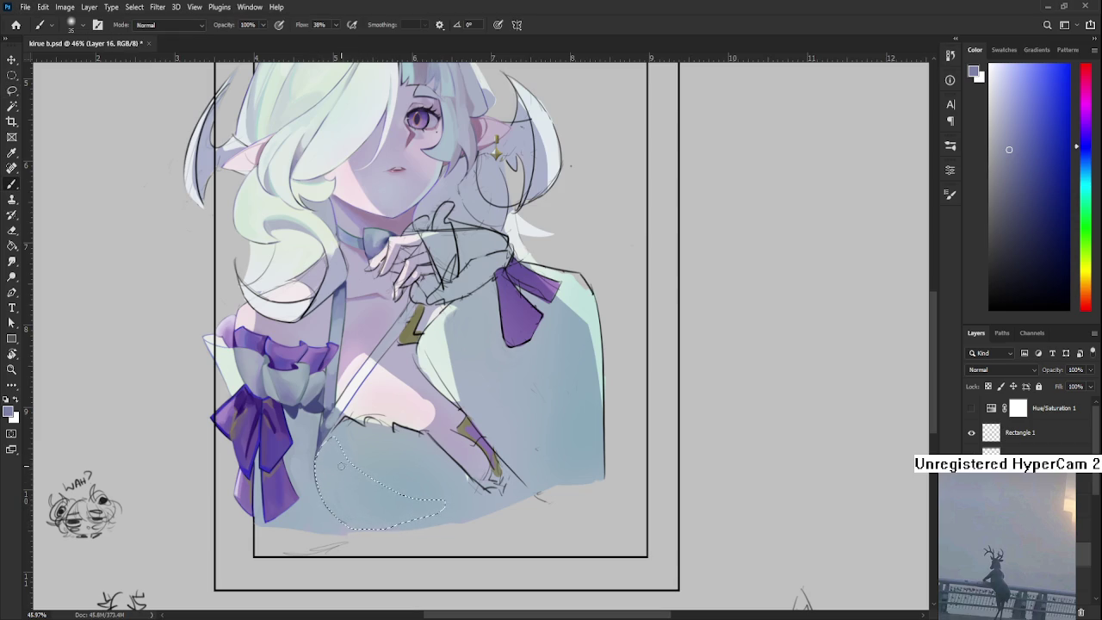
key(bracketright)
mouse_move(353, 482)
mouse_down()
mouse_move(420, 491)
mouse_move(233, 428)
mouse_up()
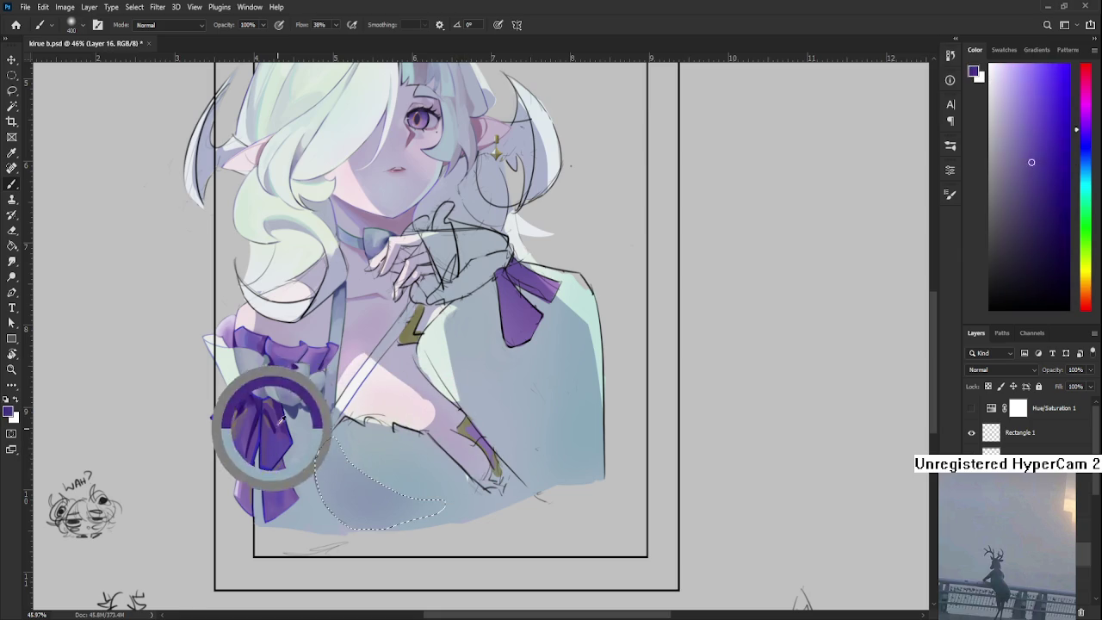
drag(232, 428, 222, 420)
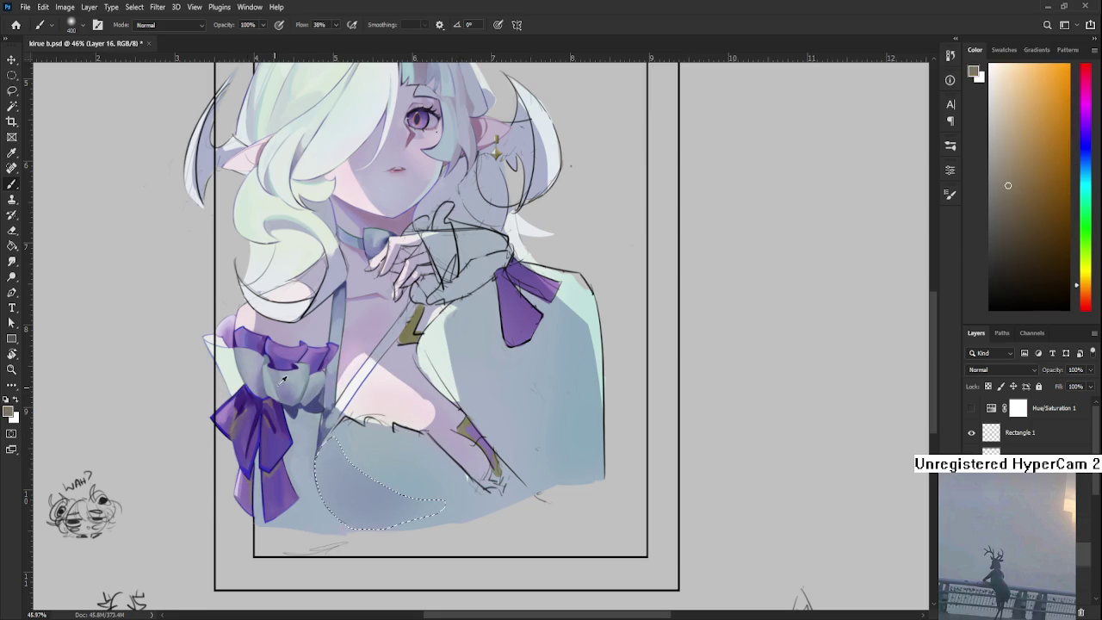
alt+click(398, 329)
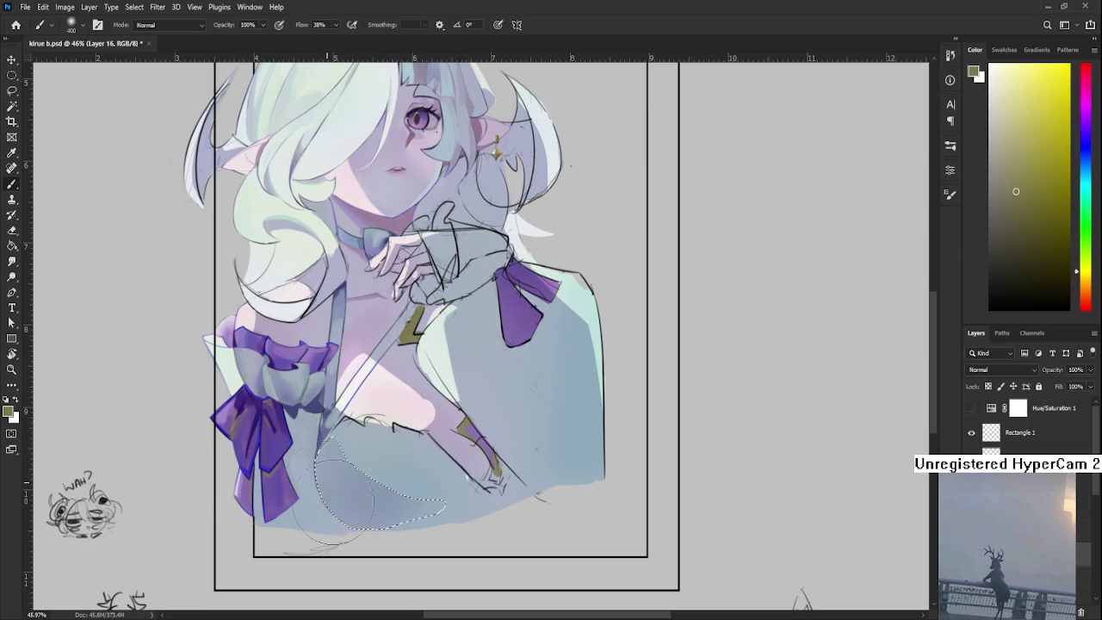
alt+click(381, 501)
drag(381, 482, 413, 482)
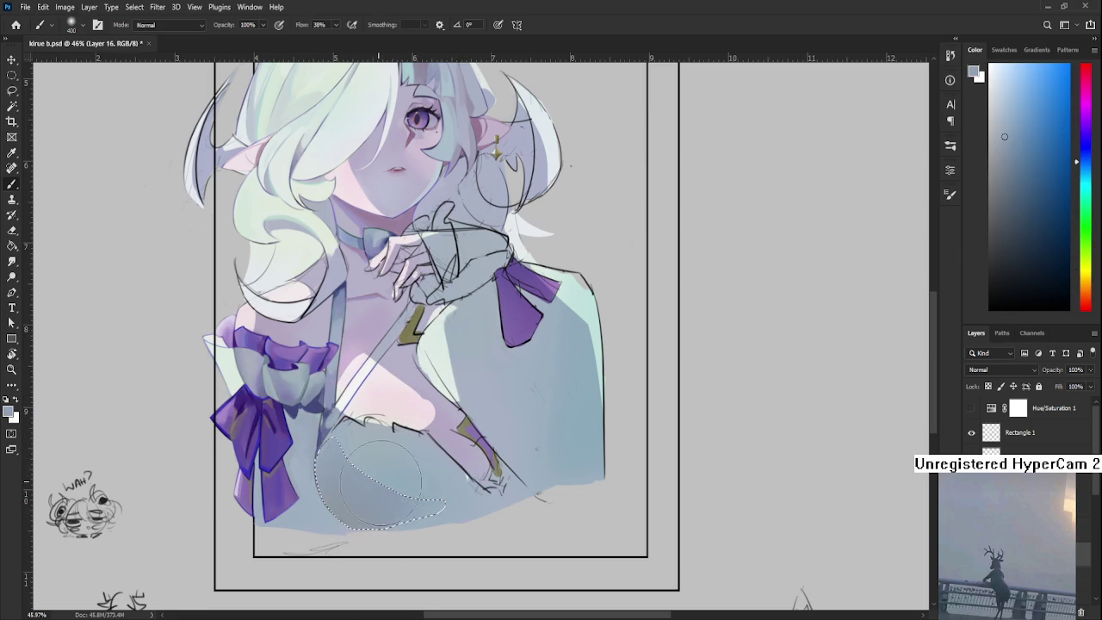
Deselect, sample the bow's purple, and paint soft purple-blue shading on the chest
key(l)
key(ctrl+d)
scroll(465, 422, down, 3)
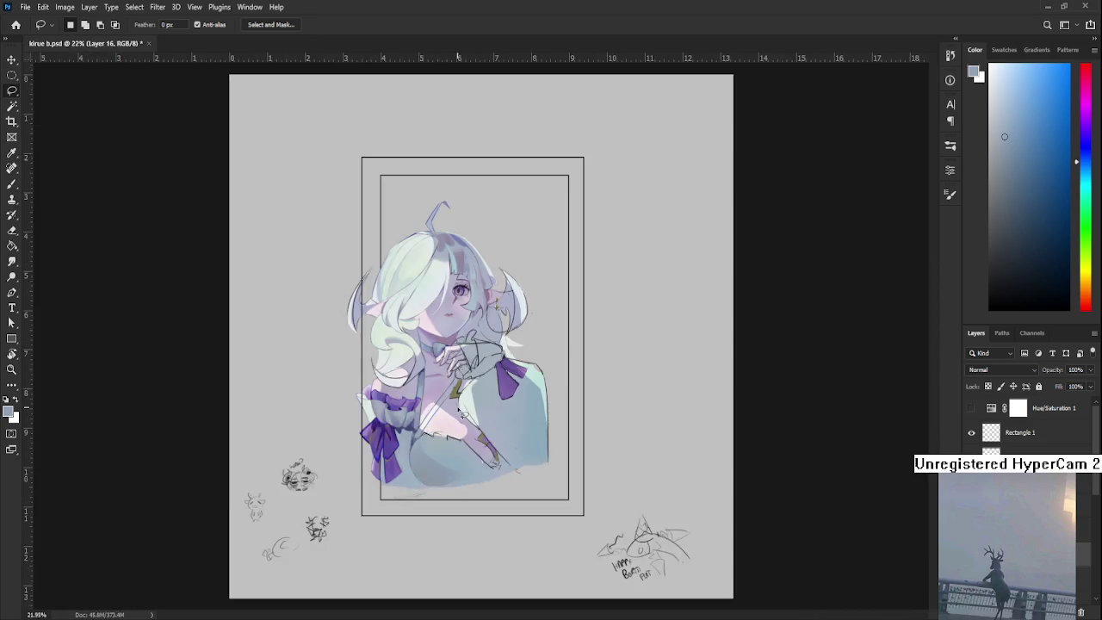
scroll(456, 409, up, 2)
key(b)
alt+click(417, 491)
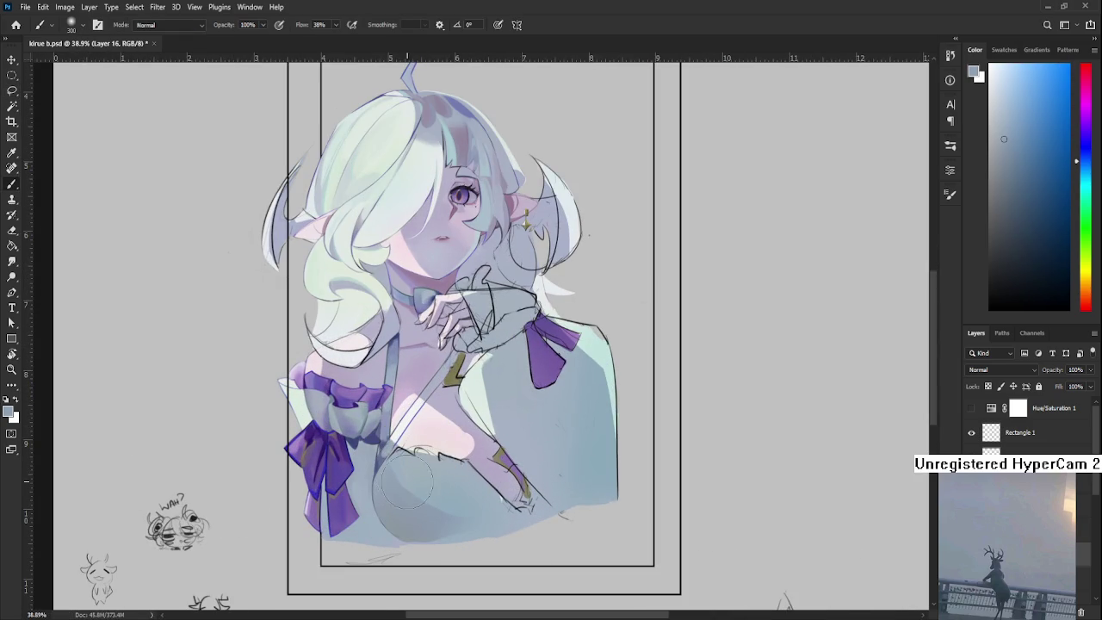
alt+click(469, 523)
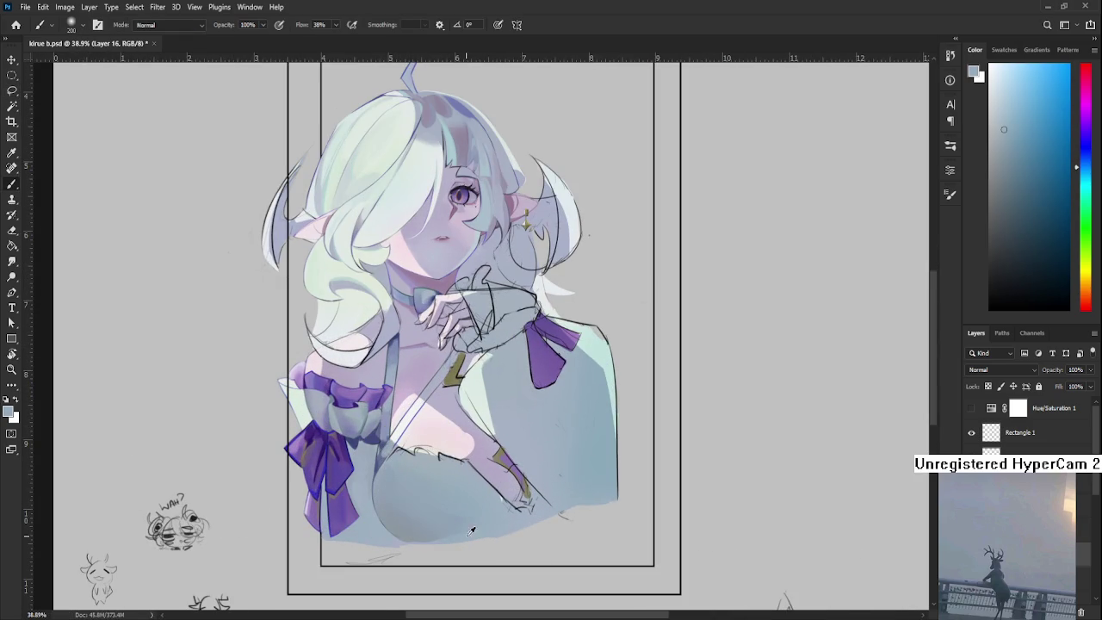
alt+click(469, 514)
alt+click(439, 522)
alt+click(327, 465)
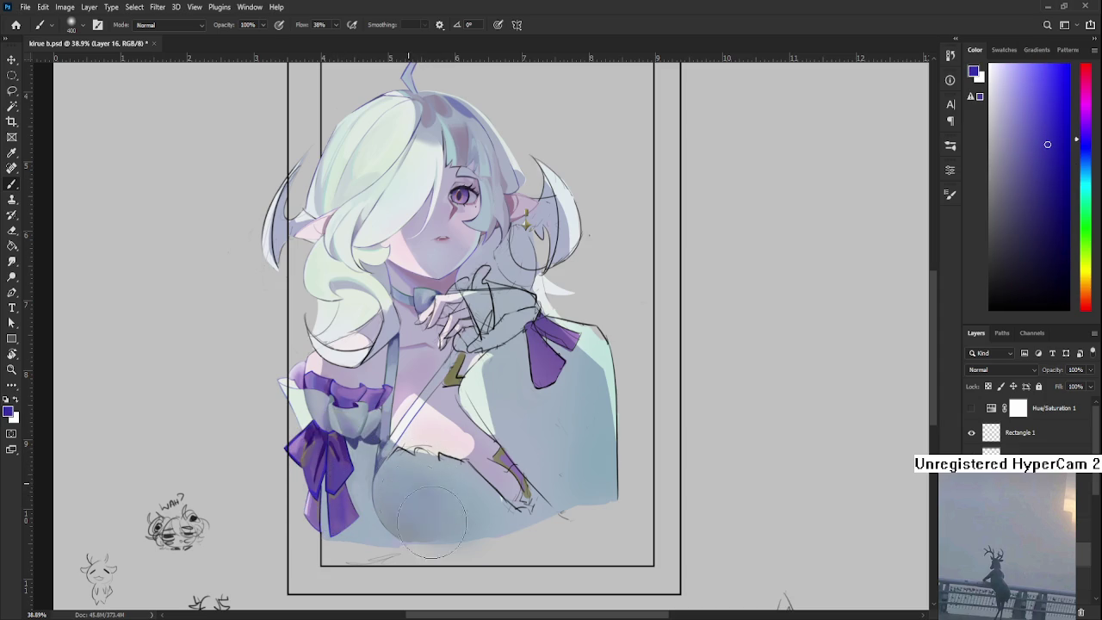
drag(419, 490, 434, 506)
Redo the purple-blue chest shading with the brush reduced to size 200
key(ctrl+z)
key(bracketleft)
key(bracketleft)
drag(391, 487, 410, 508)
key(ctrl+z)
key(ctrl+shift+z)
Sample a range of pale grey-blue tones from across the chest
alt+shift+right_click(409, 508)
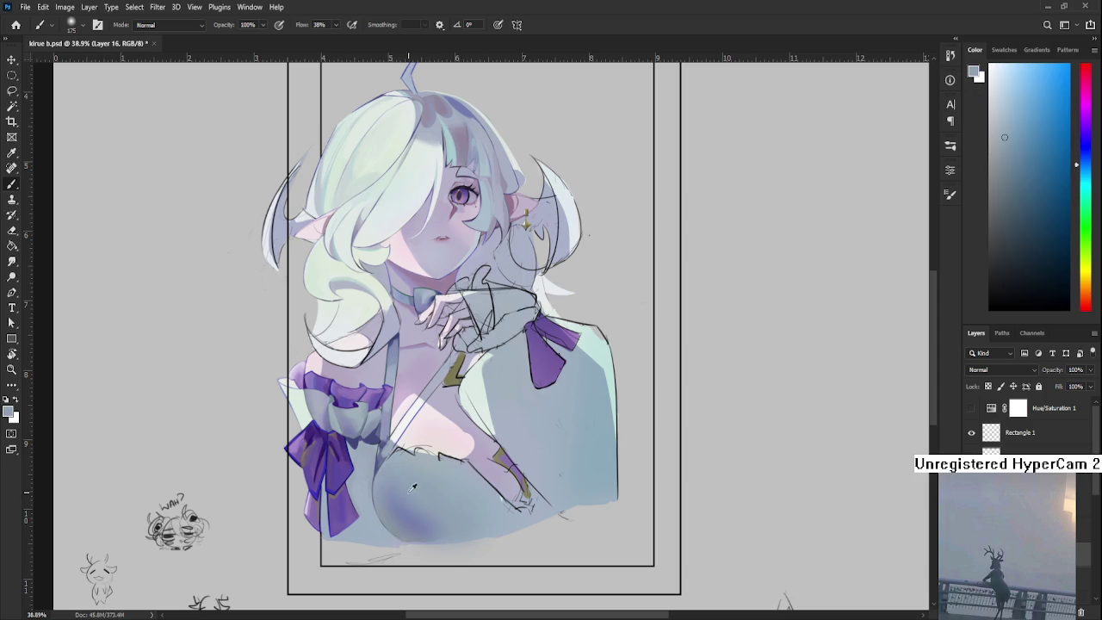
alt+shift+right_click(410, 517)
alt+click(413, 512)
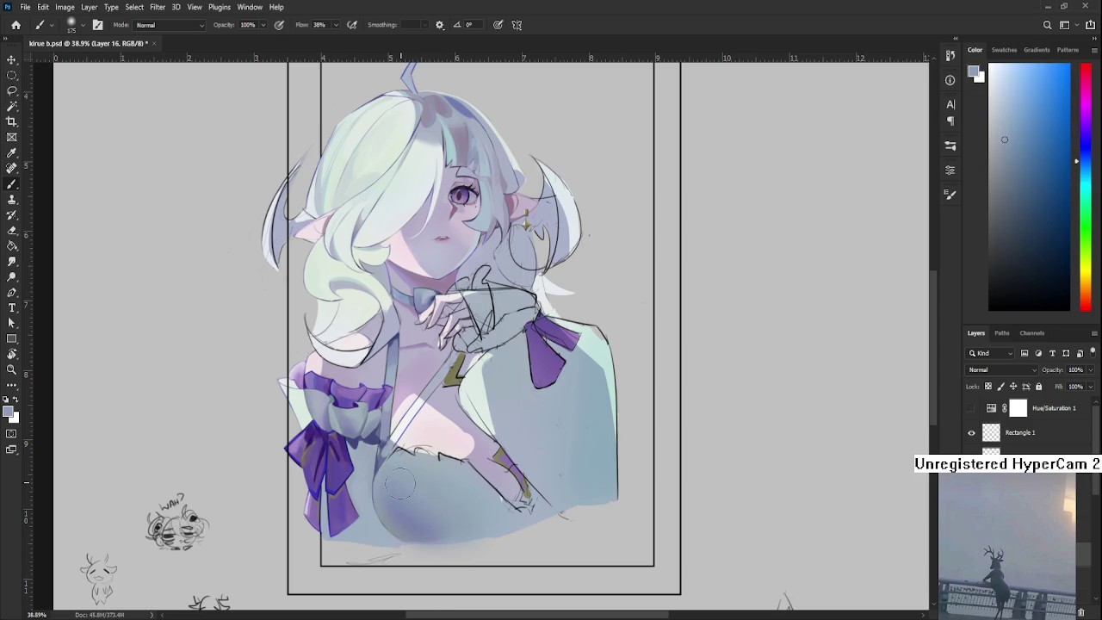
alt+click(408, 521)
alt+click(437, 496)
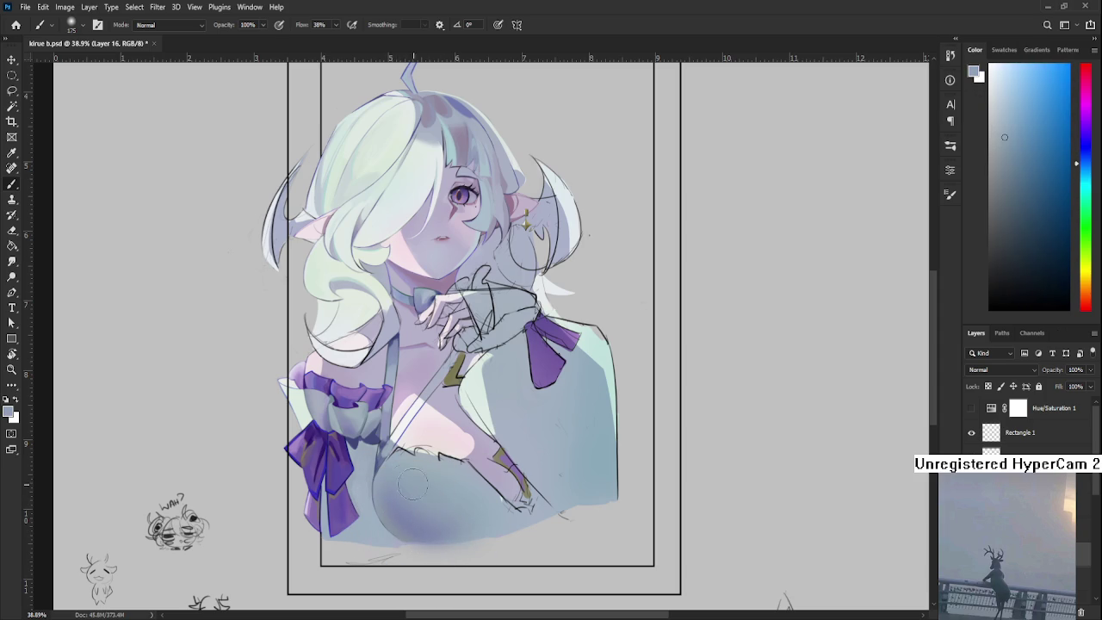
alt+click(416, 526)
alt+click(460, 520)
alt+click(435, 501)
alt+click(446, 508)
alt+click(418, 517)
alt+click(472, 515)
Lower the brush opacity to 40% and sample a colour from the lower chest
scroll(485, 509, down, 3)
scroll(430, 482, up, 5)
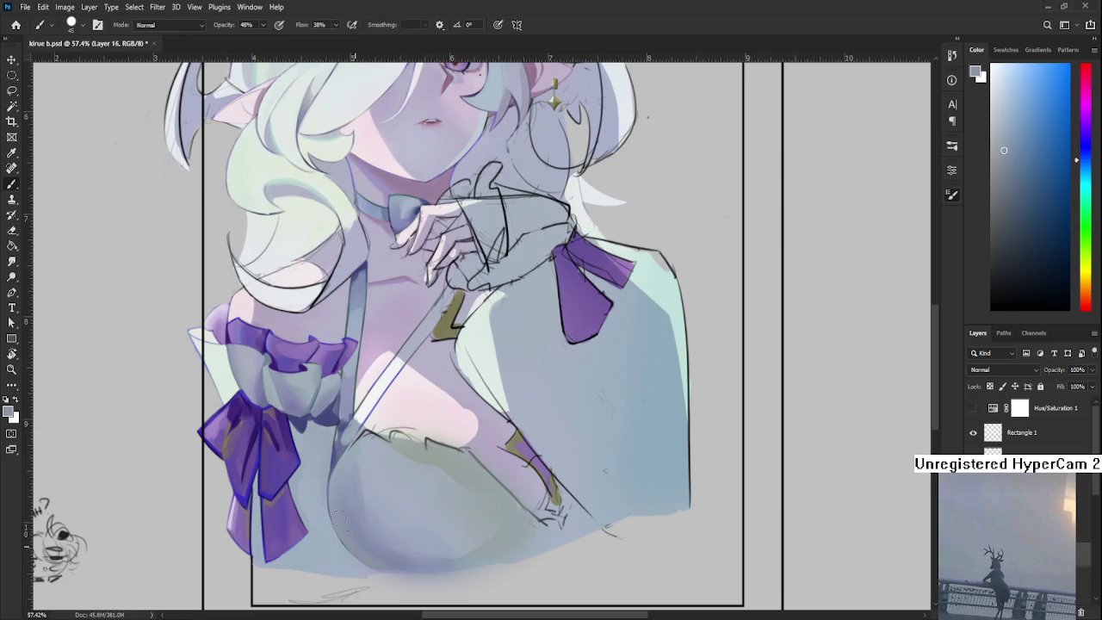
key(4)
alt+click(354, 501)
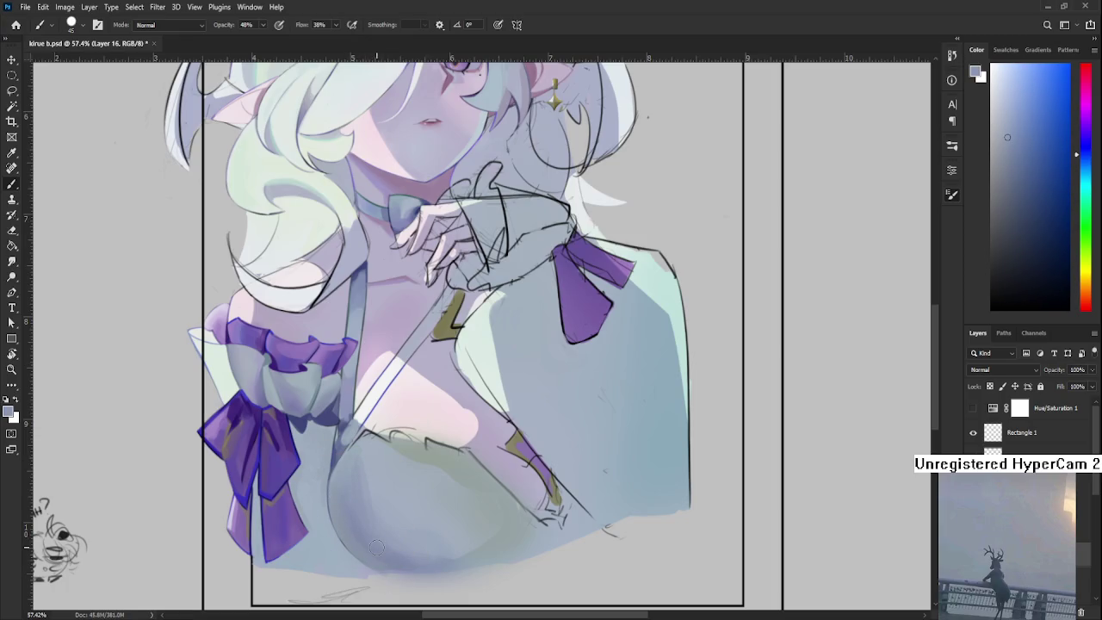
scroll(372, 525, down, 3)
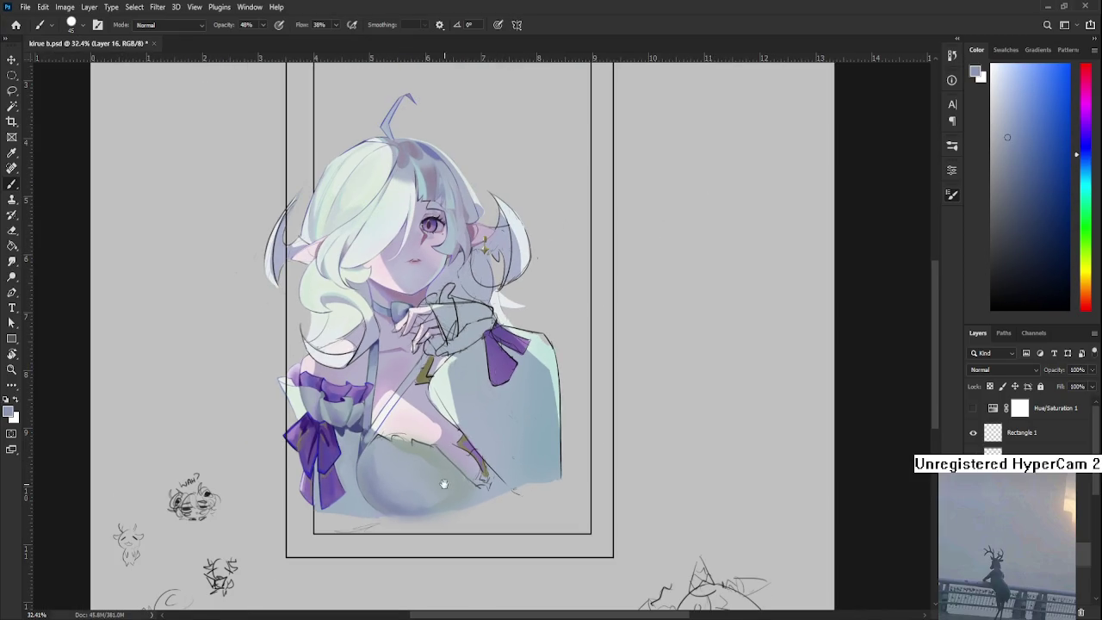
Tilt the canvas view about 17 degrees and sample chest colours
key(r)
drag(452, 480, 397, 428)
alt+click(392, 425)
alt+click(389, 418)
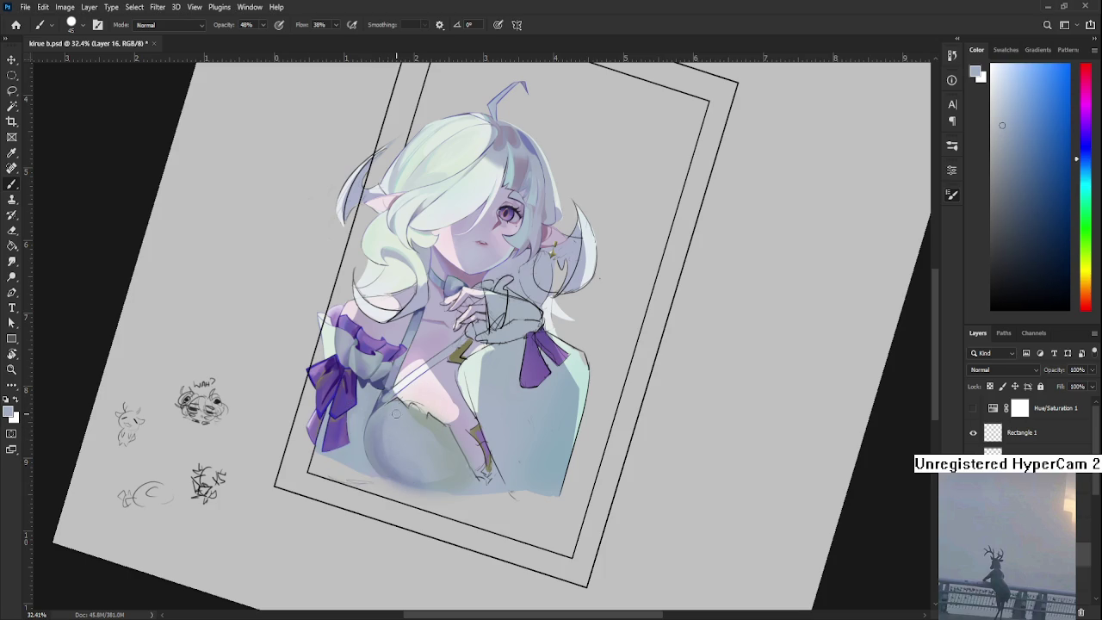
alt+click(384, 437)
alt+click(402, 435)
Sample greenish and light blue chest tones, then zoom out to the whole framed portrait
alt+click(440, 426)
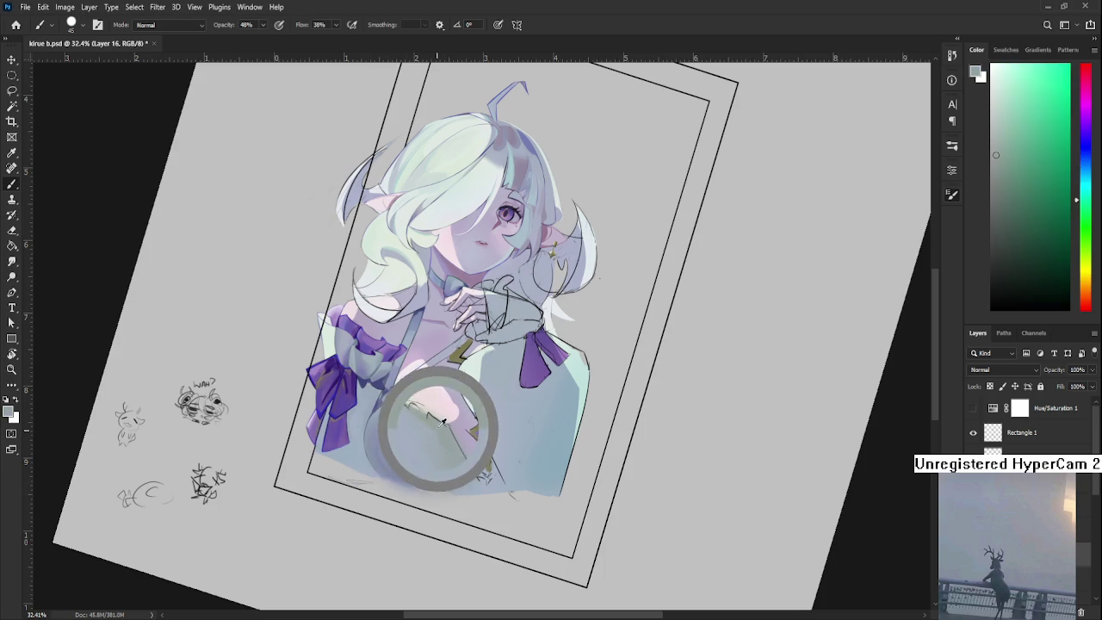
drag(443, 428, 413, 461)
alt+click(401, 456)
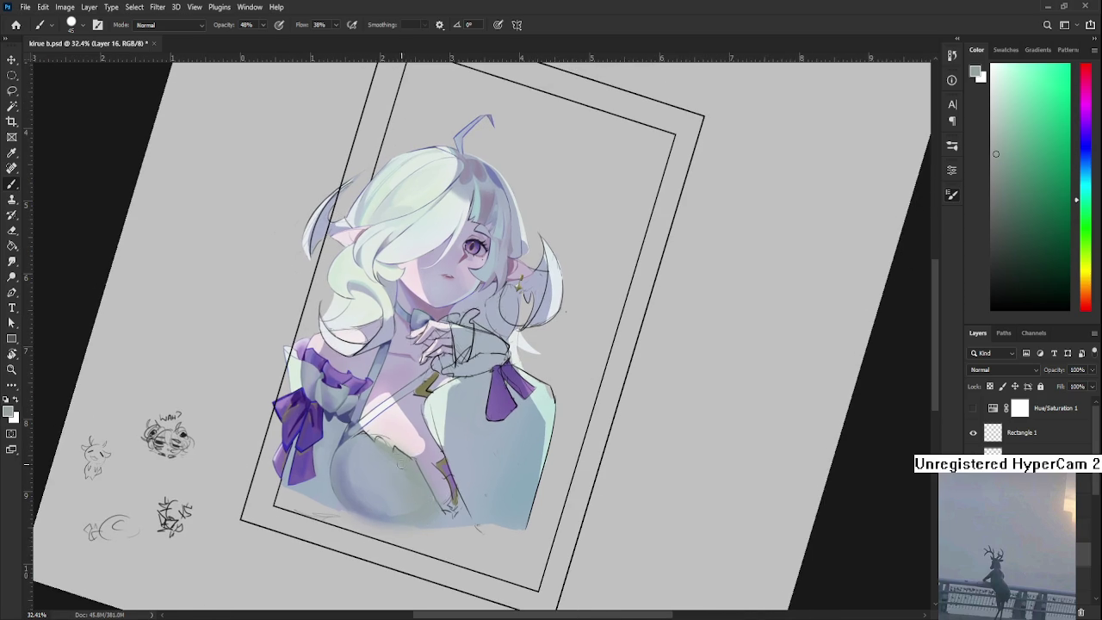
alt+click(403, 470)
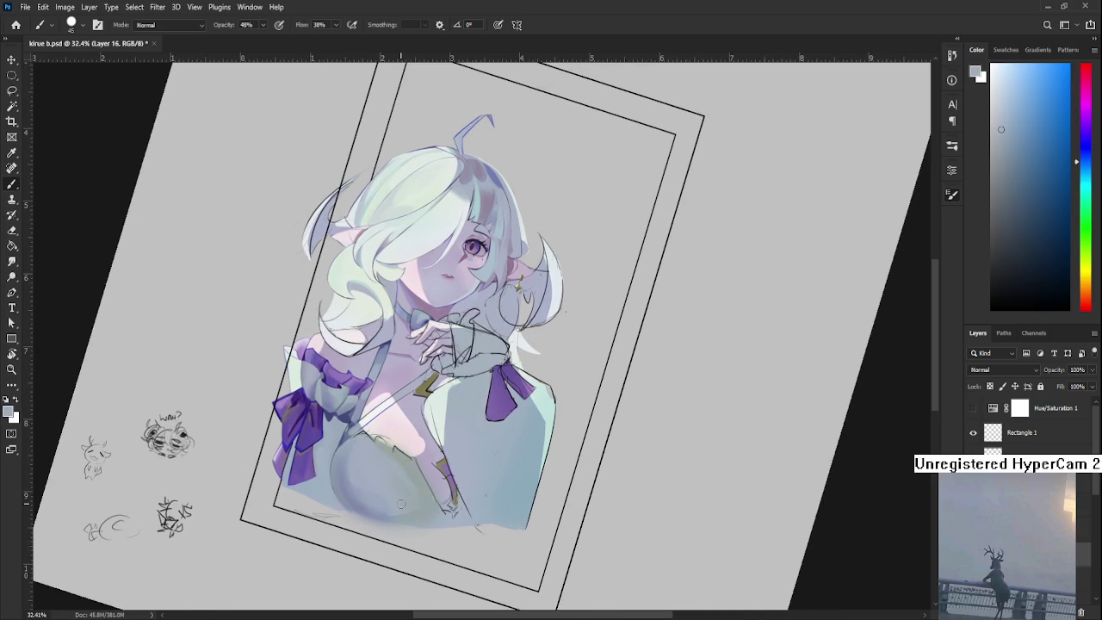
scroll(400, 504, down, 2)
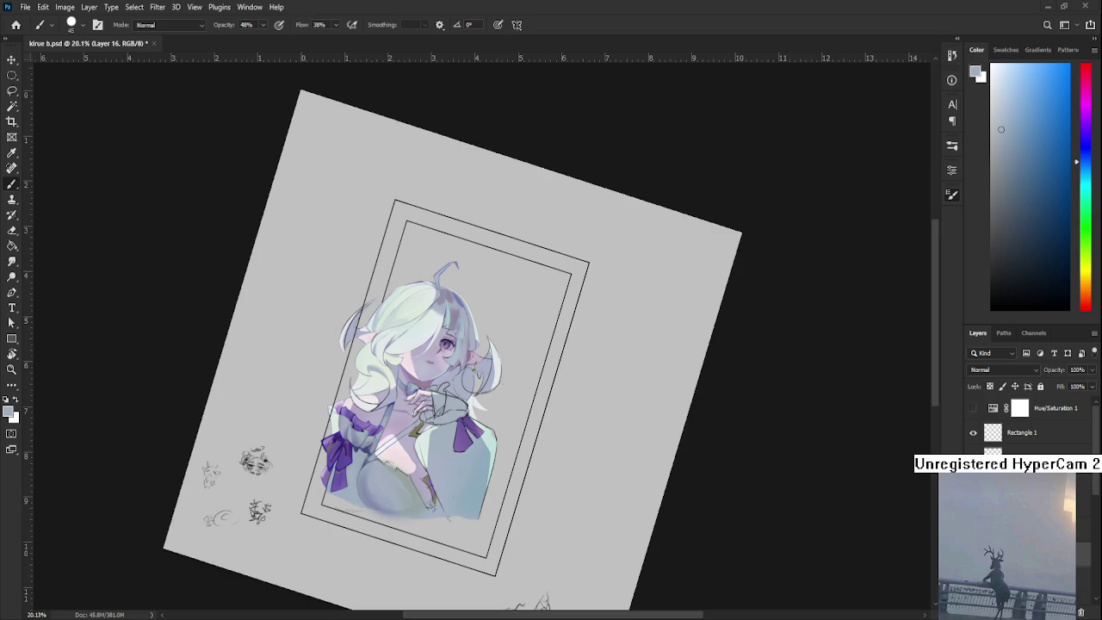
scroll(395, 521, up, 2)
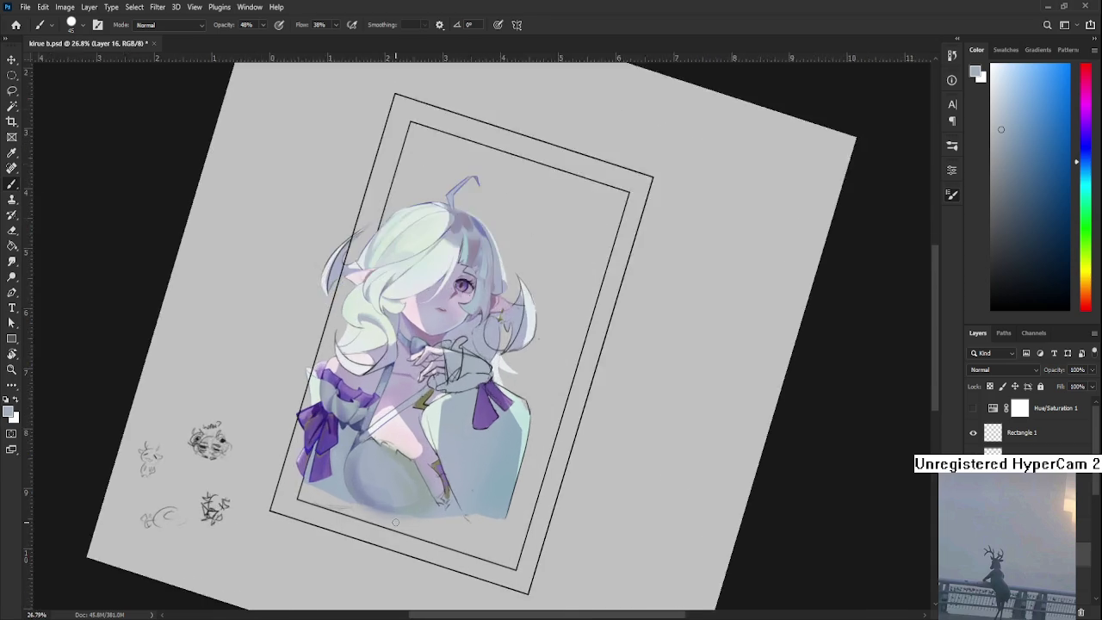
Zoom in on the bust and sample shading colours from the skirt
scroll(396, 522, up, 2)
drag(396, 521, 341, 532)
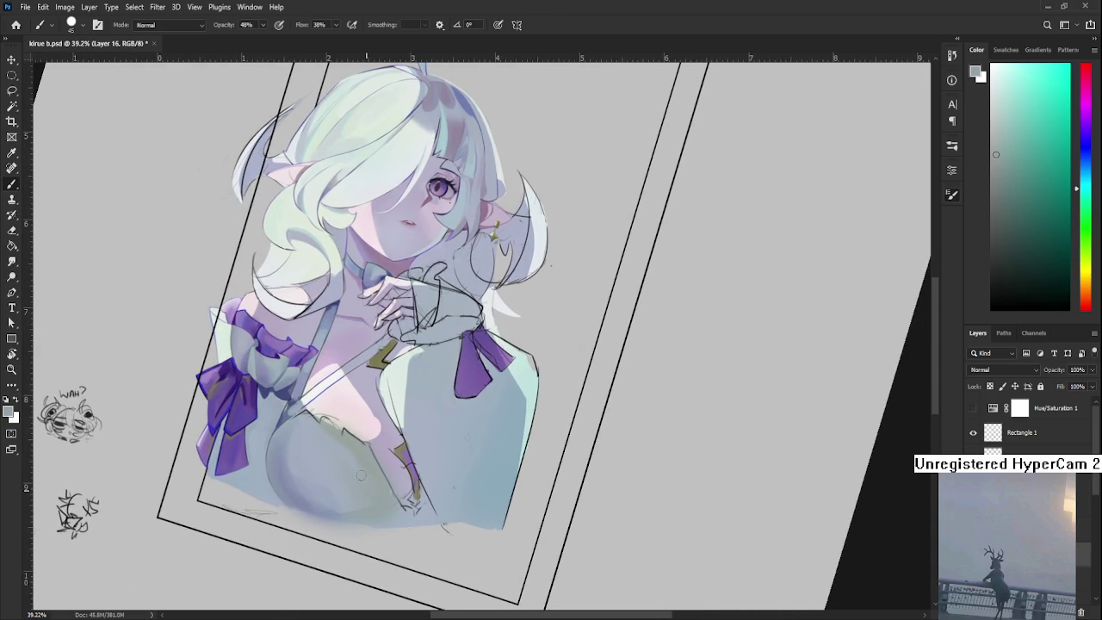
alt+click(352, 484)
alt+click(363, 469)
alt+click(349, 463)
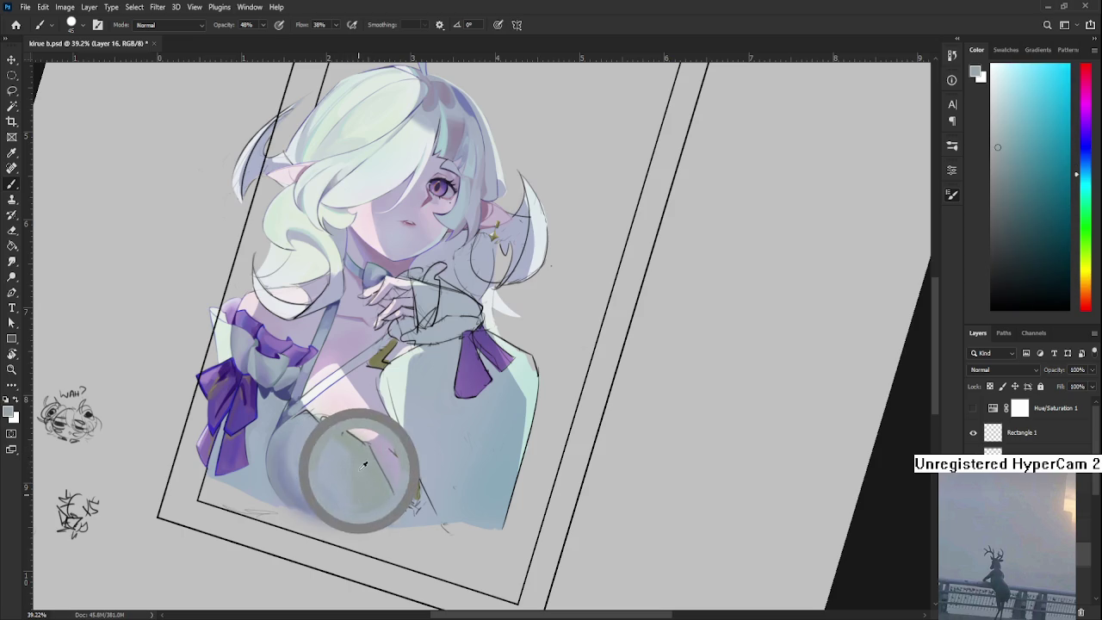
alt+click(362, 452)
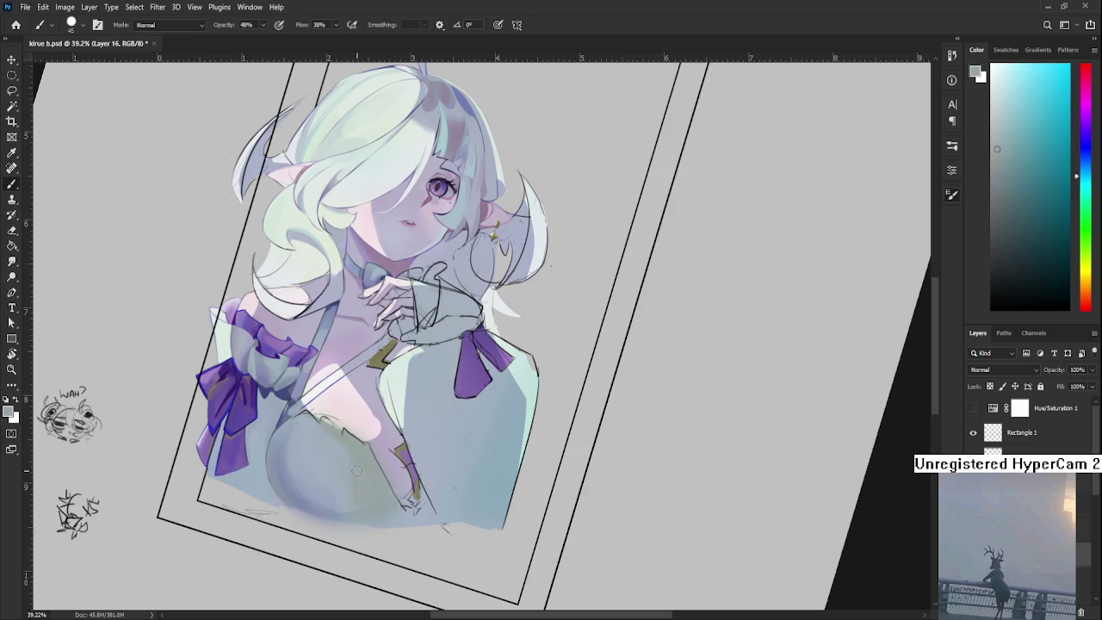
scroll(356, 470, down, 1)
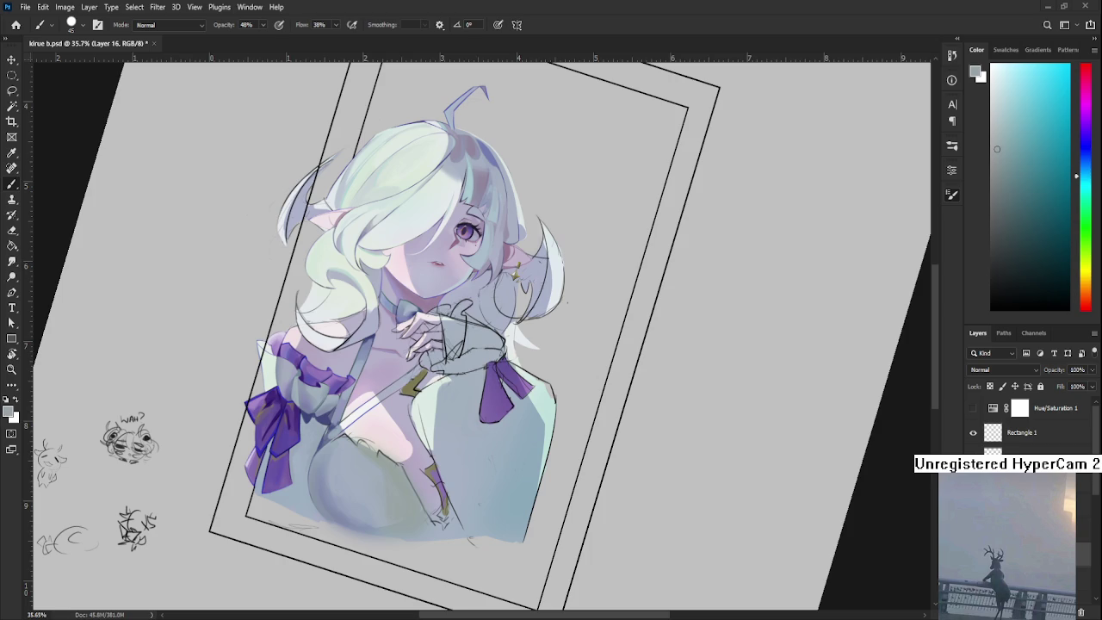
Sample various blue and desaturated green tones from around the chest
alt+click(369, 461)
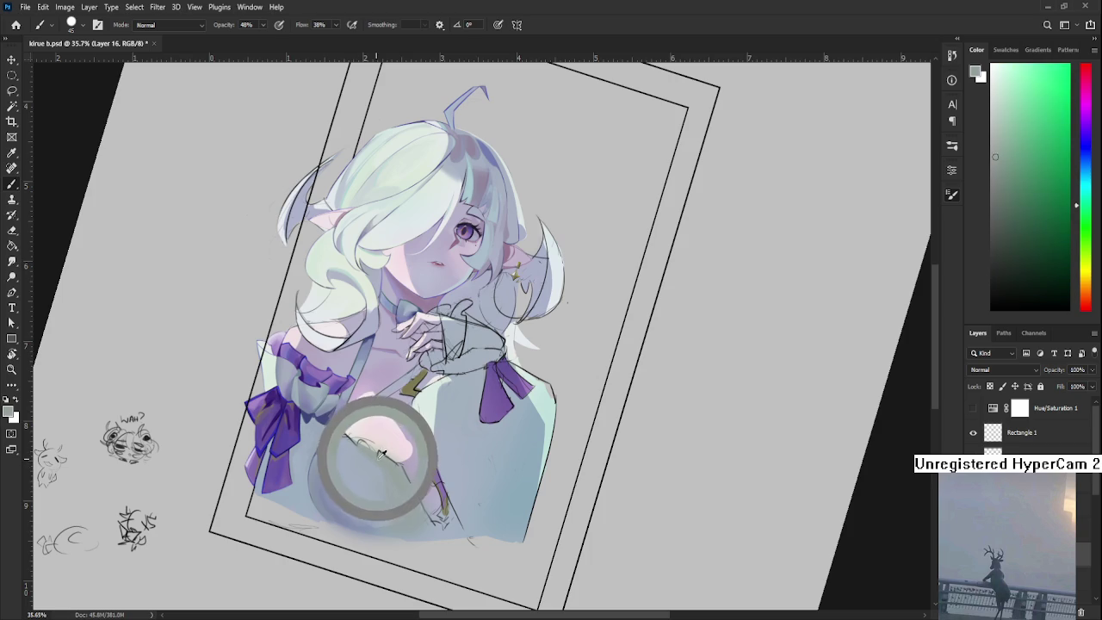
alt+click(371, 466)
alt+click(382, 462)
alt+click(383, 470)
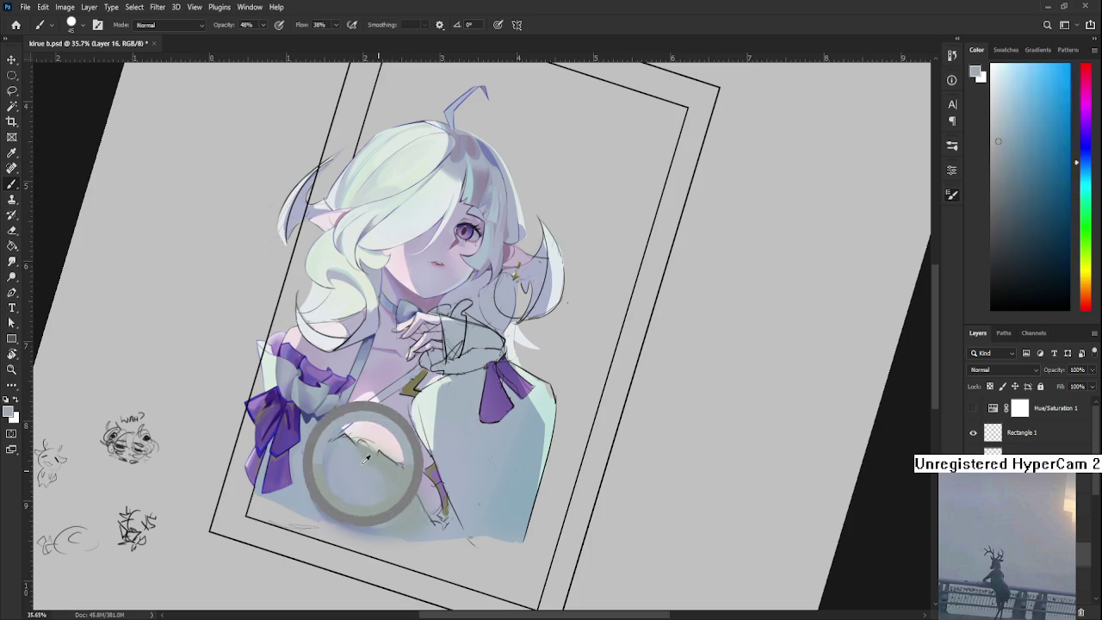
alt+click(373, 454)
alt+click(351, 455)
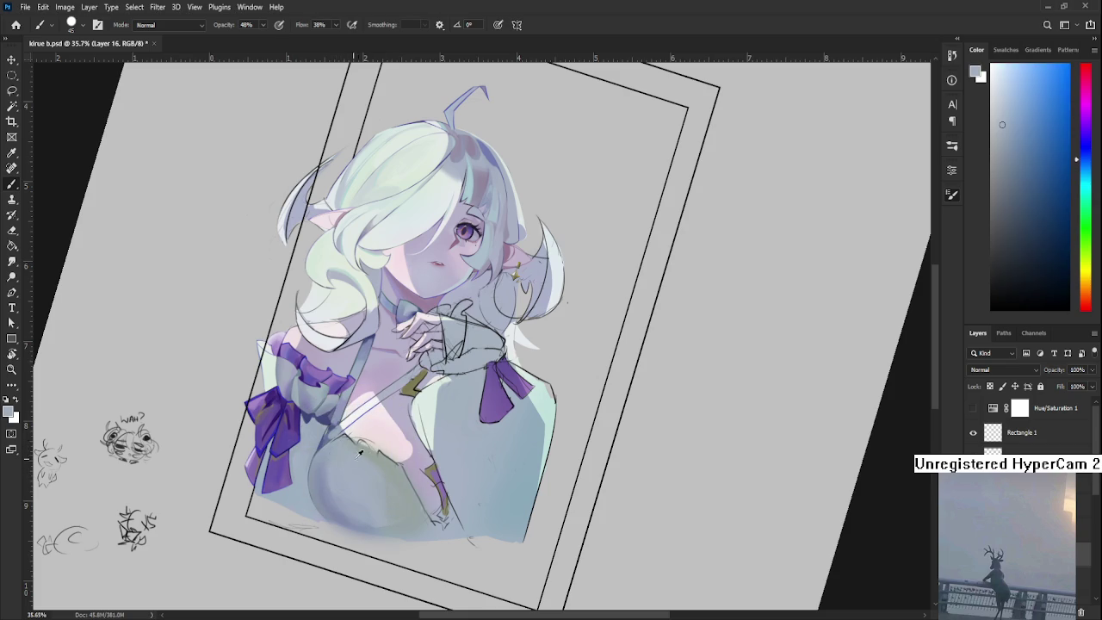
alt+click(349, 454)
alt+click(350, 466)
alt+click(363, 449)
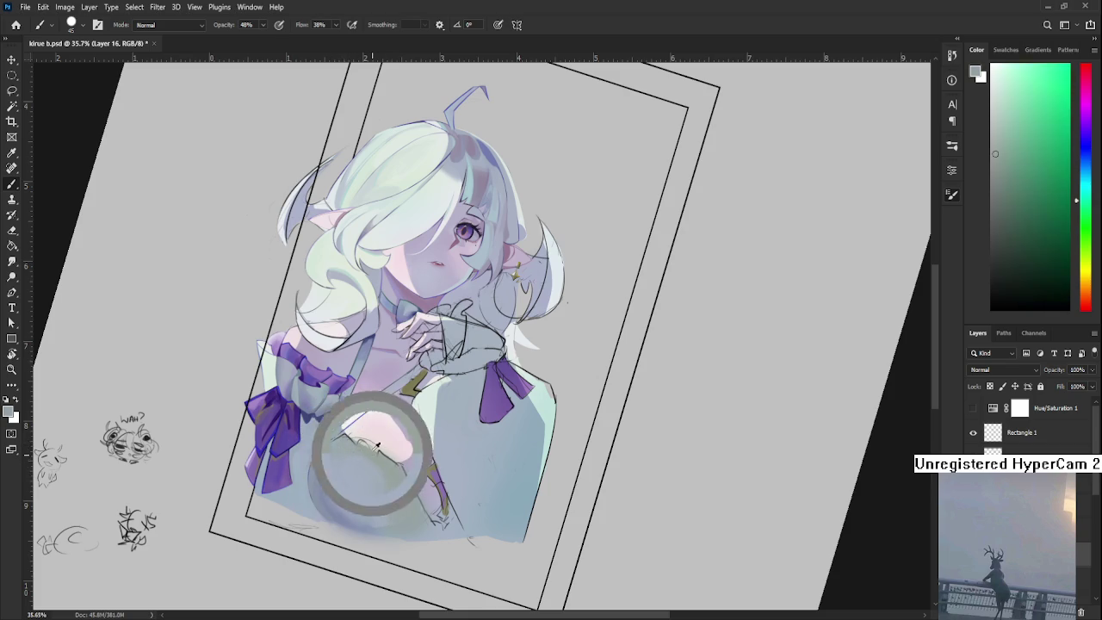
alt+click(370, 460)
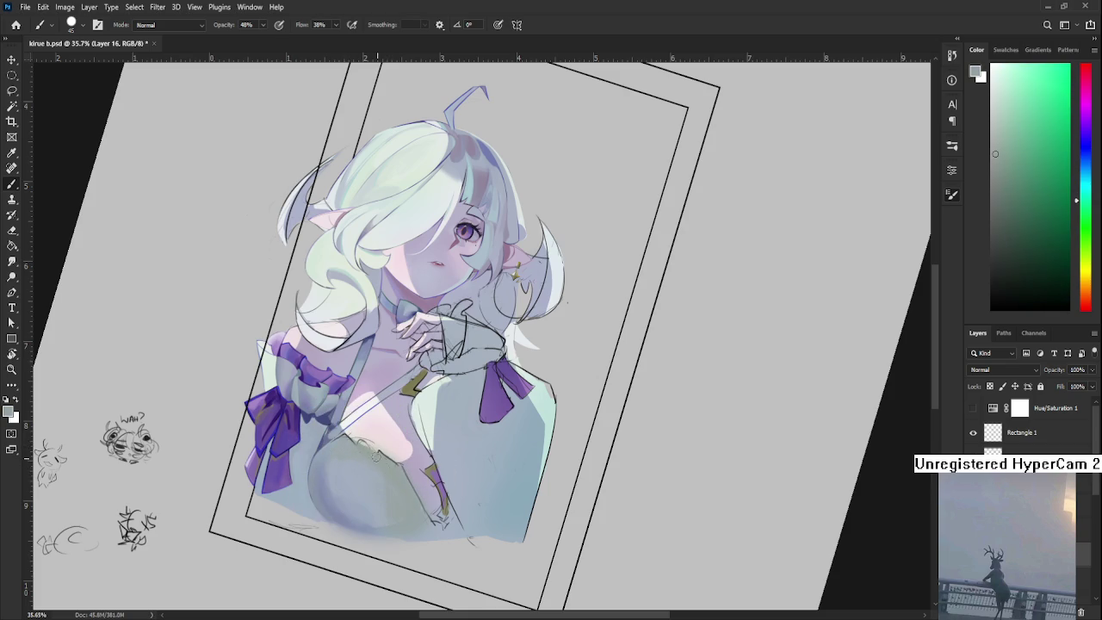
scroll(402, 479, down, 3)
scroll(387, 508, down, 2)
scroll(379, 525, up, 3)
scroll(368, 548, up, 1)
scroll(368, 548, up, 2)
scroll(369, 548, up, 1)
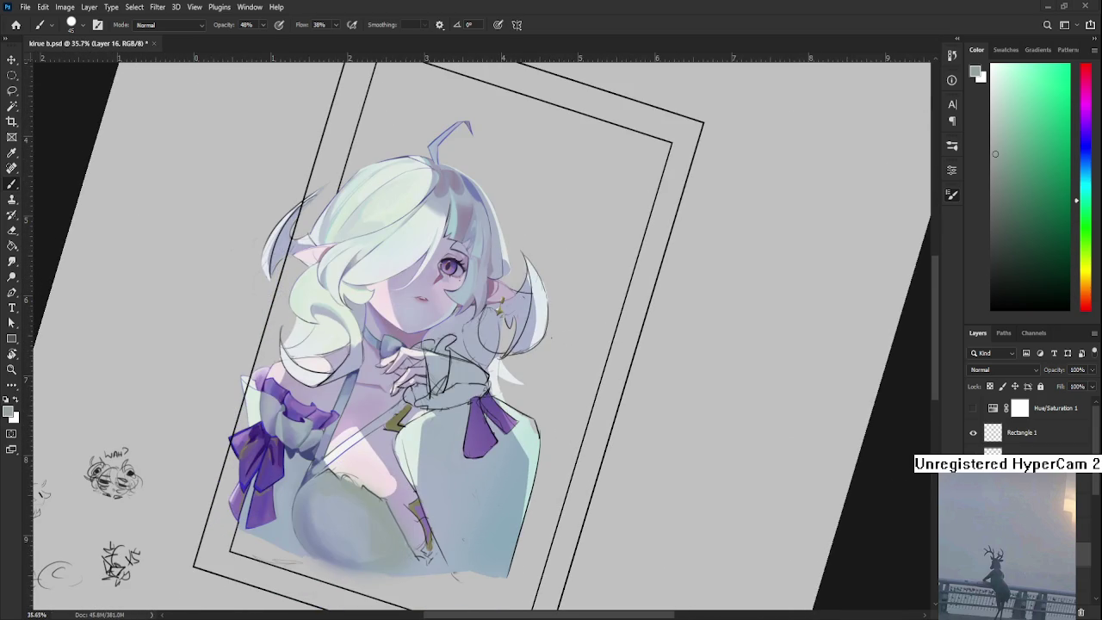
scroll(393, 454, down, 2)
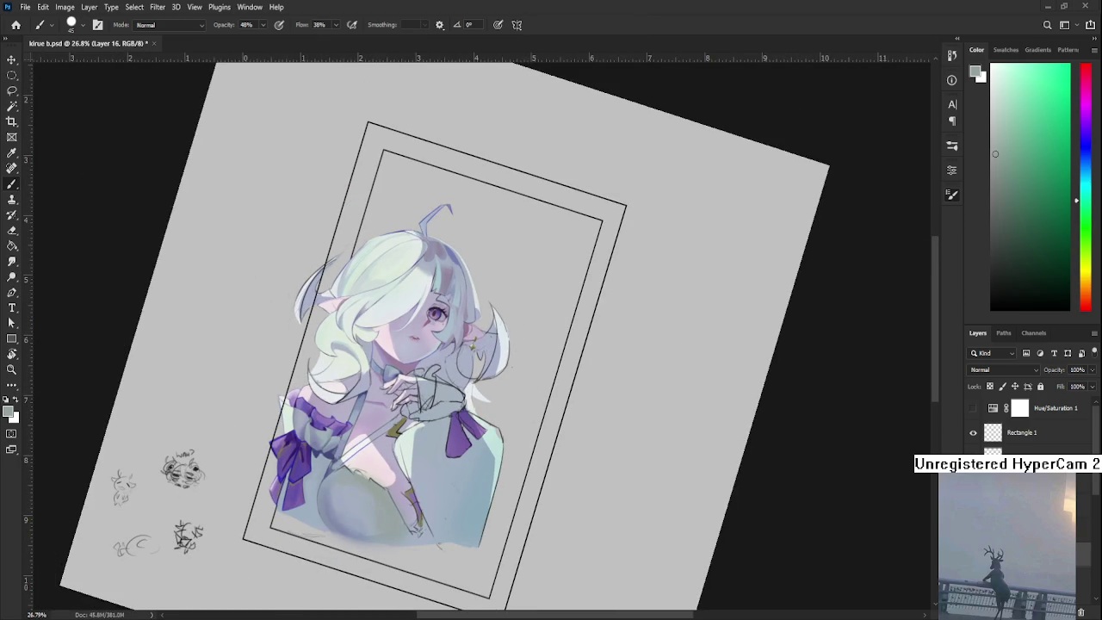
scroll(383, 529, up, 2)
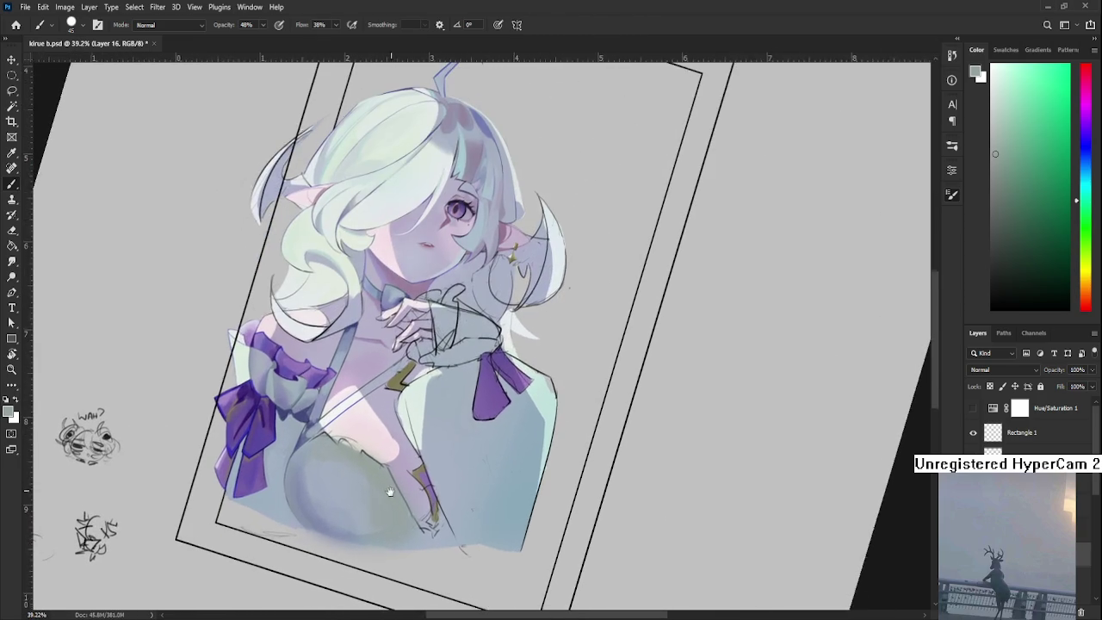
scroll(378, 522, up, 1)
scroll(378, 523, down, 2)
scroll(376, 522, down, 1)
scroll(377, 521, up, 3)
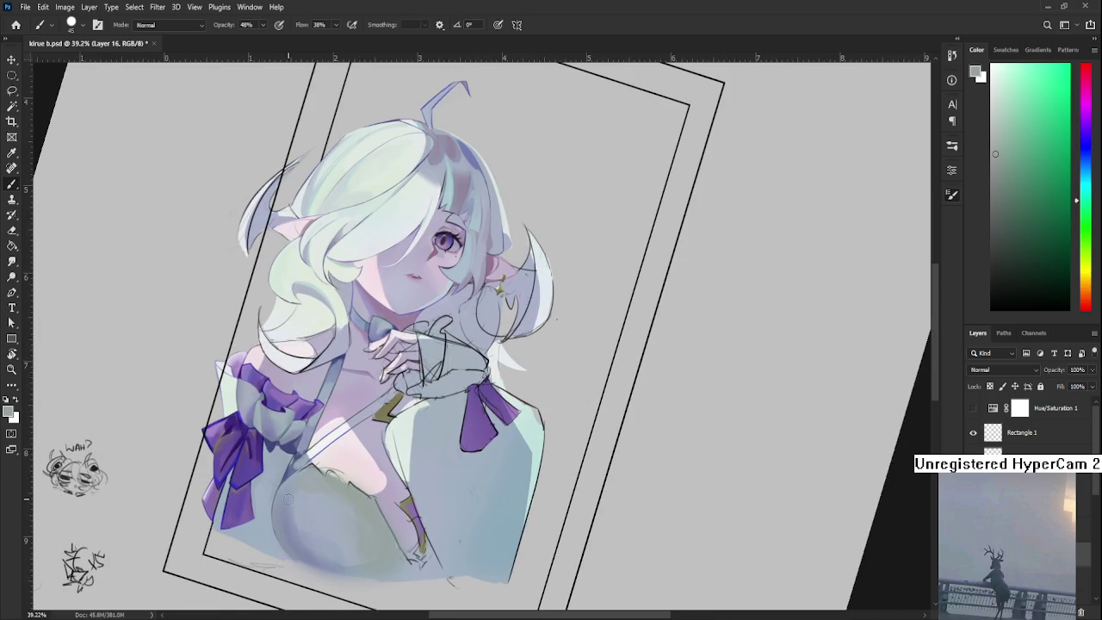
Paint soft light blue-grey shading across the lower bust
alt+click(302, 533)
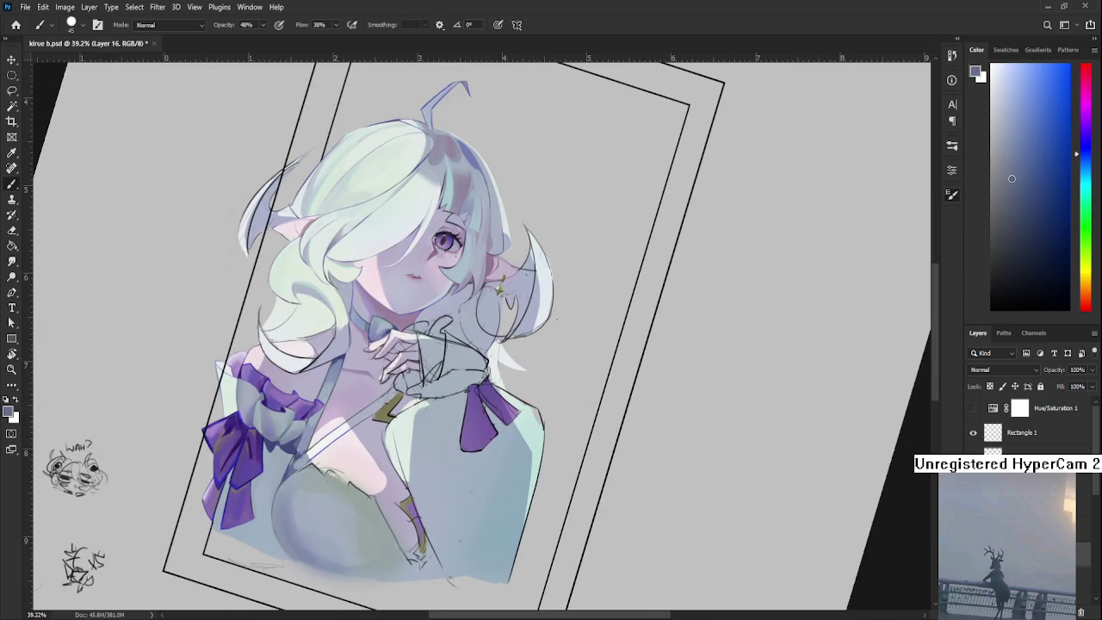
alt+click(306, 539)
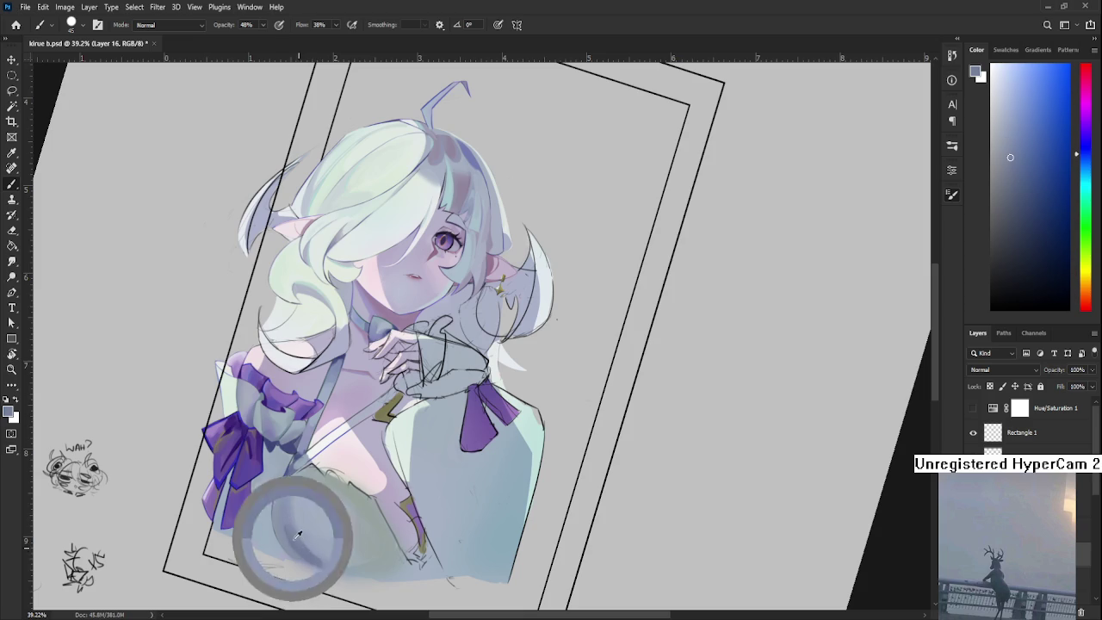
mouse_move(329, 563)
mouse_down()
mouse_move(307, 538)
mouse_move(342, 564)
mouse_move(411, 551)
mouse_up()
alt+click(297, 568)
scroll(348, 561, down, 5)
key(r)
scroll(411, 551, up, 2)
scroll(411, 551, up, 2)
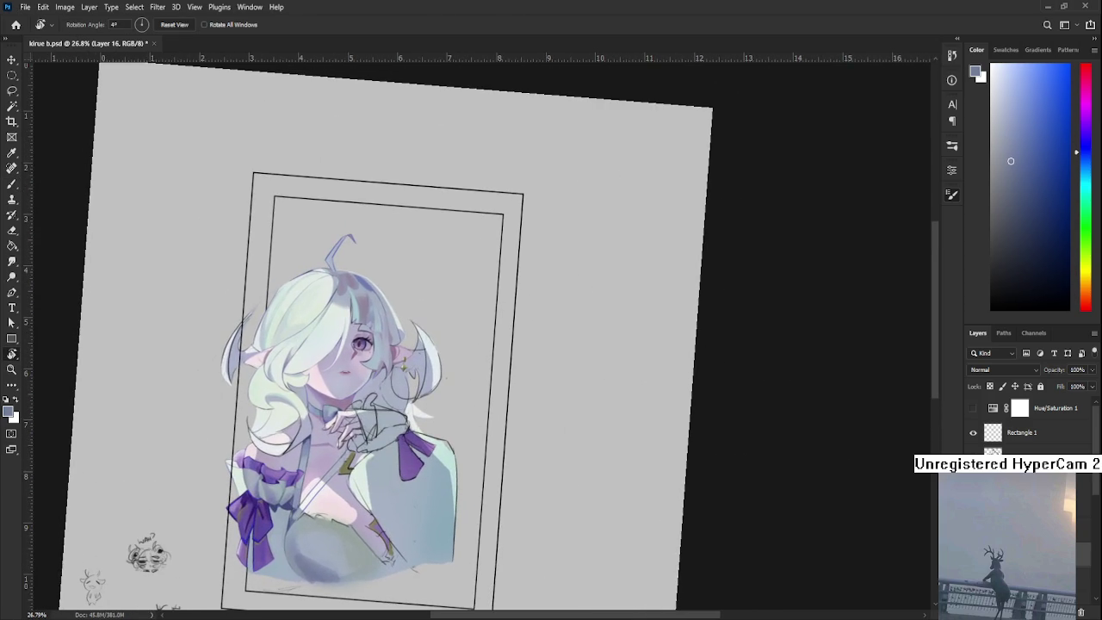
Check values with the Hue/Saturation greyscale layer and level the canvas view on the bust
click(974, 408)
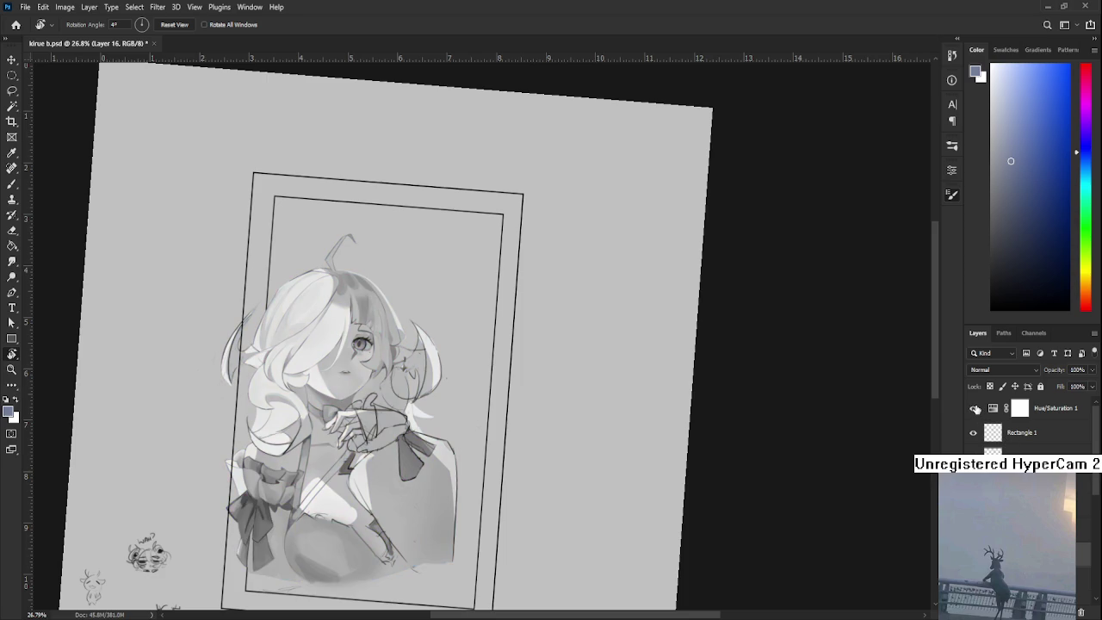
click(974, 408)
drag(504, 499, 375, 548)
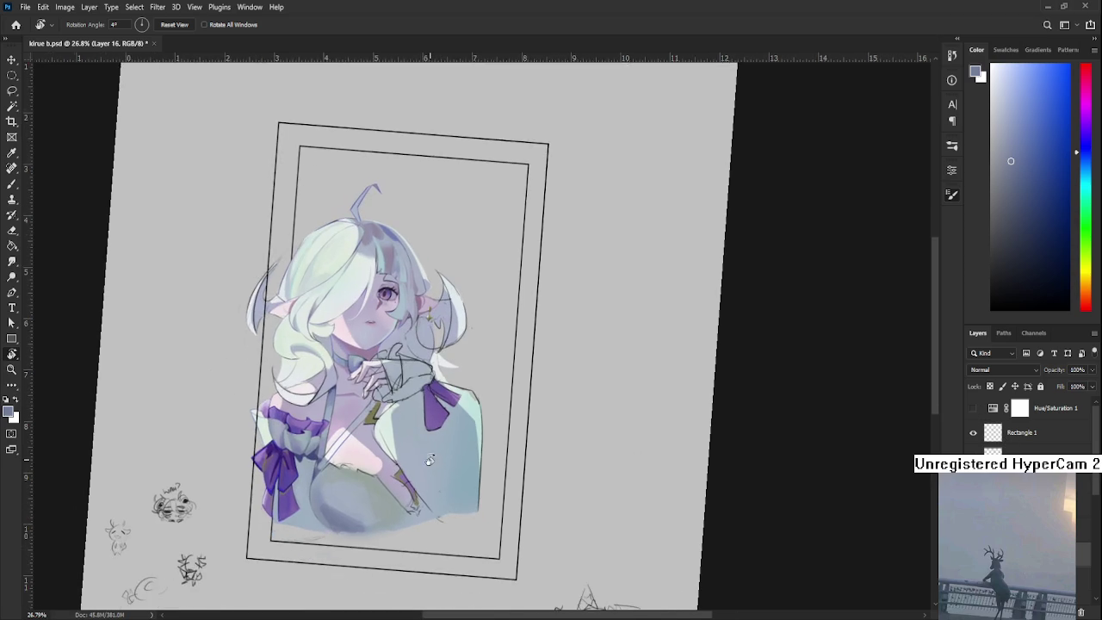
scroll(375, 547, up, 3)
scroll(375, 548, up, 1)
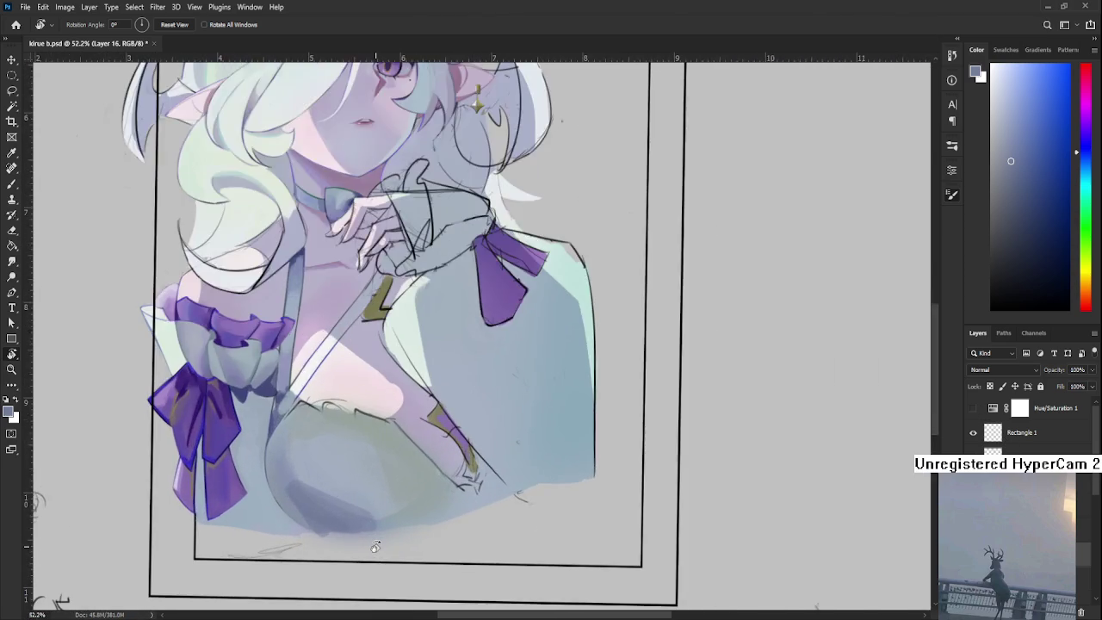
scroll(377, 551, down, 3)
click(974, 408)
click(974, 432)
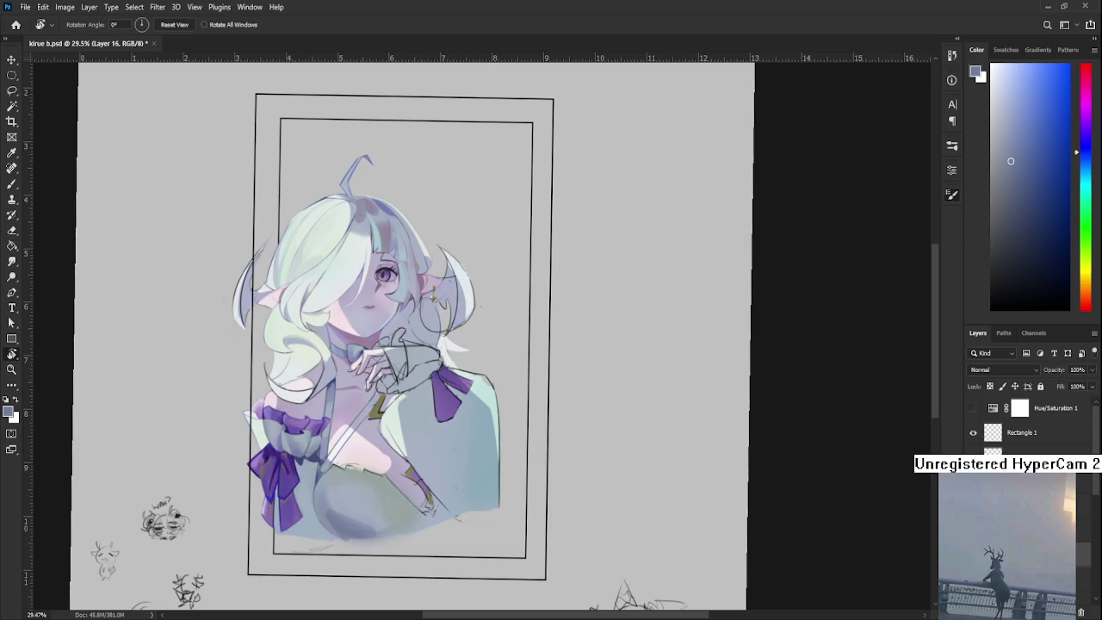
scroll(460, 547, up, 3)
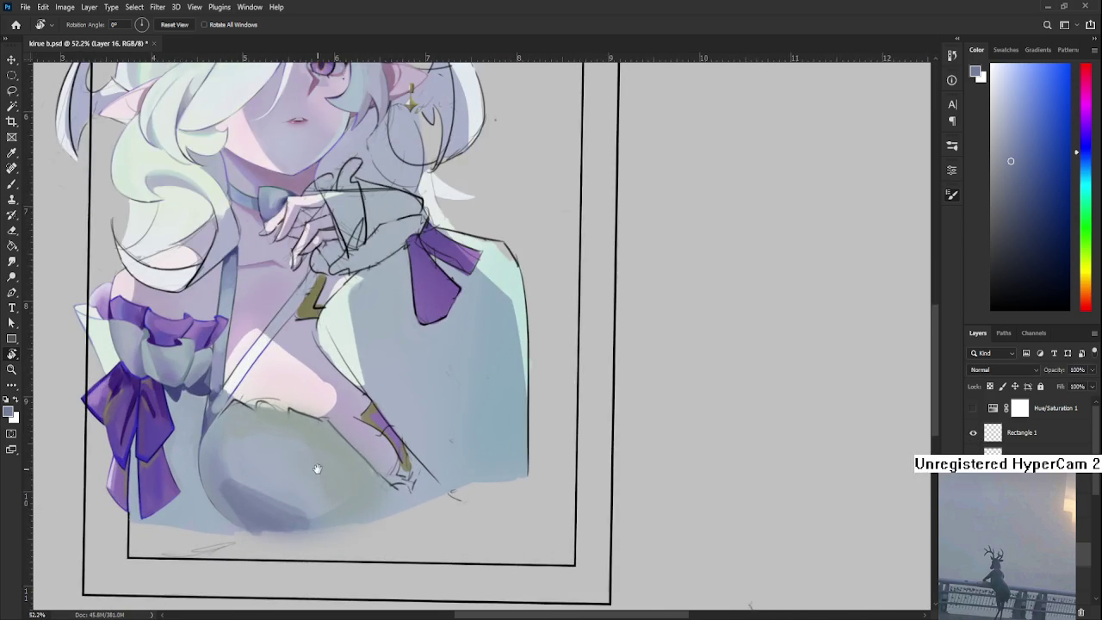
drag(316, 466, 348, 475)
Lasso the chest and delete the dark greenish shading, then select the lower-left bust
key(l)
mouse_move(237, 503)
mouse_down()
mouse_move(303, 555)
mouse_move(250, 426)
mouse_up()
key(Delete)
key(ctrl+d)
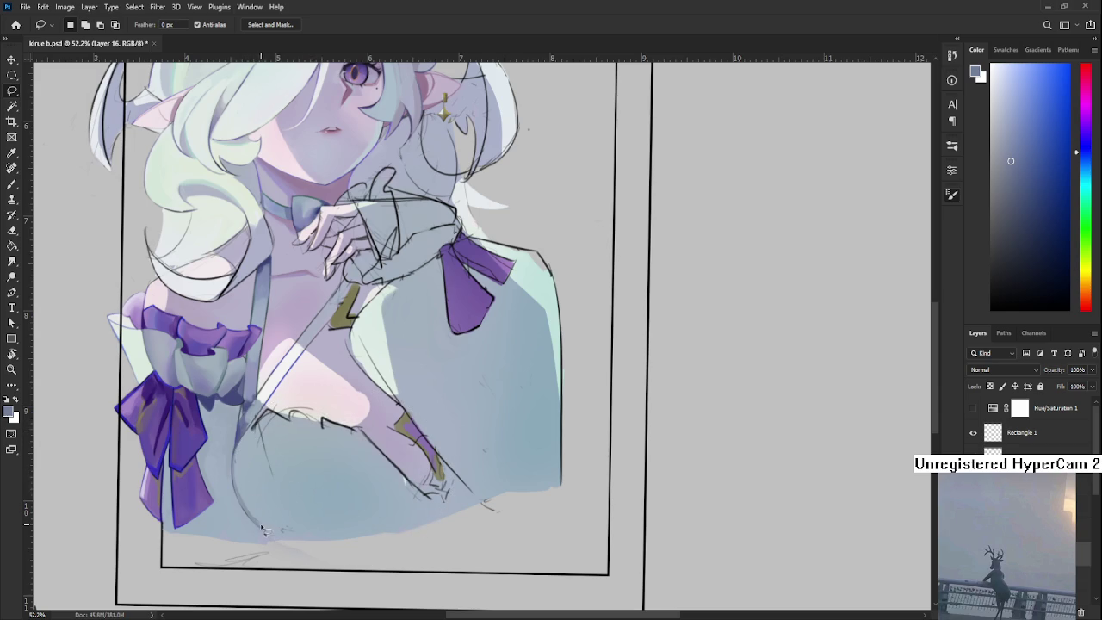
drag(293, 489, 291, 484)
scroll(347, 479, down, 3)
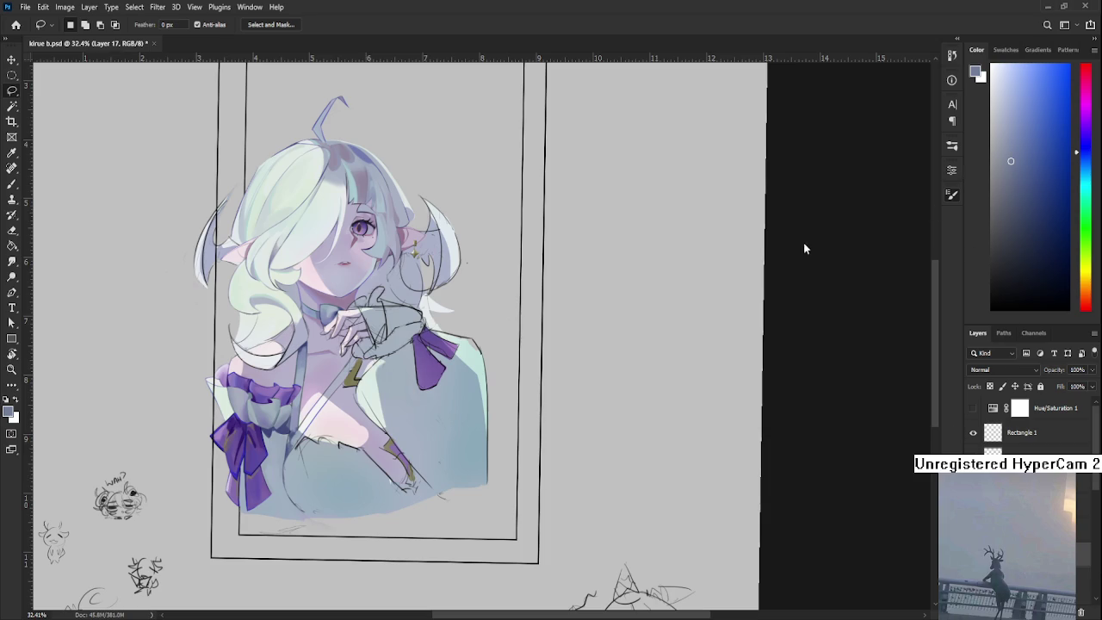
Create Layer 17 and set a soft brush to 100% opacity and size 30
key(ctrl+shift+alt+n)
key(b)
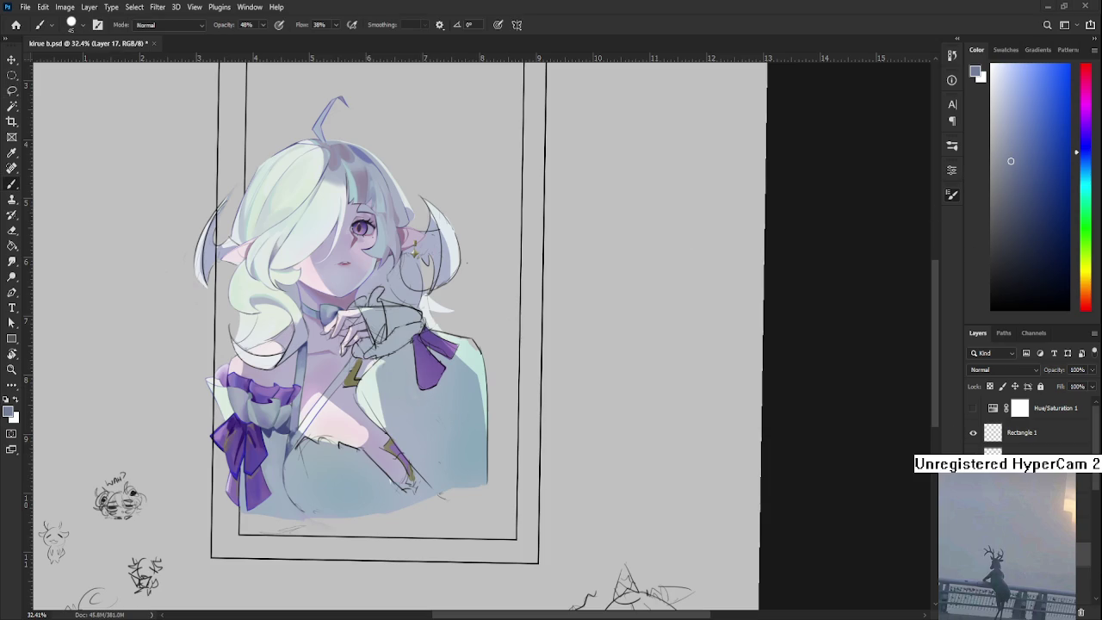
key(0)
key(comma)
scroll(287, 532, up, 3)
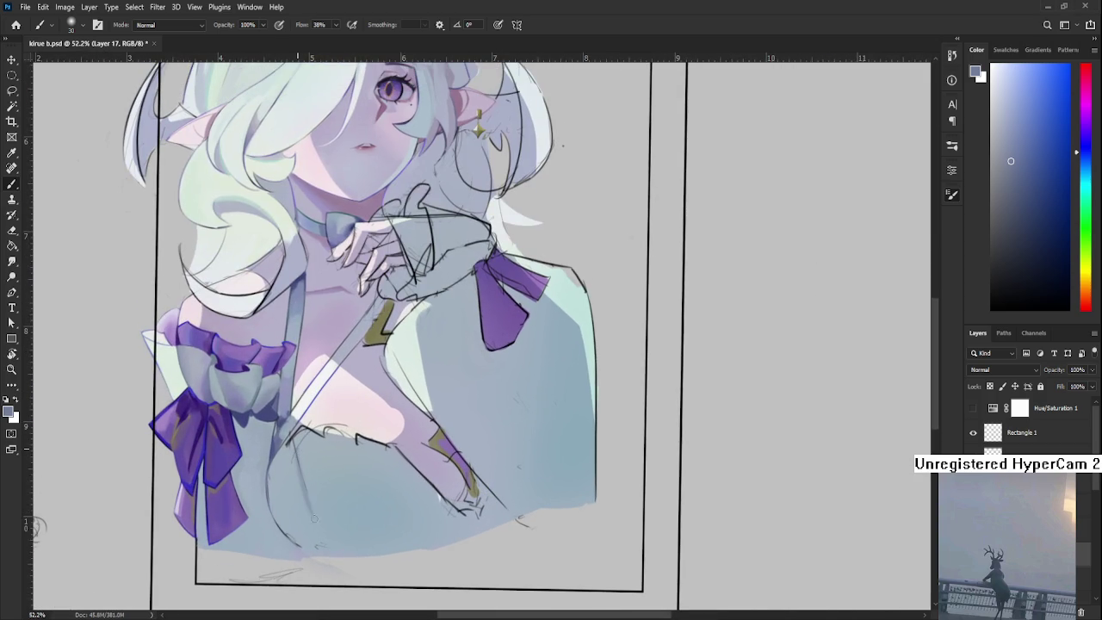
Paint soft dark shading across the skirt and chest with a 175 brush
drag(311, 520, 298, 476)
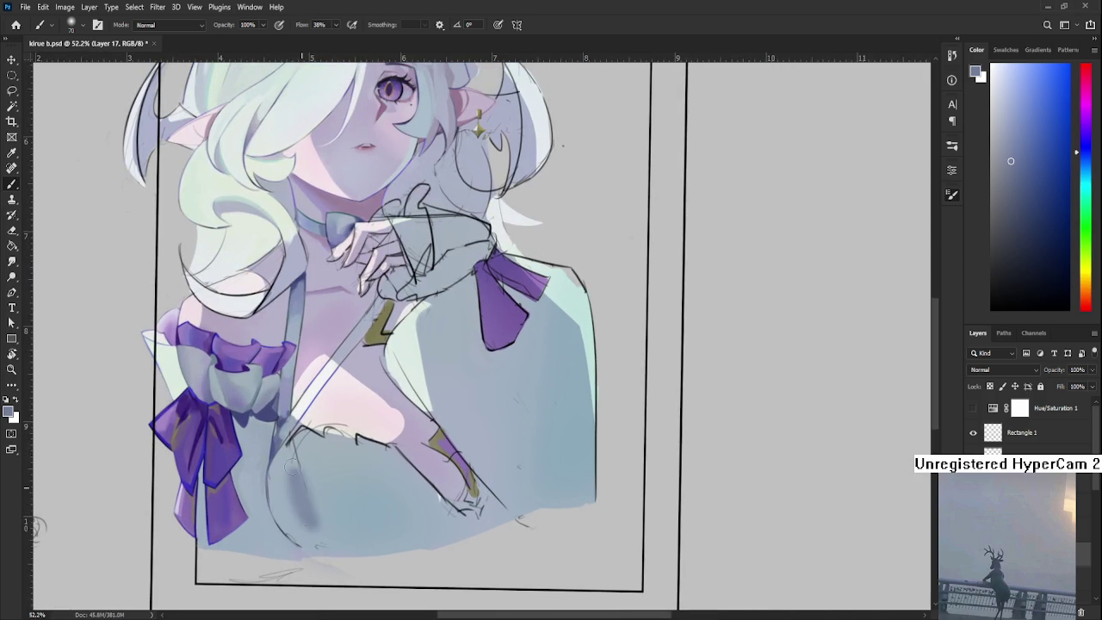
key(ctrl+z)
drag(323, 488, 328, 492)
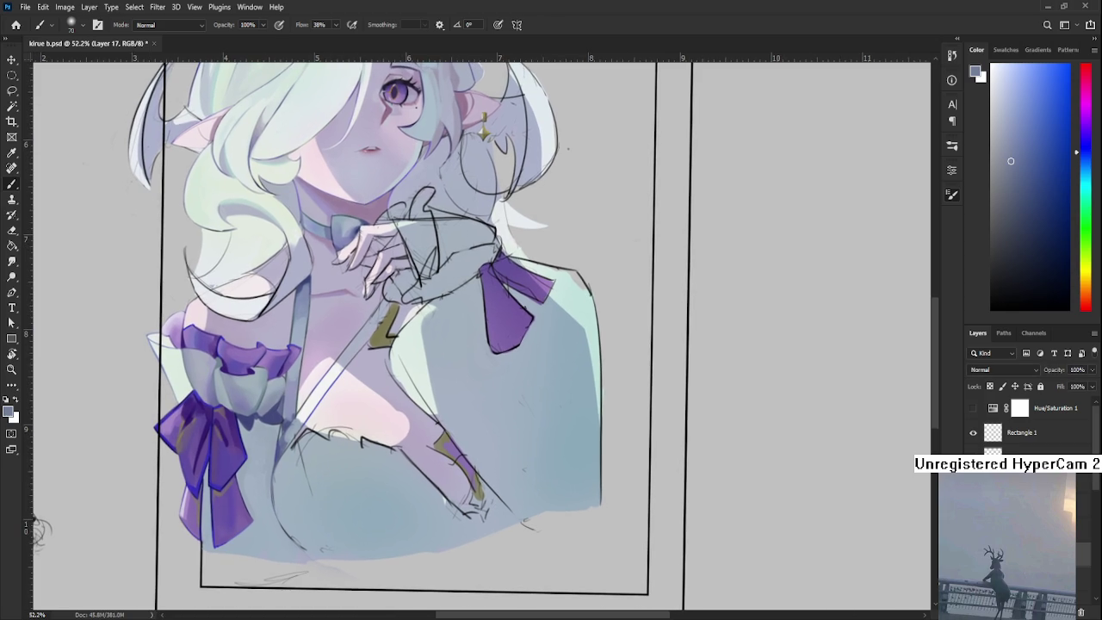
key(bracketright)
key(bracketright)
key(bracketright)
mouse_move(314, 503)
mouse_down()
mouse_move(329, 525)
mouse_move(297, 526)
mouse_move(383, 517)
mouse_move(404, 551)
mouse_move(416, 511)
mouse_move(379, 482)
mouse_move(361, 516)
mouse_up()
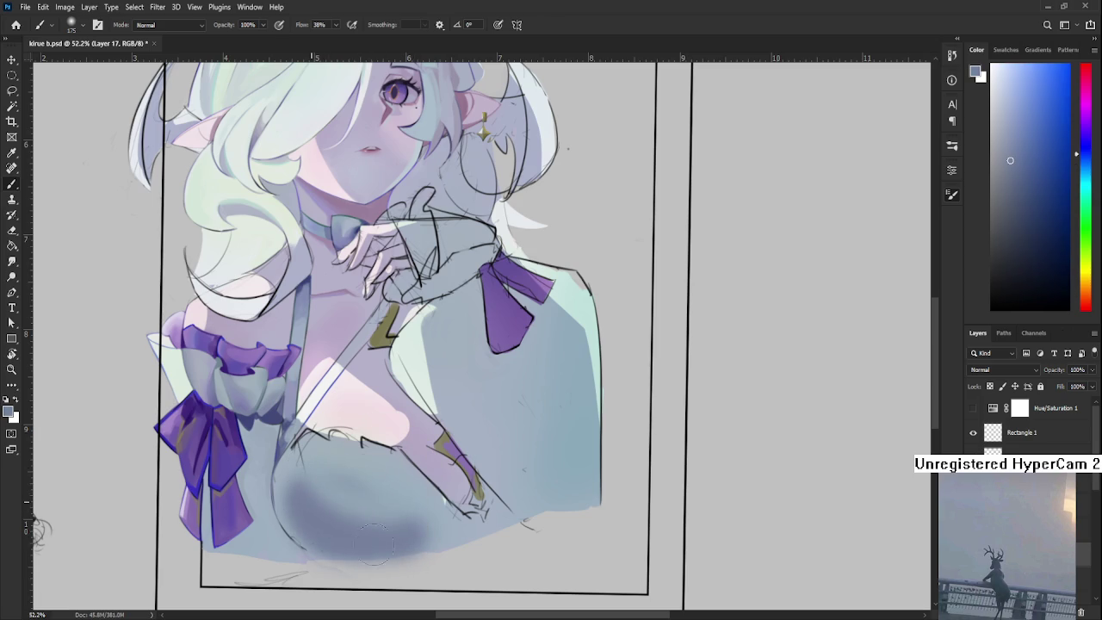
alt+click(297, 495)
mouse_move(297, 495)
mouse_down()
mouse_move(362, 503)
mouse_move(327, 500)
mouse_move(323, 521)
mouse_move(378, 512)
mouse_up()
alt+click(361, 528)
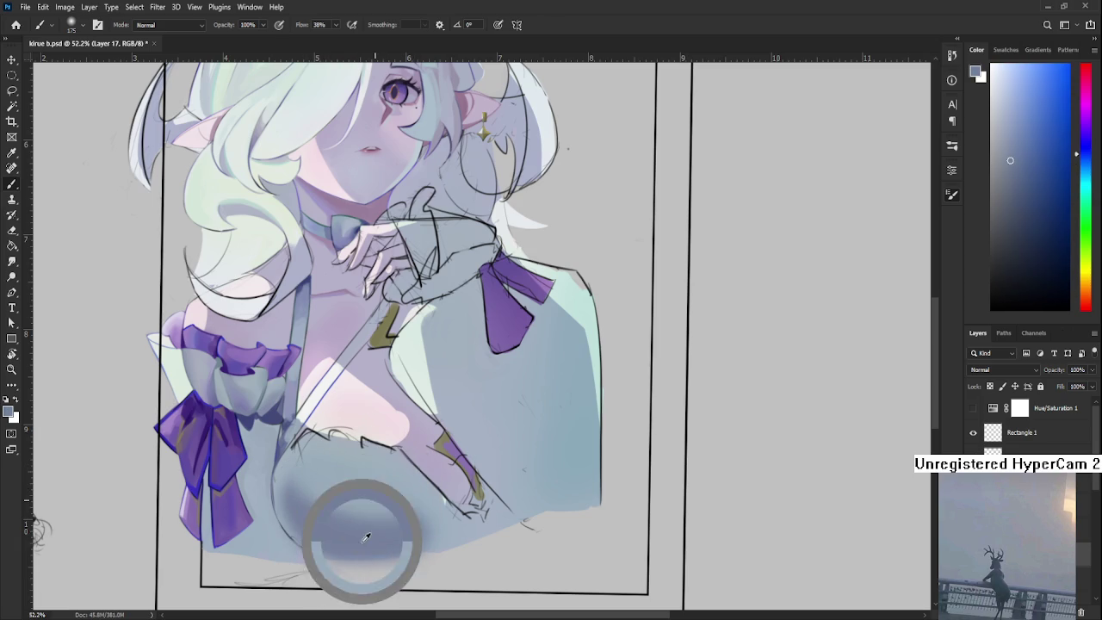
Paint an olive-yellow tint across the upper chest, then sample nearby dress tones
alt+click(453, 444)
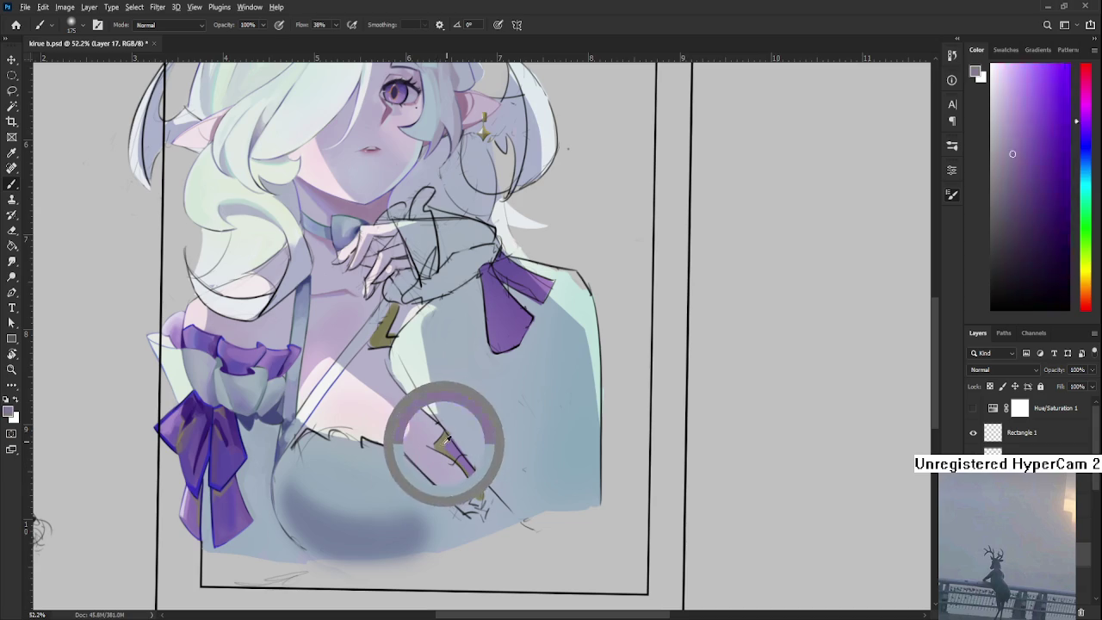
drag(310, 482, 413, 506)
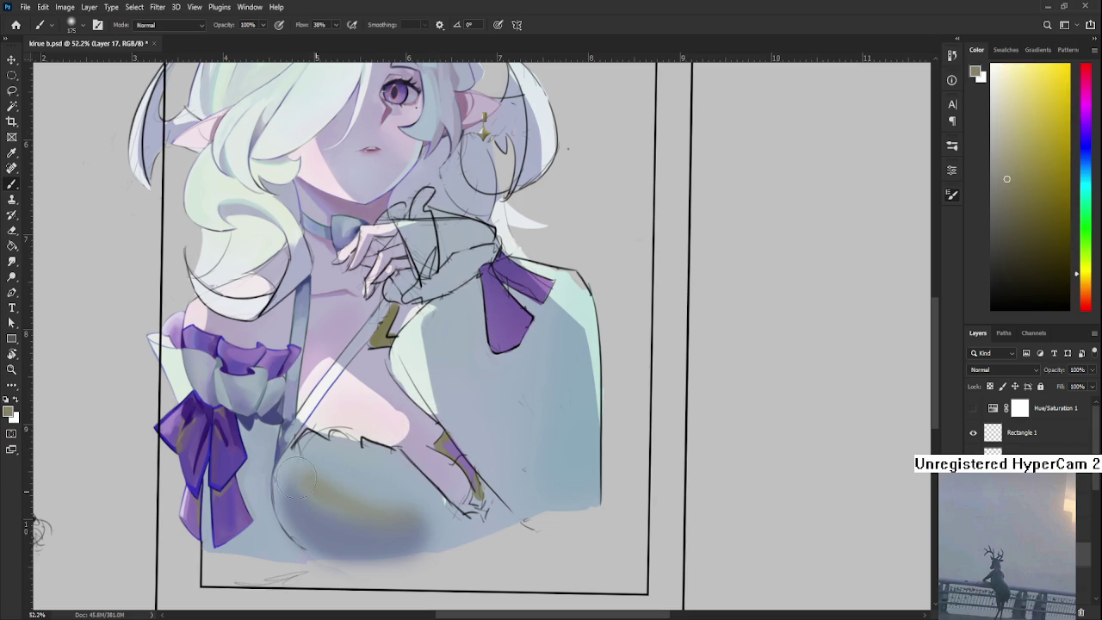
alt+click(364, 460)
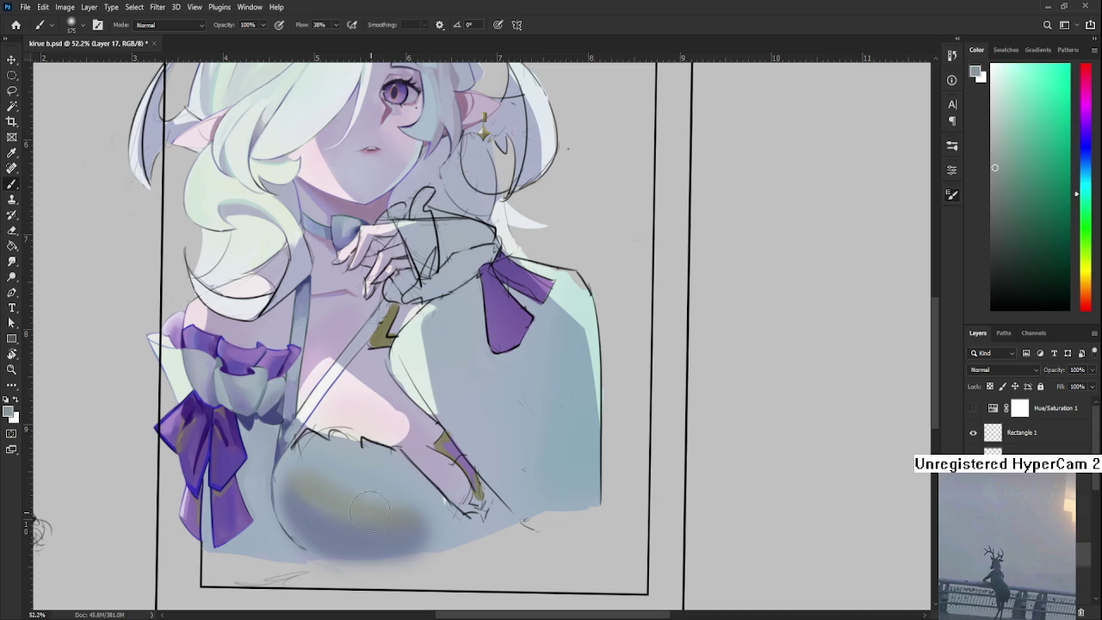
alt+click(345, 476)
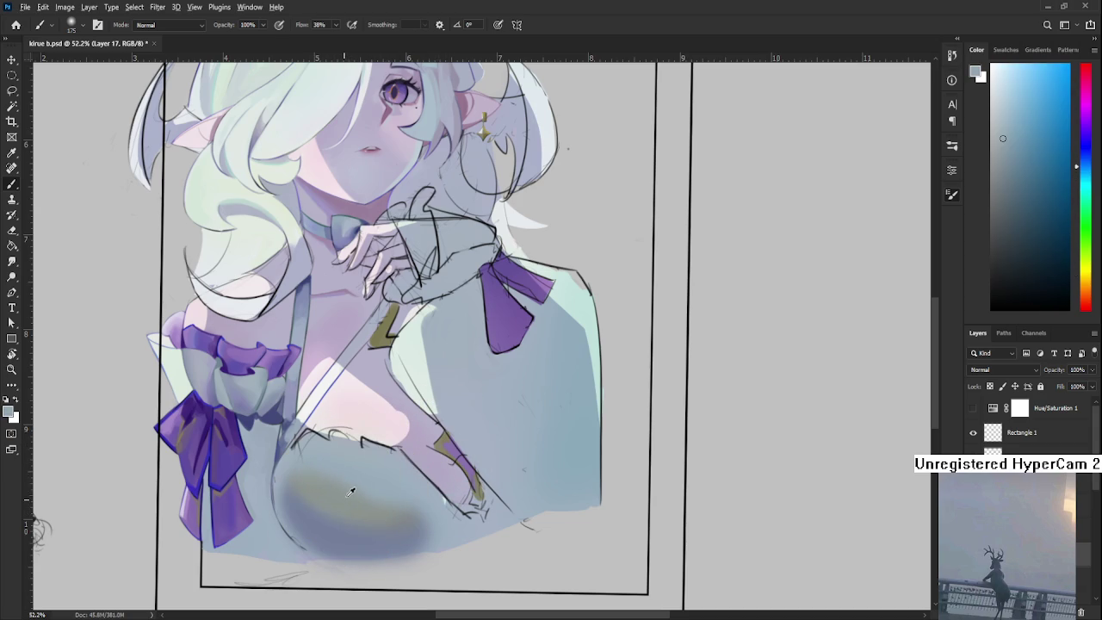
alt+click(366, 465)
alt+click(378, 506)
alt+click(366, 463)
Add soft lighter blue-violet shading to the lower-left chest, then zoom out
mouse_move(359, 474)
mouse_down()
mouse_move(419, 470)
mouse_move(345, 424)
mouse_move(344, 474)
mouse_move(324, 495)
mouse_move(349, 516)
mouse_up()
alt+click(253, 484)
key(ctrl+z)
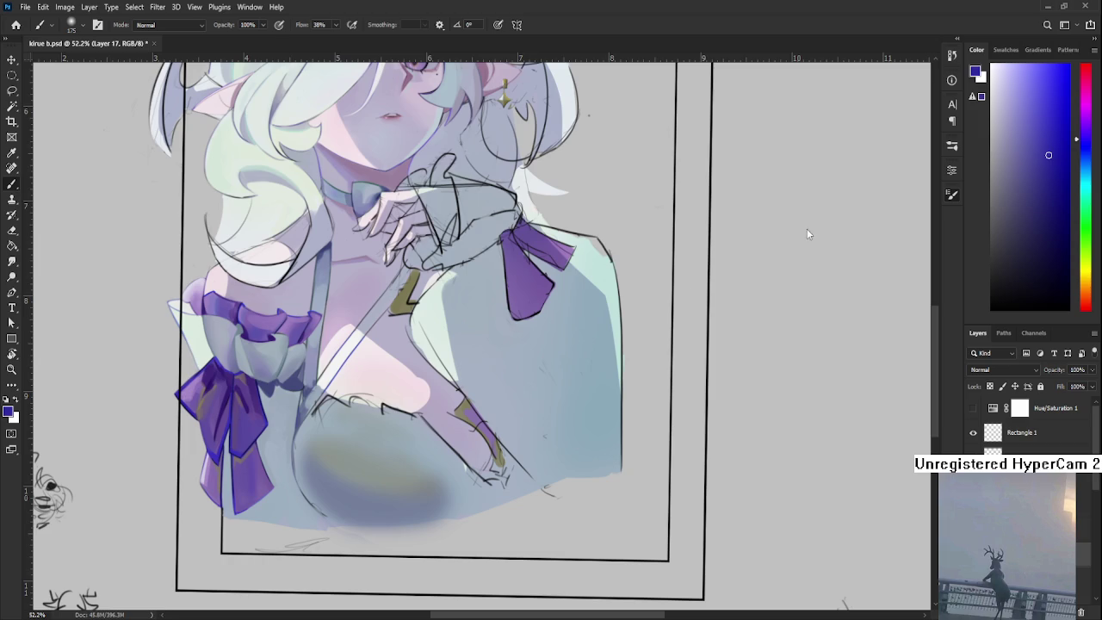
click(1081, 148)
click(1052, 105)
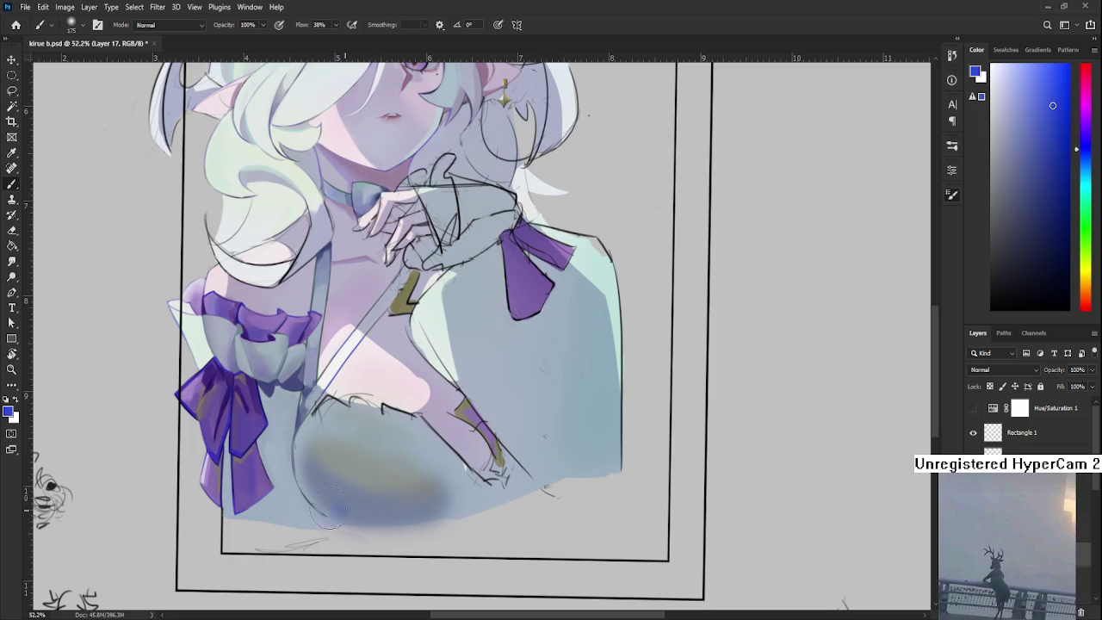
drag(337, 502, 323, 491)
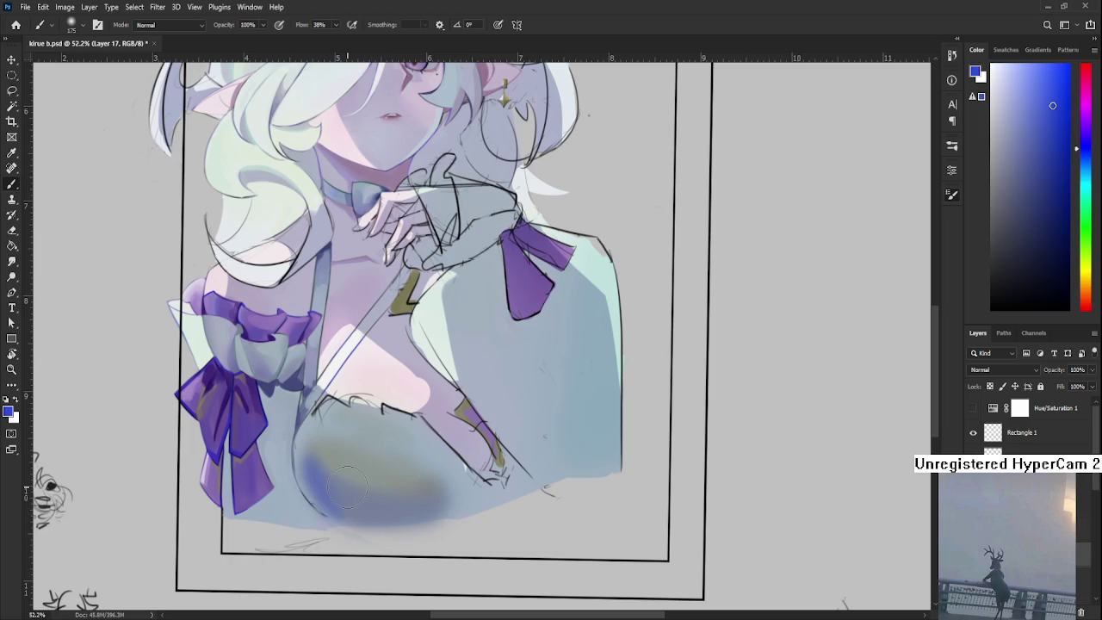
scroll(497, 354, down, 2)
scroll(473, 386, down, 3)
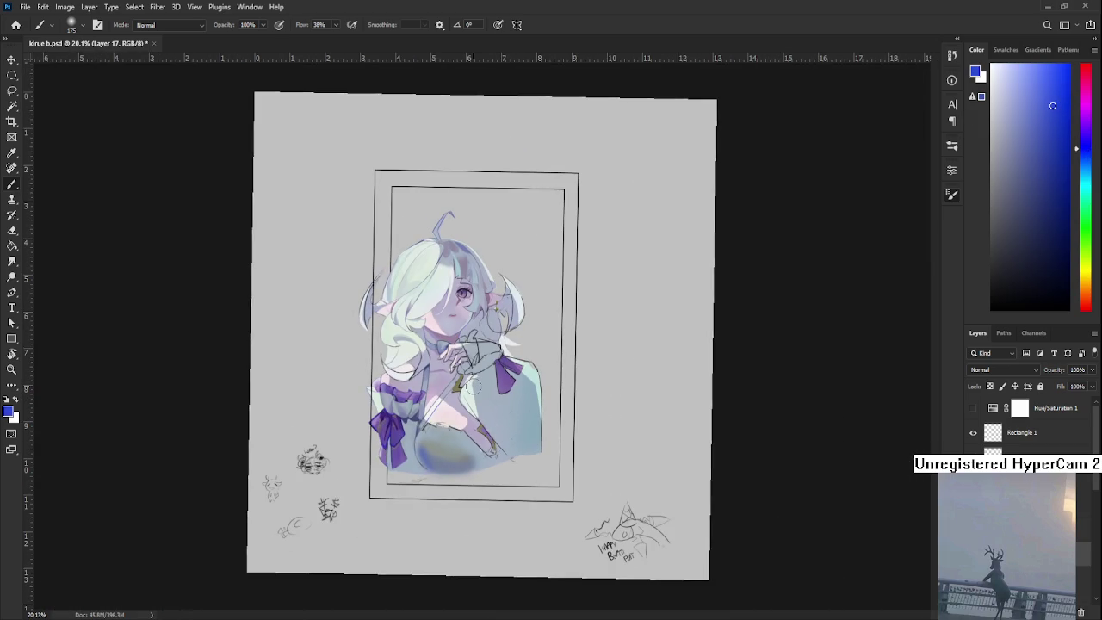
scroll(461, 446, up, 4)
drag(458, 433, 467, 471)
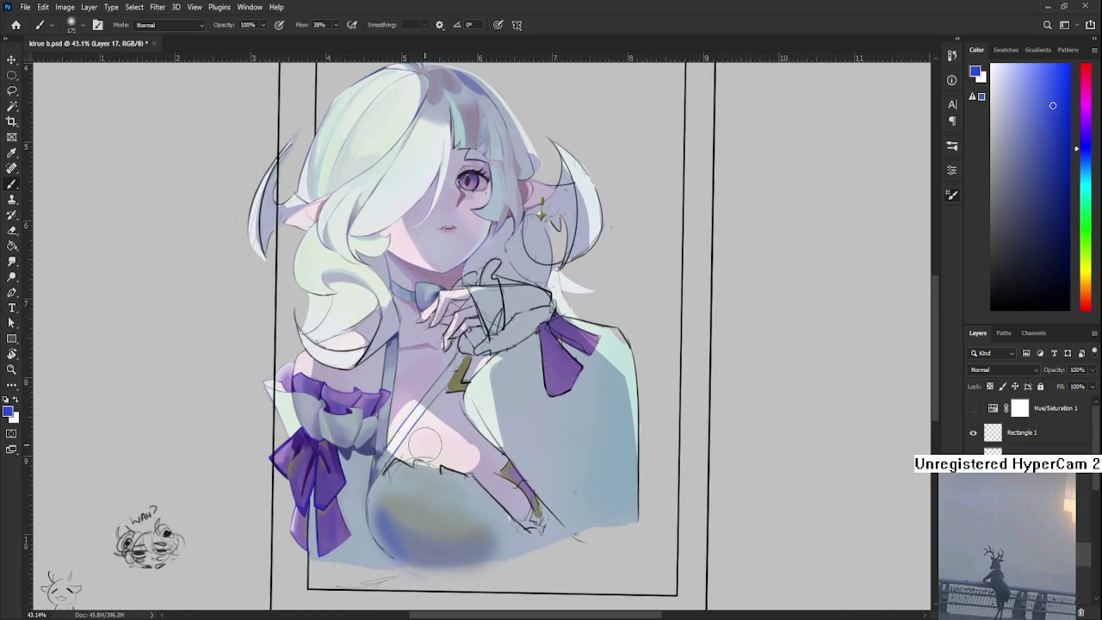
alt+click(415, 492)
drag(415, 492, 387, 491)
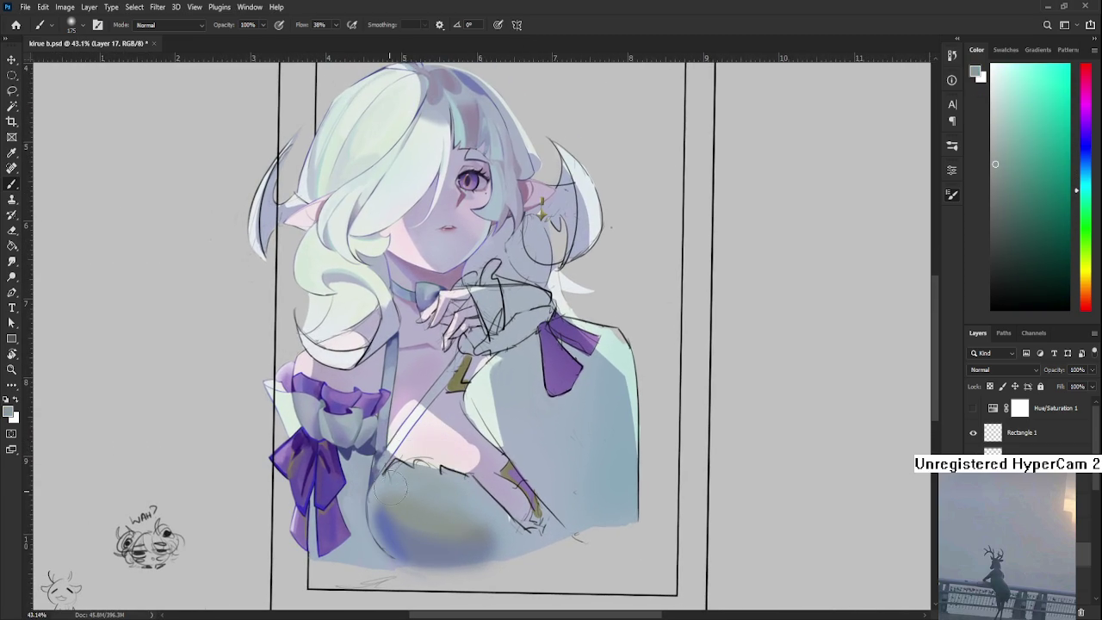
alt+click(457, 489)
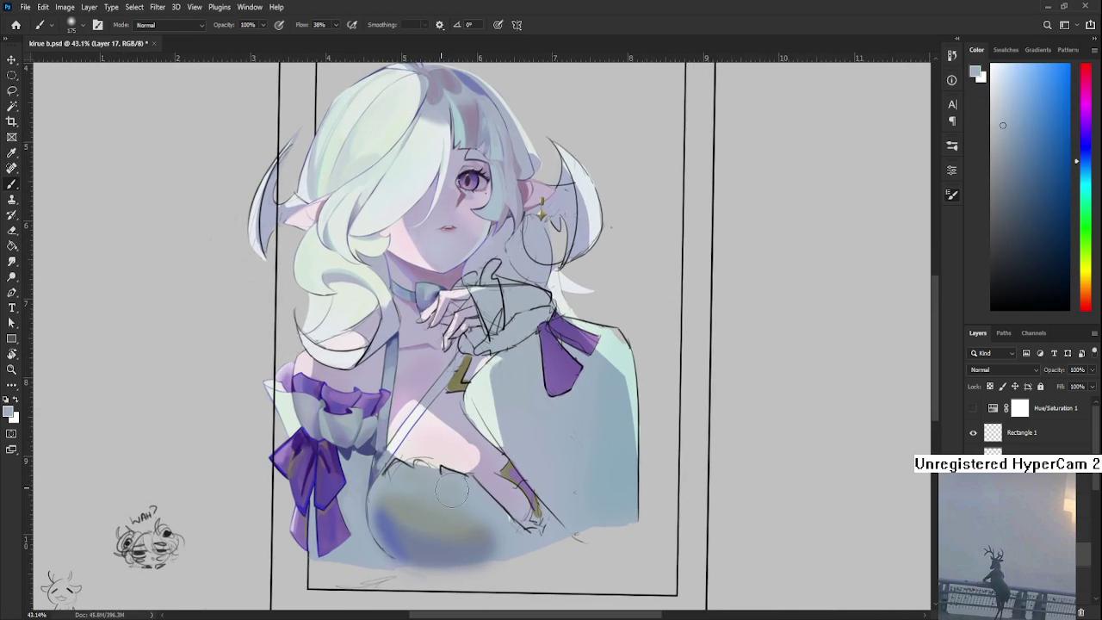
alt+click(507, 517)
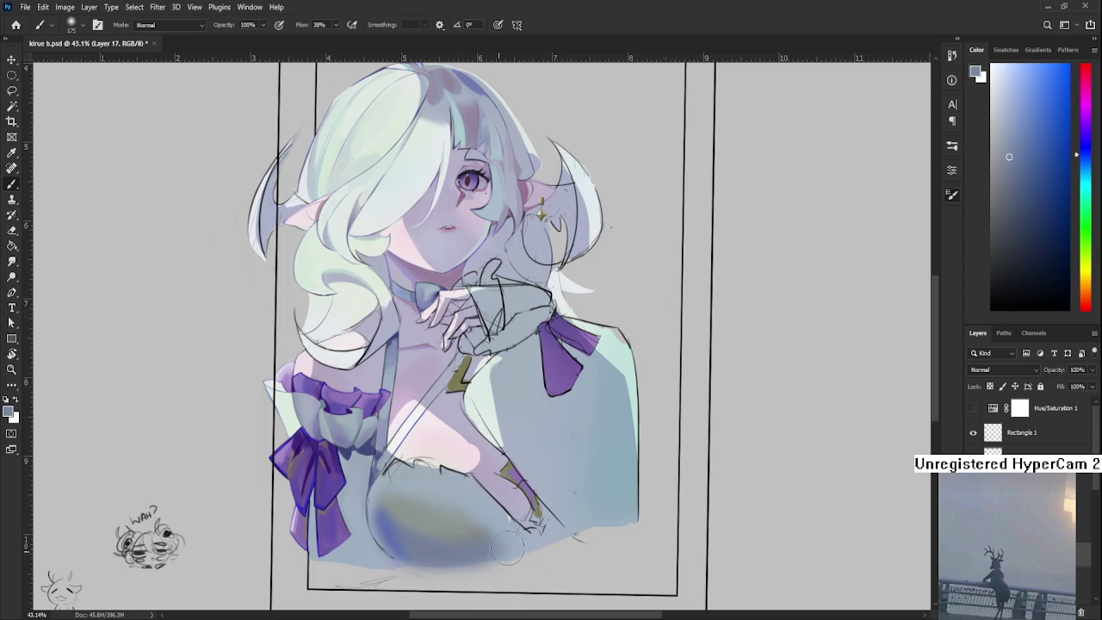
alt+click(507, 518)
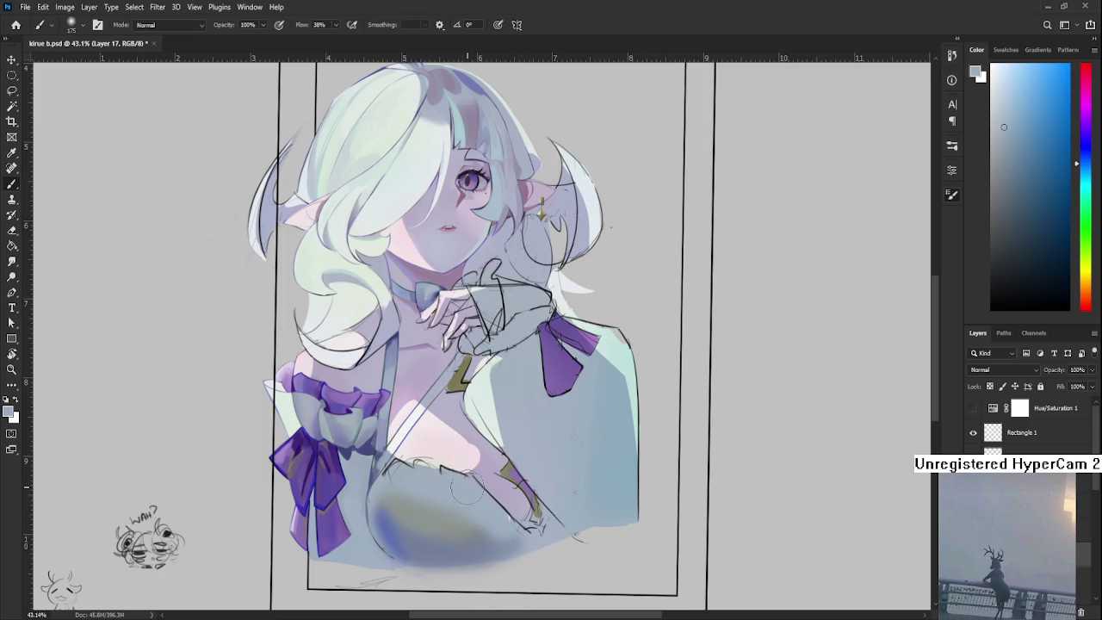
drag(465, 485, 430, 477)
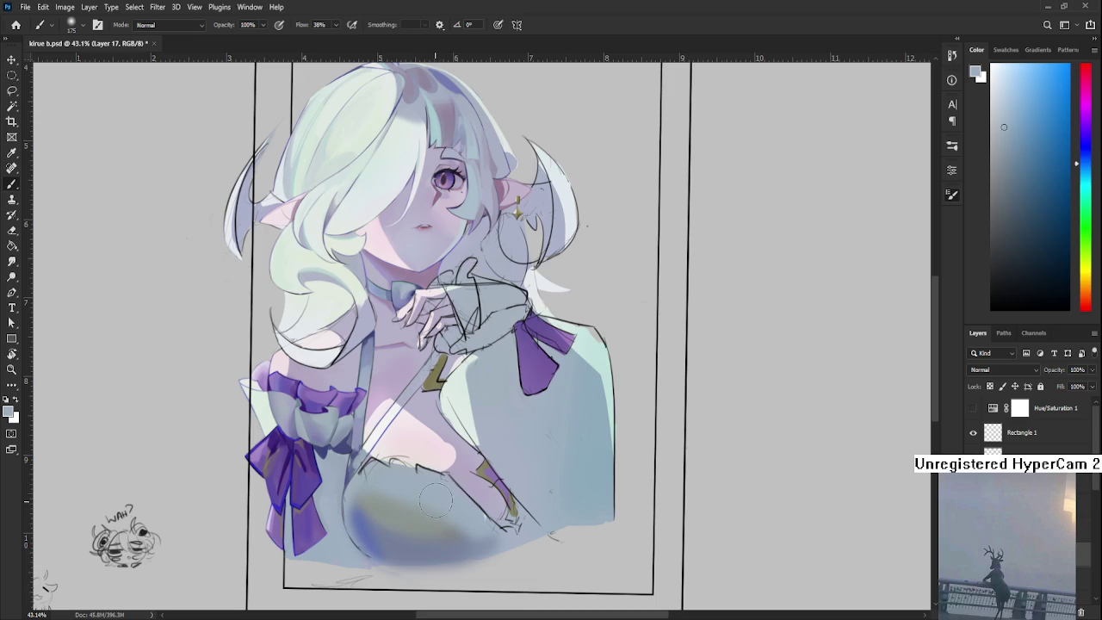
drag(454, 495, 330, 449)
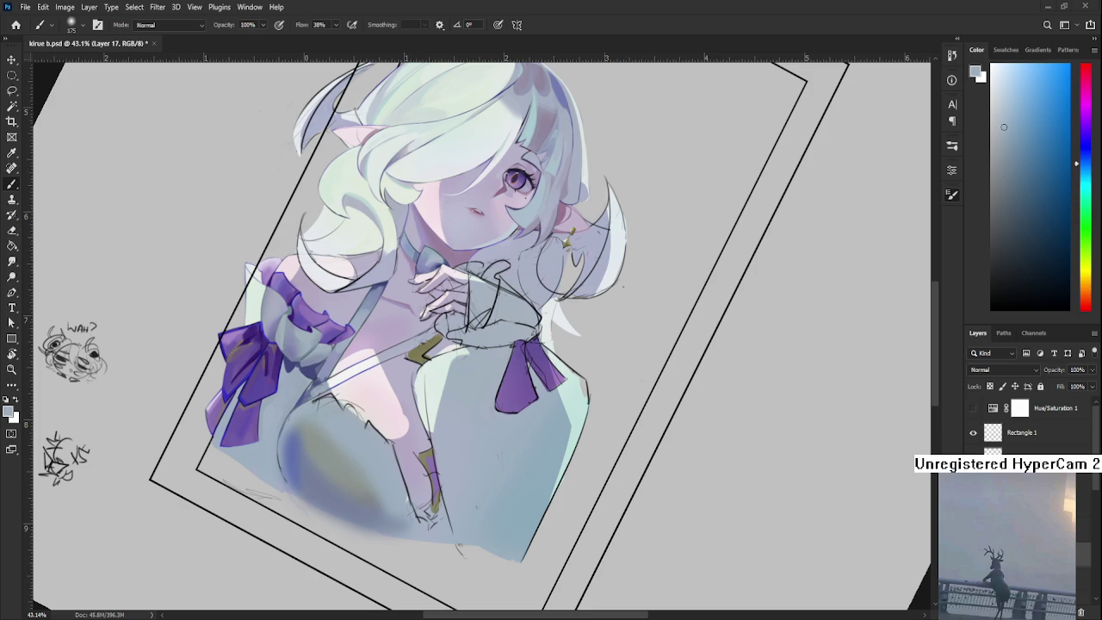
Sample dark, cyan, blue and green tones from the dress around the chest
scroll(452, 366, up, 1)
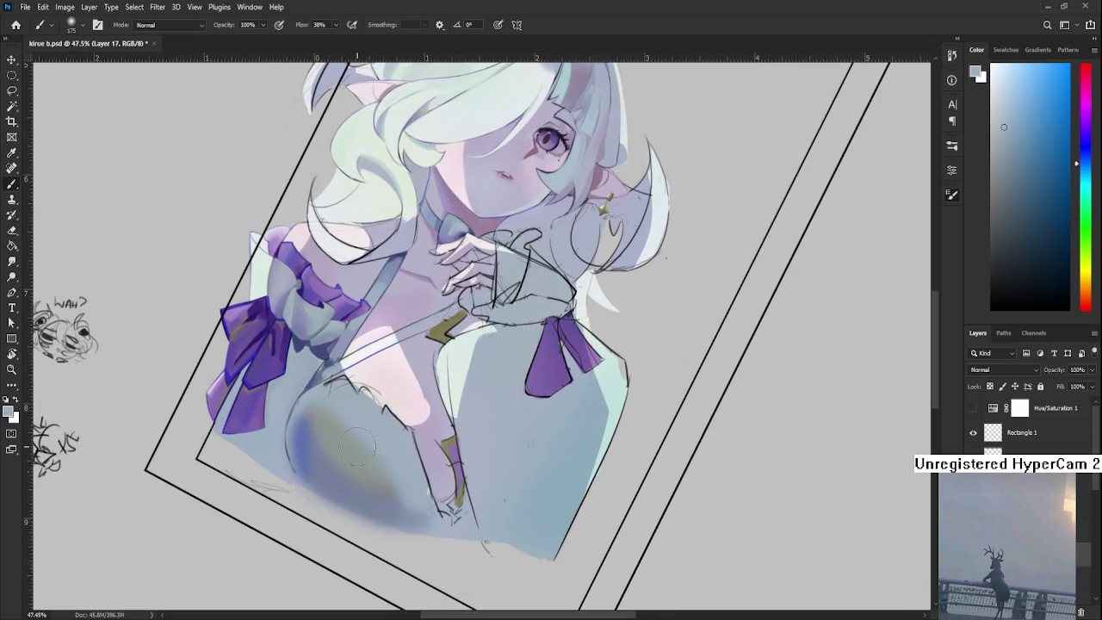
alt+click(318, 439)
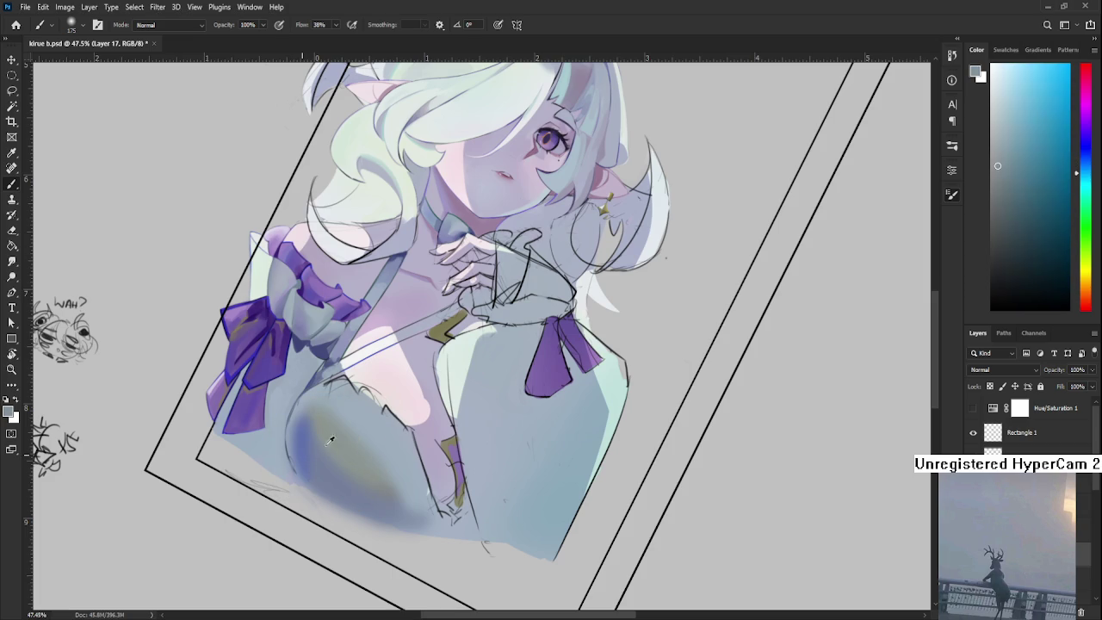
alt+click(364, 469)
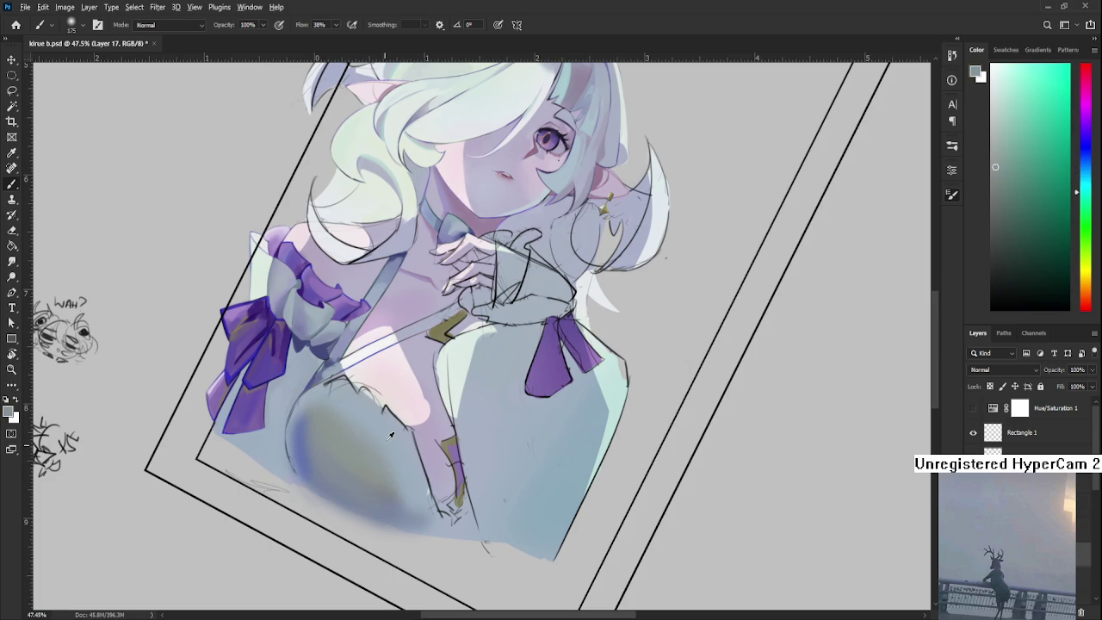
alt+click(346, 461)
alt+click(392, 516)
alt+click(379, 487)
alt+click(387, 495)
scroll(428, 428, down, 2)
scroll(428, 428, down, 2)
scroll(428, 428, up, 2)
scroll(426, 414, up, 3)
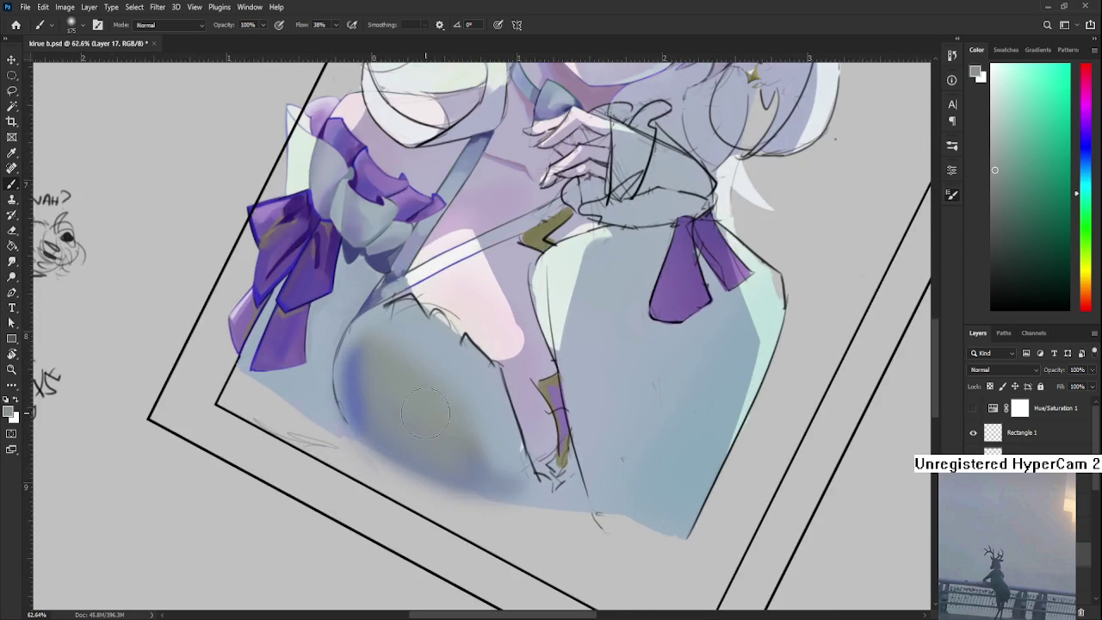
drag(422, 413, 394, 470)
Sample pale and light blue dress tones and compare them on the chest
alt+click(378, 394)
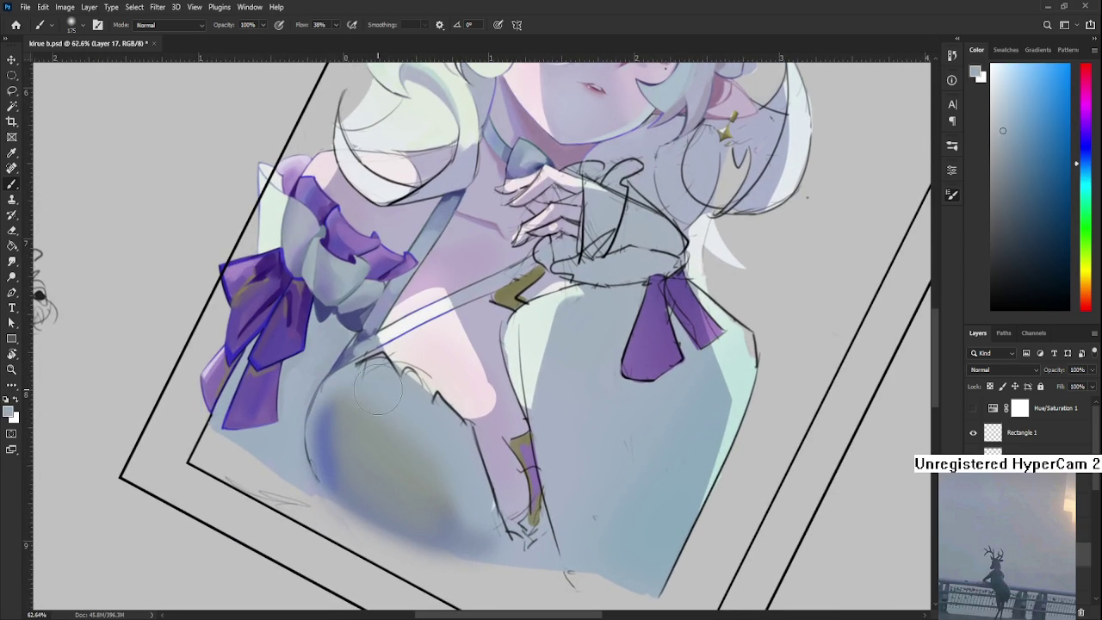
alt+click(690, 396)
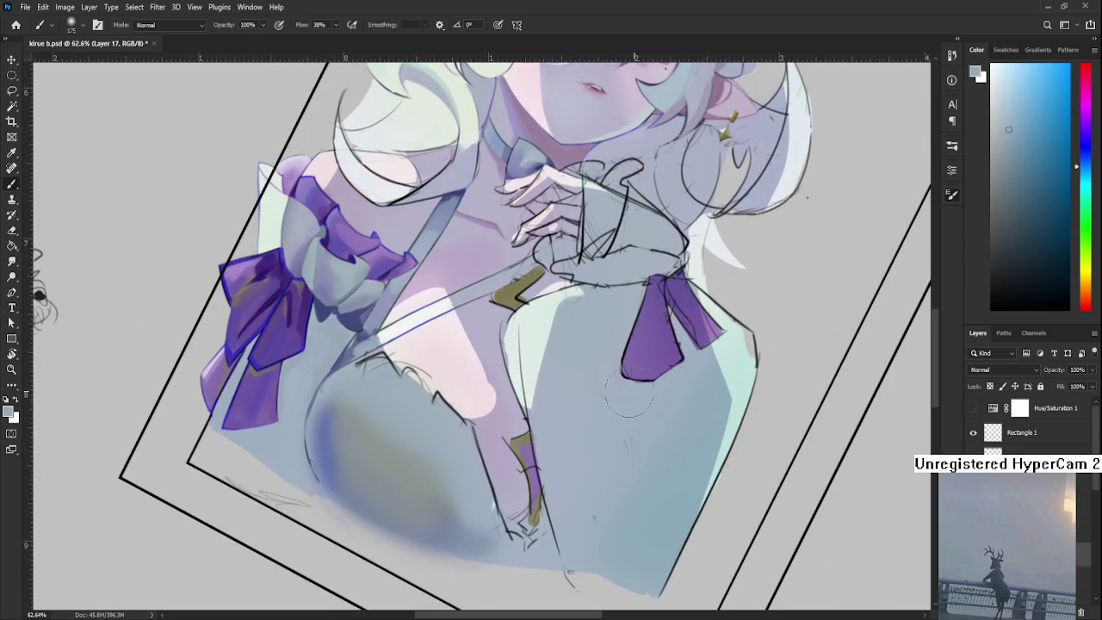
alt+click(402, 430)
alt+click(406, 451)
alt+click(402, 479)
drag(402, 478, 356, 419)
alt+click(336, 427)
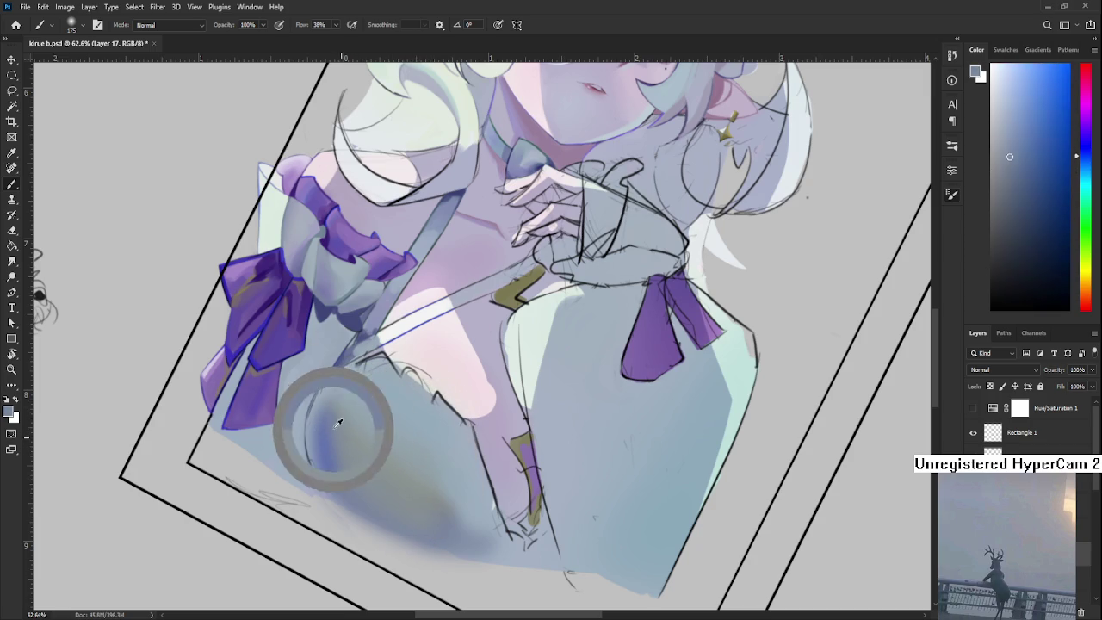
alt+click(370, 400)
alt+click(416, 447)
alt+click(418, 468)
alt+click(436, 474)
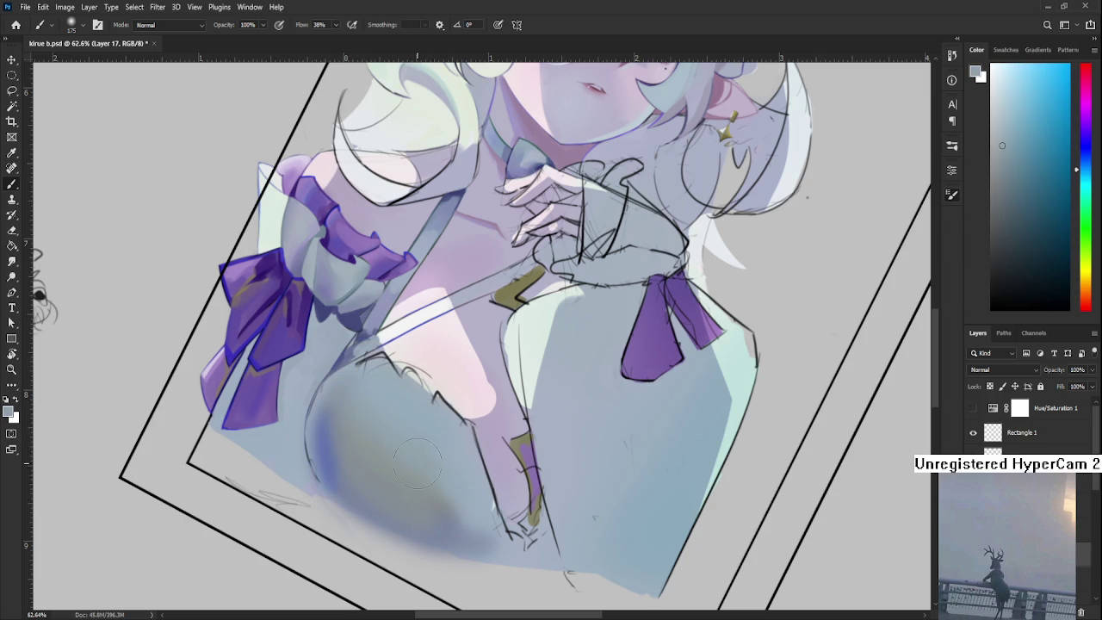
Sample more cyan and blue tones from the chest to soften its shading
alt+click(436, 460)
alt+click(436, 449)
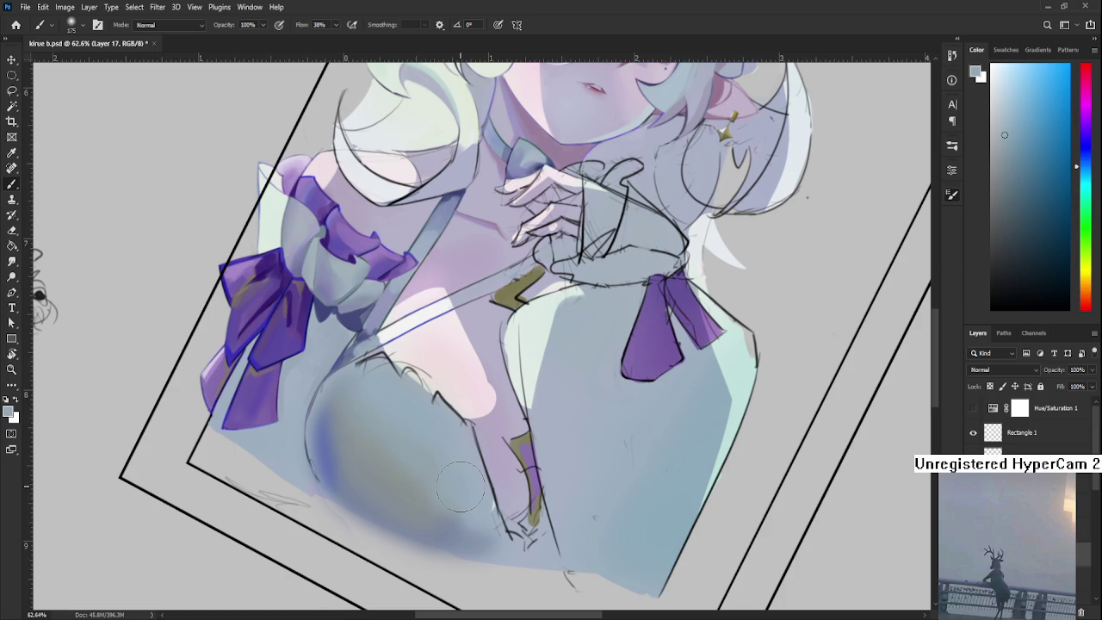
alt+click(435, 478)
alt+click(425, 471)
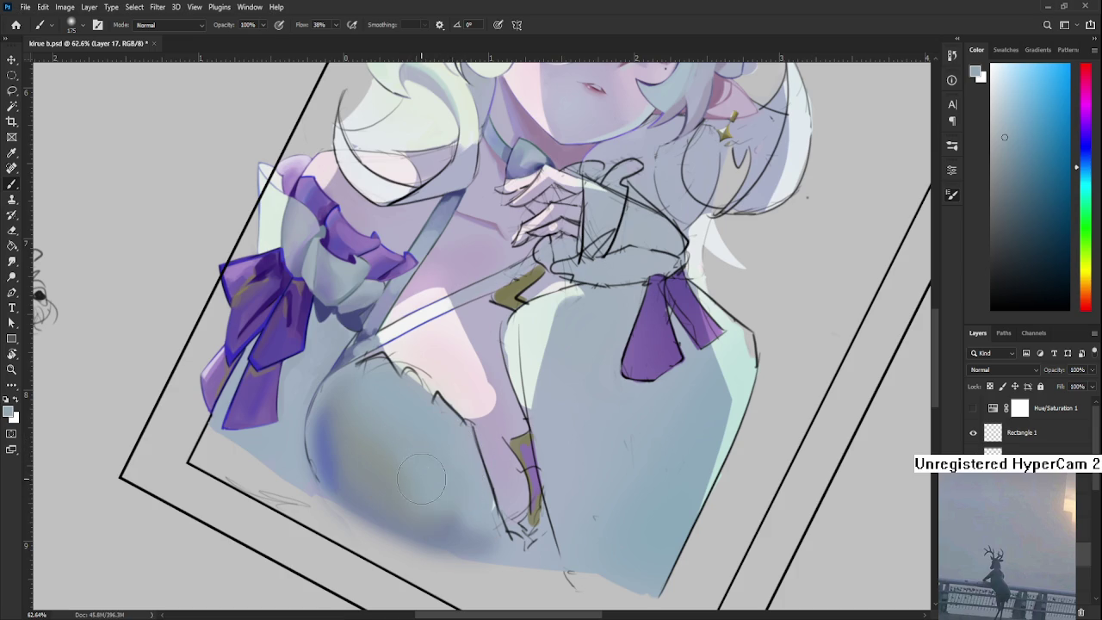
alt+click(425, 475)
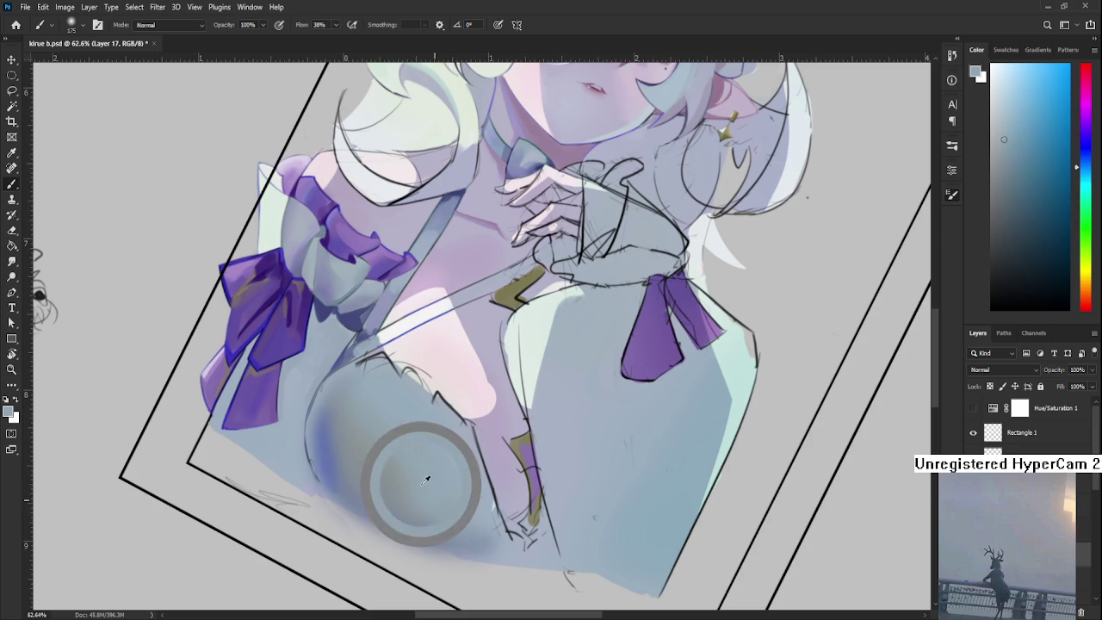
alt+click(413, 479)
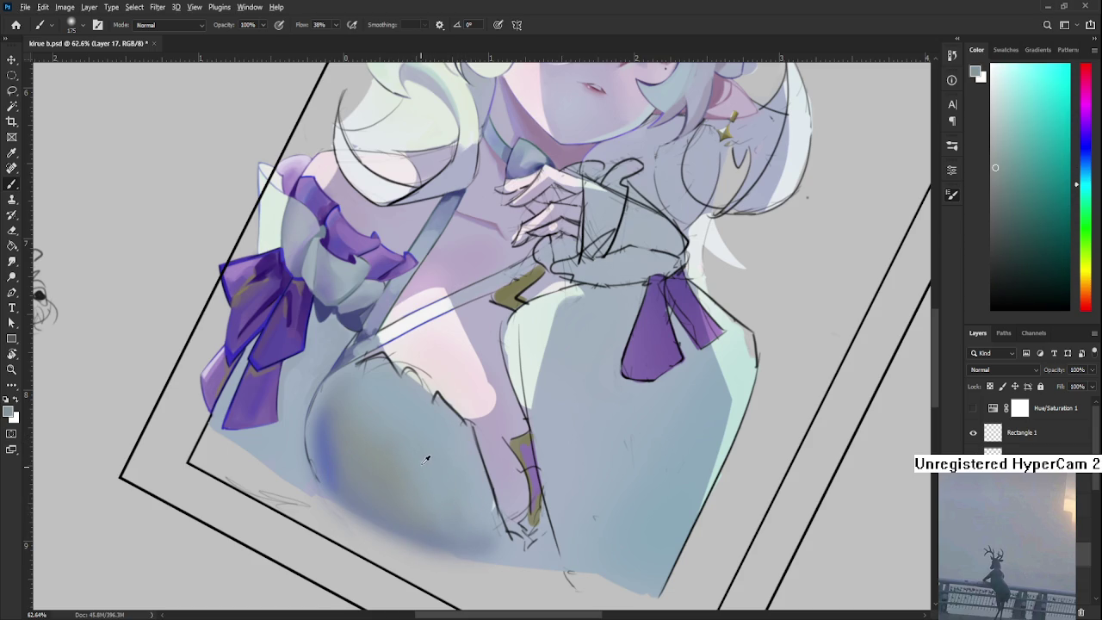
alt+click(413, 478)
scroll(448, 512, down, 2)
scroll(448, 482, down, 3)
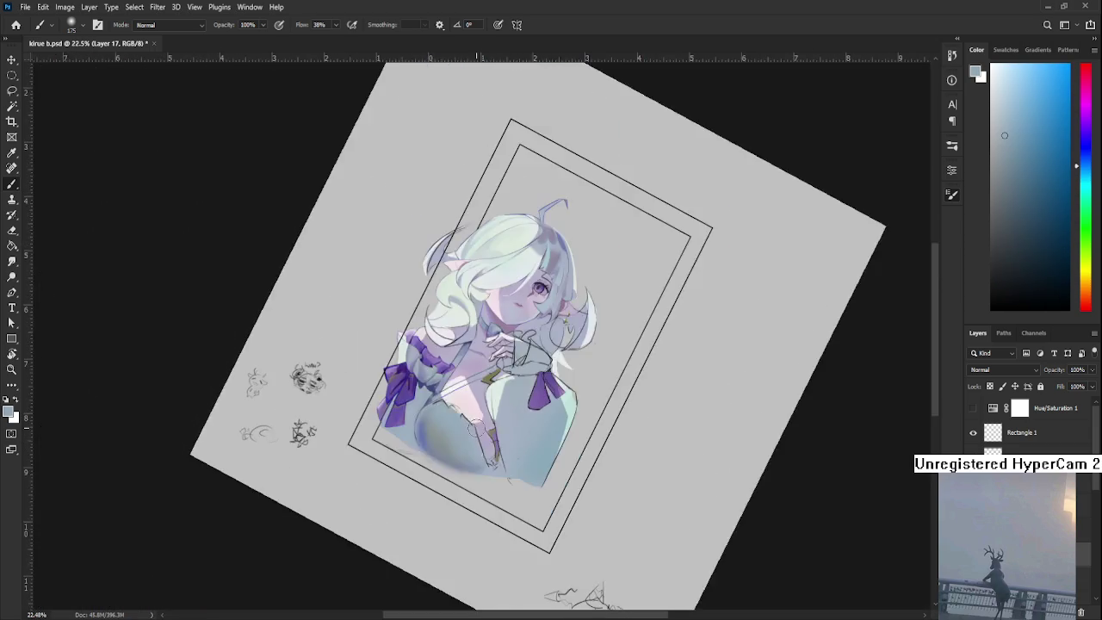
scroll(447, 430, down, 1)
scroll(446, 398, up, 2)
scroll(447, 398, up, 2)
scroll(447, 398, up, 2)
Pick up light cyan and grey-blue shades from the painting and lower dress
alt+click(607, 368)
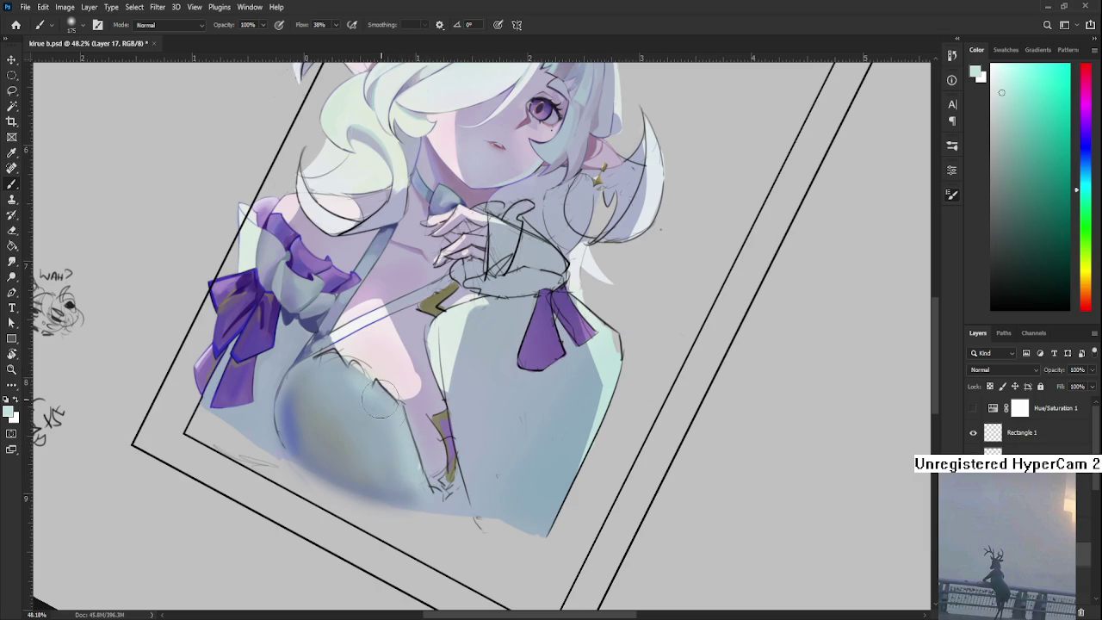
alt+click(345, 394)
alt+click(344, 364)
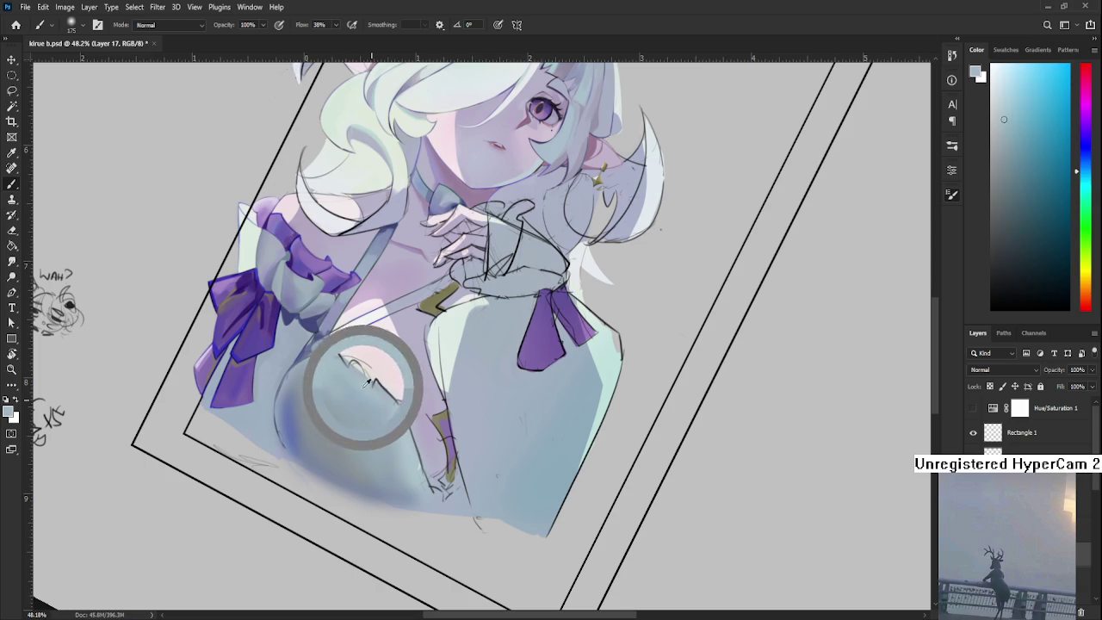
alt+click(383, 426)
alt+click(406, 466)
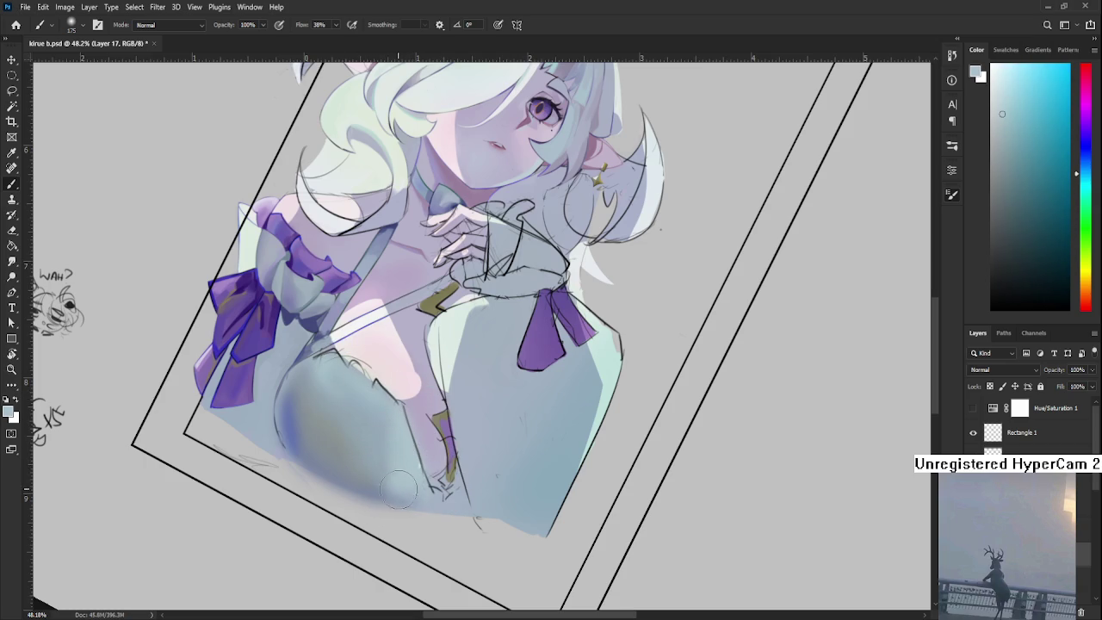
alt+click(405, 465)
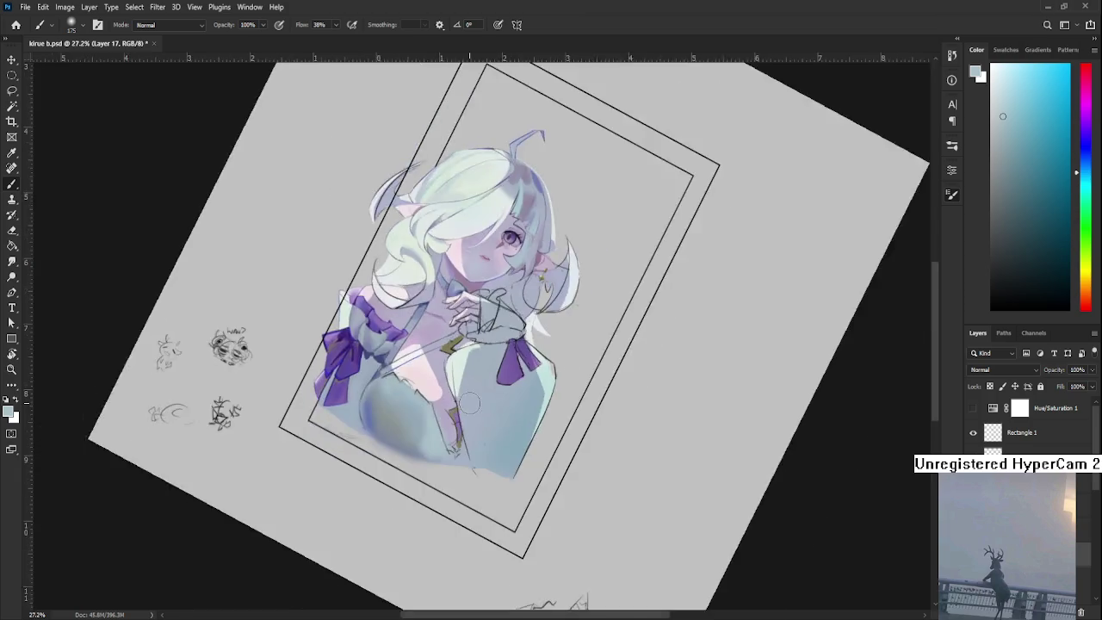
scroll(470, 402, down, 5)
scroll(454, 398, up, 5)
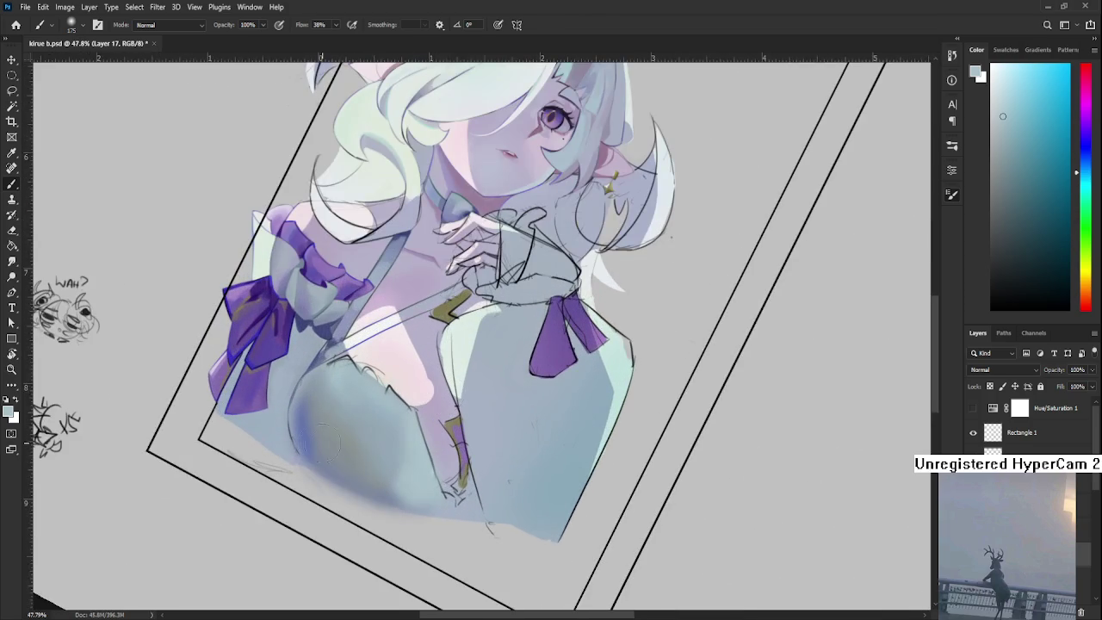
Rotate the view to reduce the page tilt, sampling darker dress blues between
key(r)
drag(504, 332, 383, 419)
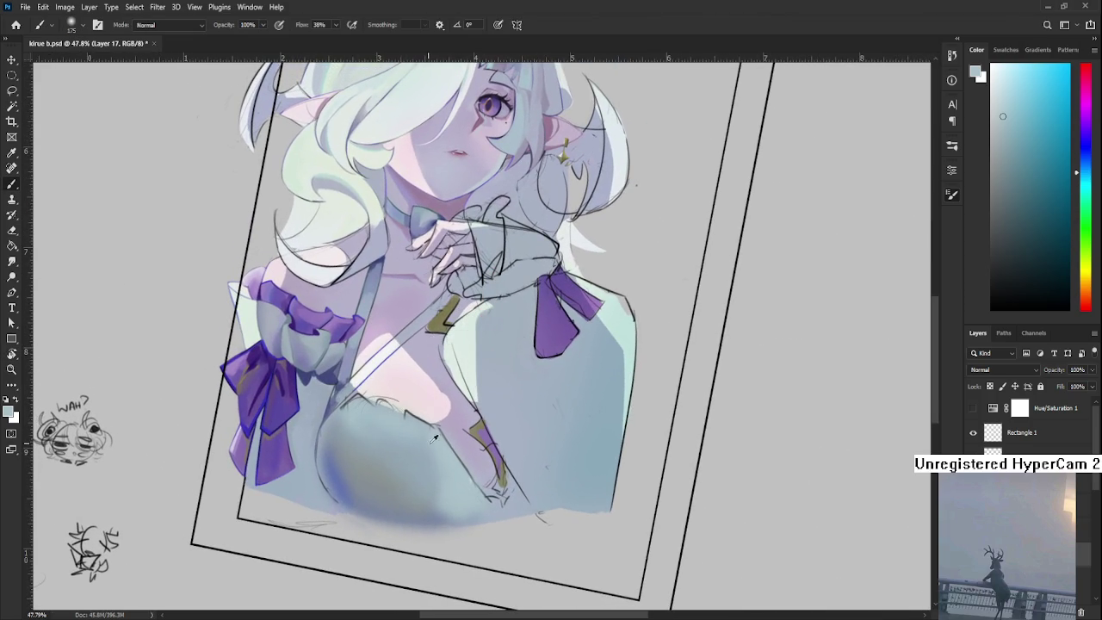
alt+click(382, 444)
alt+click(383, 427)
key(r)
mouse_move(383, 422)
mouse_down()
mouse_move(485, 454)
mouse_move(450, 421)
mouse_move(487, 427)
mouse_move(470, 429)
mouse_up()
scroll(470, 429, down, 2)
scroll(434, 411, down, 2)
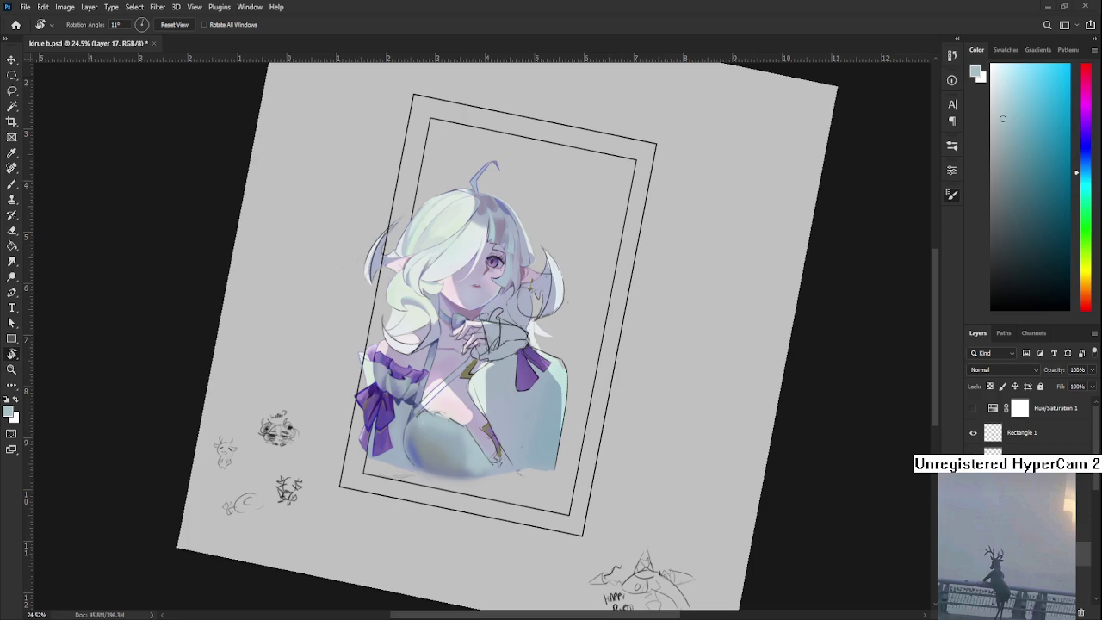
scroll(452, 409, up, 5)
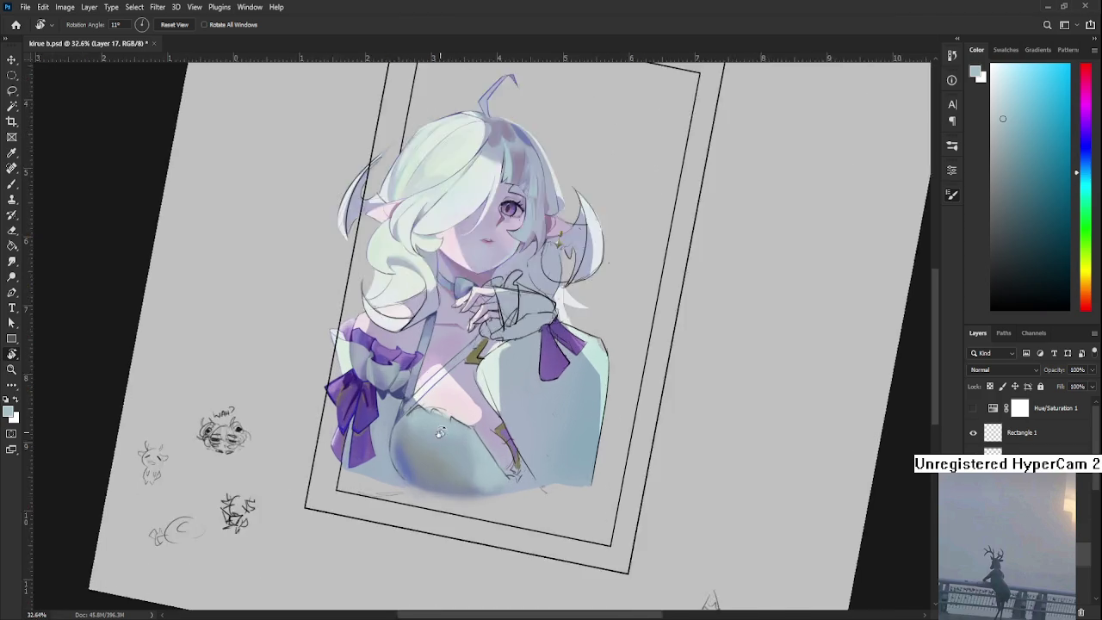
Tilt the view to 25° and sample medium blue from the chest shading
drag(704, 429, 801, 368)
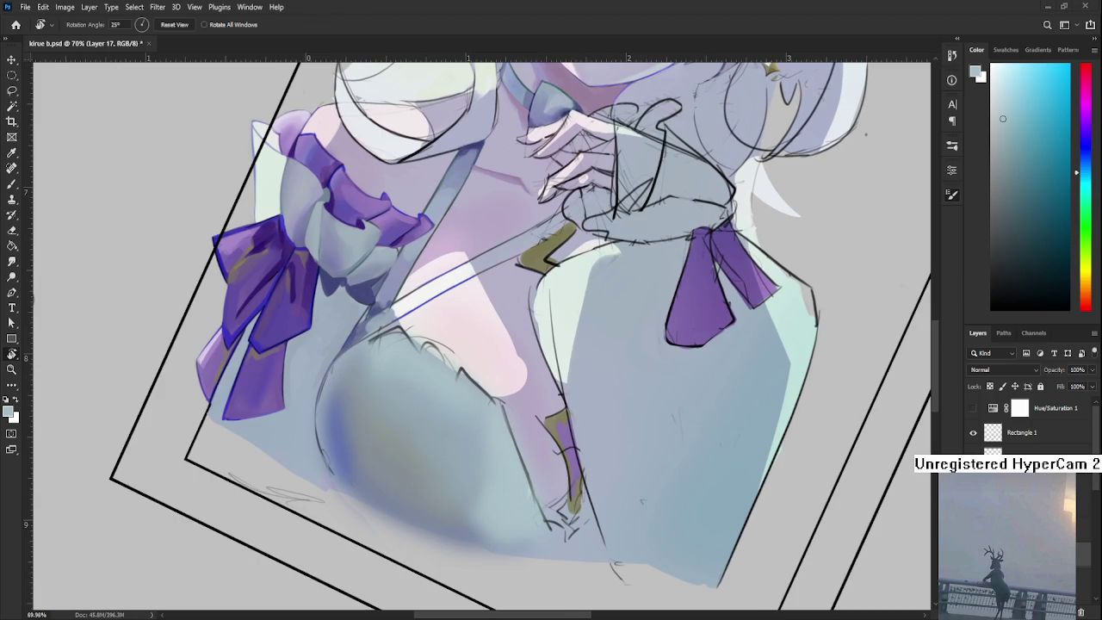
key(b)
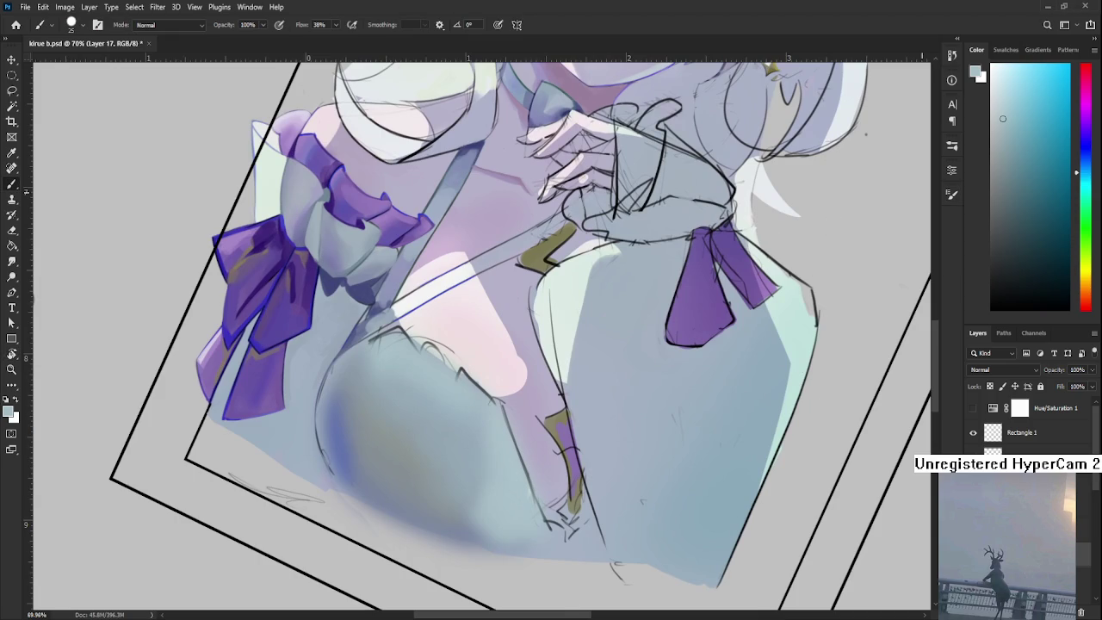
scroll(473, 456, up, 1)
scroll(473, 456, up, 1)
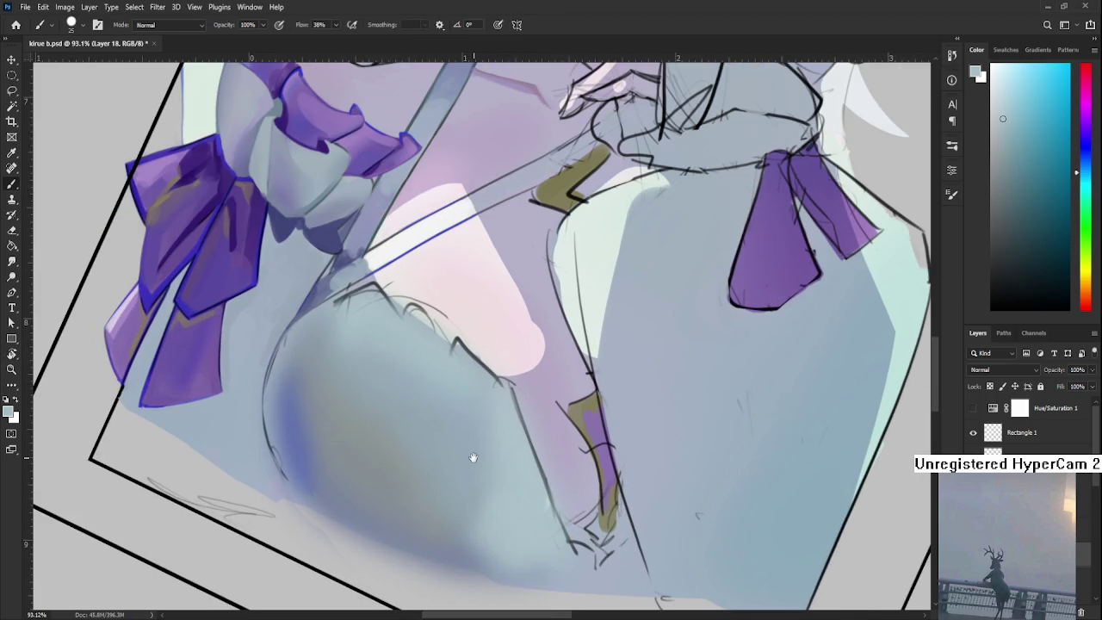
scroll(476, 507, up, 1)
alt+click(342, 447)
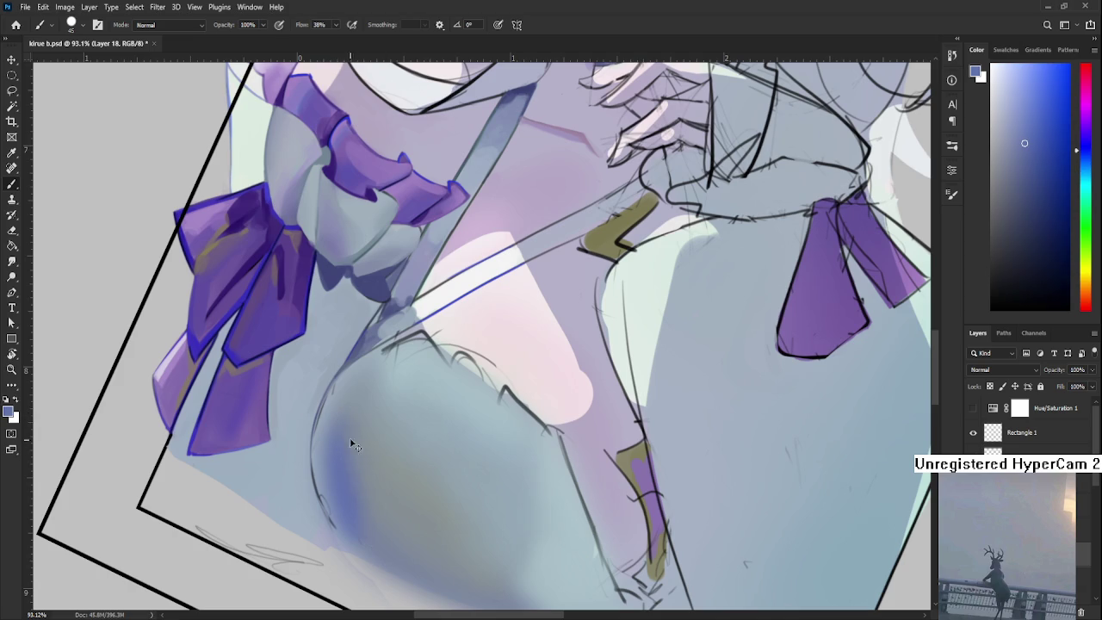
alt+click(356, 482)
Paint a darker blue band along the chest's left edge and erase its lower end
drag(343, 422, 365, 517)
alt+click(333, 467)
drag(320, 443, 351, 540)
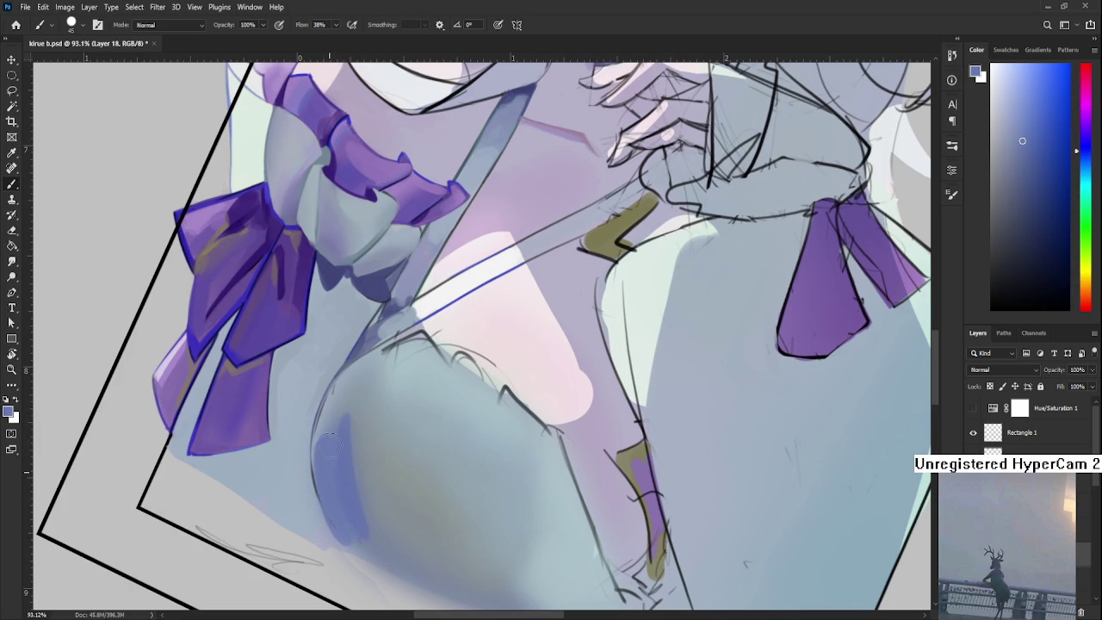
drag(325, 431, 340, 532)
key(e)
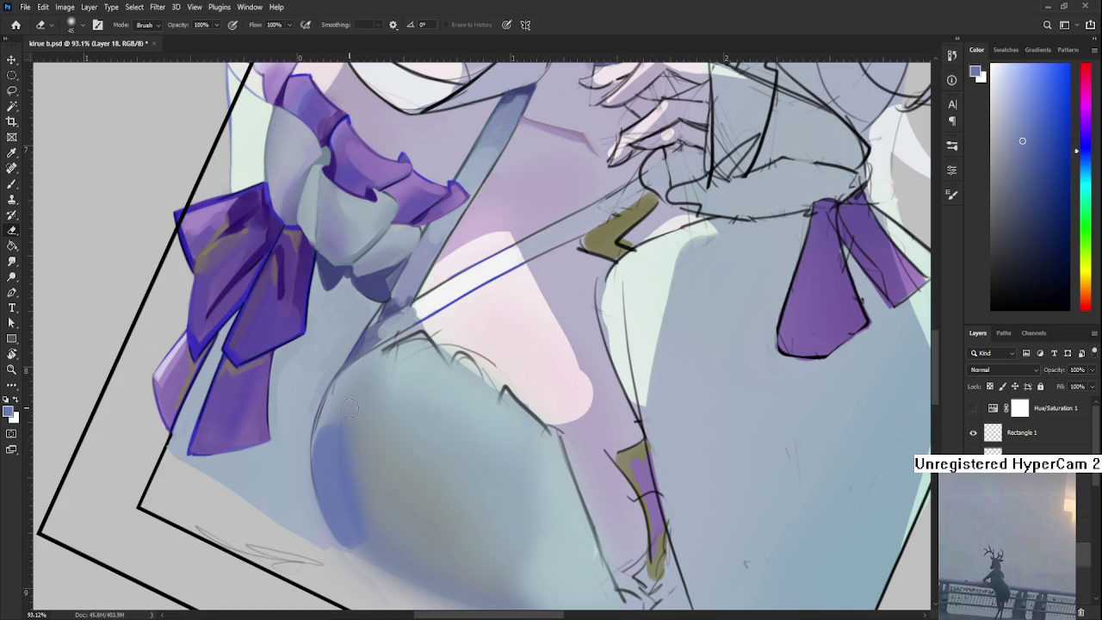
mouse_move(370, 528)
mouse_down()
mouse_move(344, 544)
mouse_move(335, 537)
mouse_move(361, 555)
mouse_up()
Reposition the view and extend the blue shading with a short stroke
drag(342, 463, 311, 353)
key(b)
alt+click(291, 357)
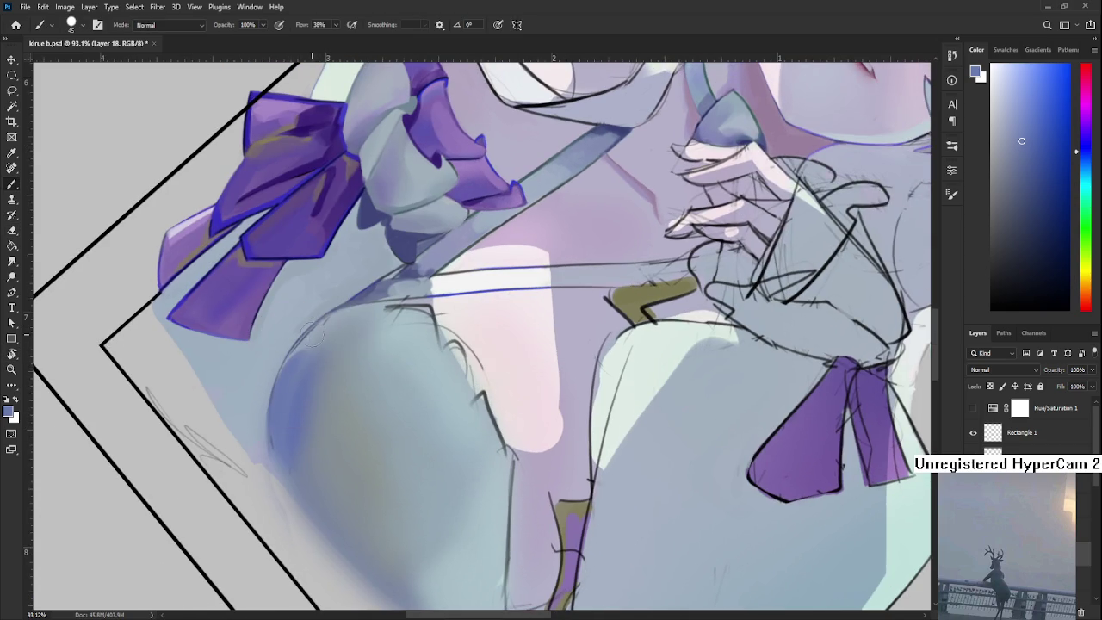
mouse_move(274, 469)
mouse_down()
mouse_move(272, 414)
mouse_move(299, 456)
mouse_move(323, 412)
mouse_up()
alt+click(284, 435)
alt+click(317, 436)
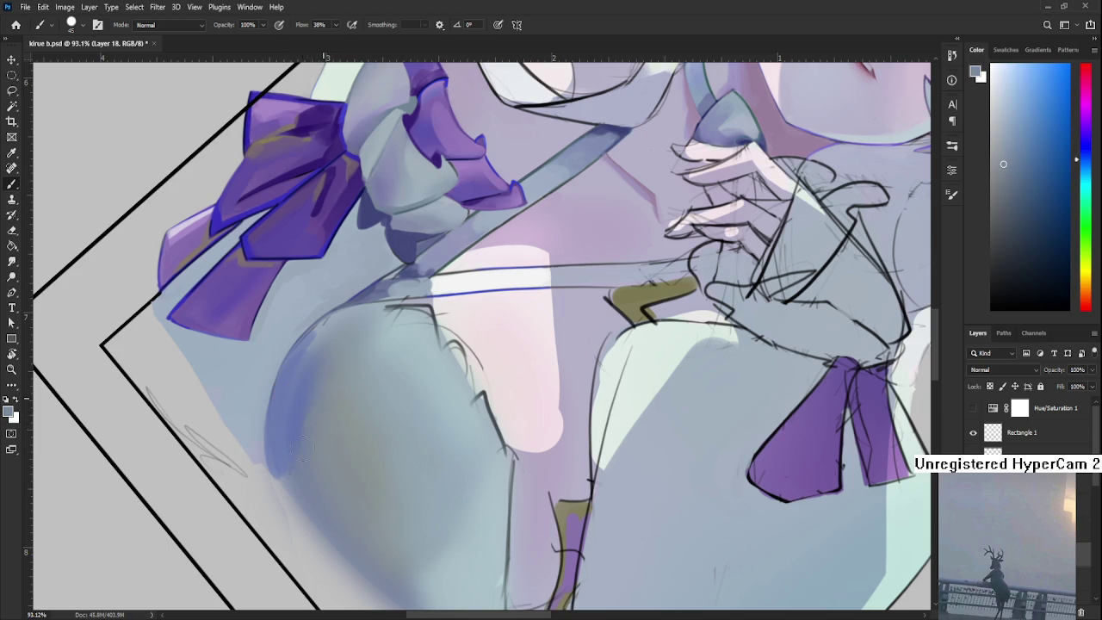
Sample lighter, blue-lavender and softer blue tones along the chest edge
alt+click(314, 401)
alt+click(307, 430)
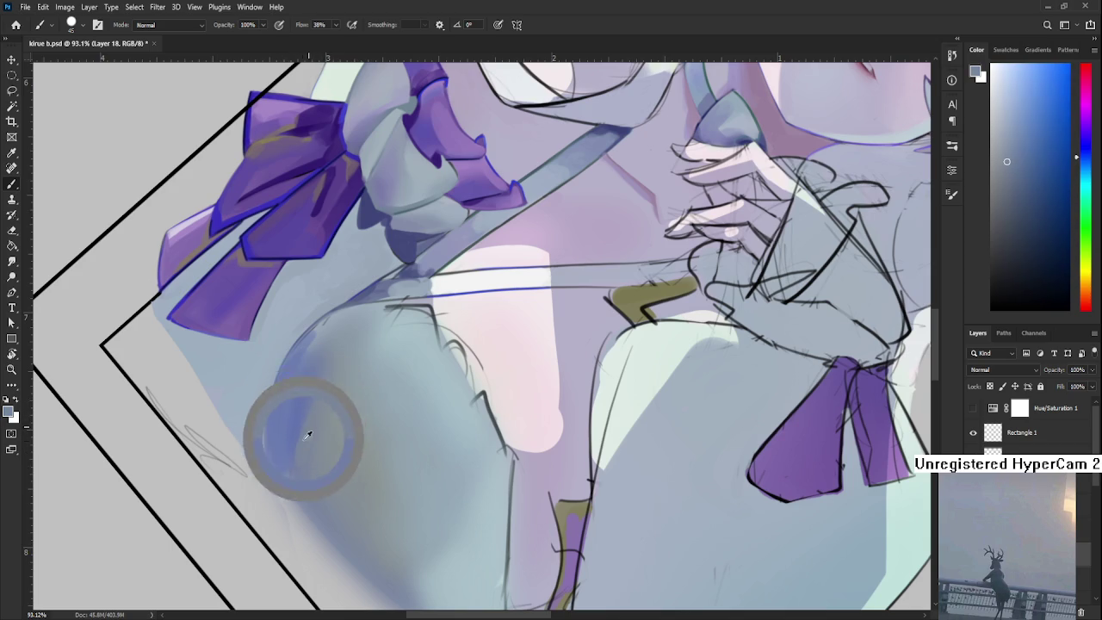
alt+click(325, 424)
alt+click(319, 457)
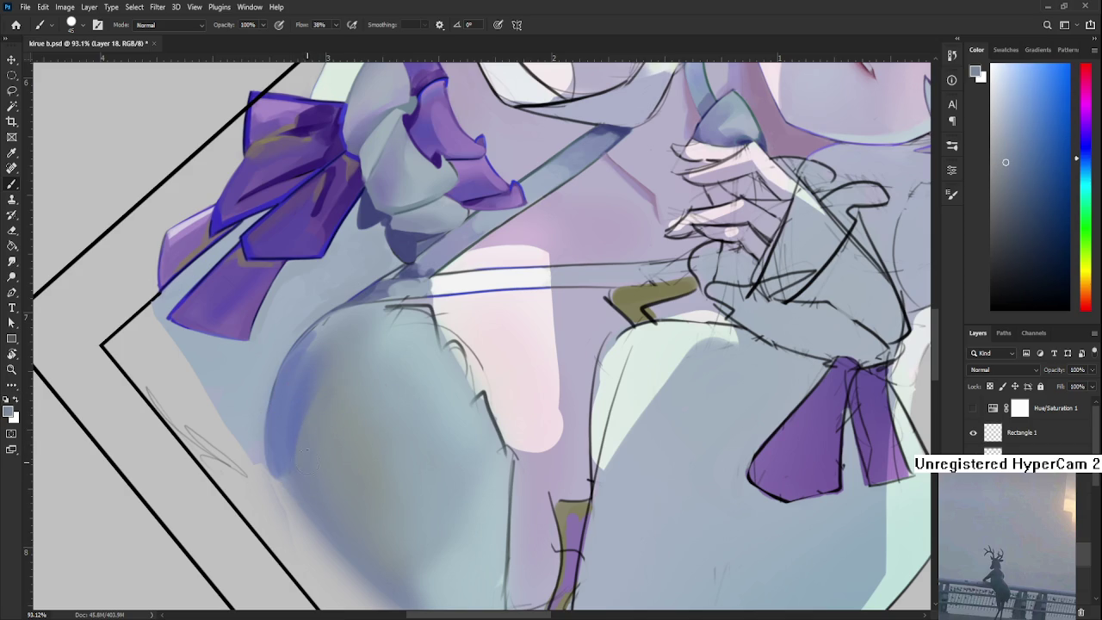
alt+click(288, 455)
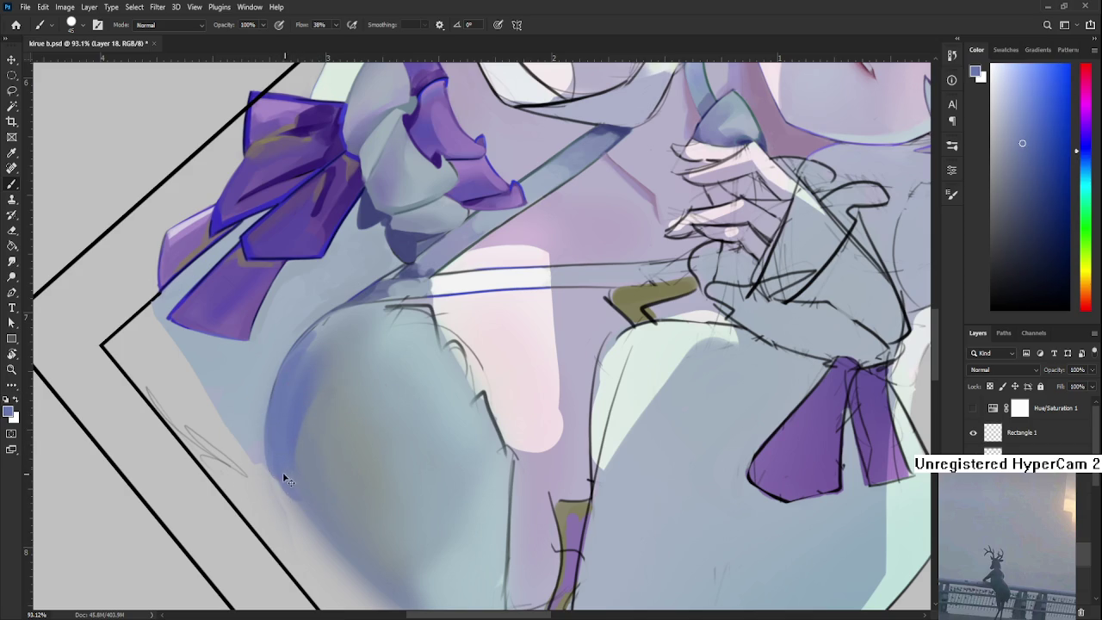
alt+click(292, 469)
alt+click(302, 487)
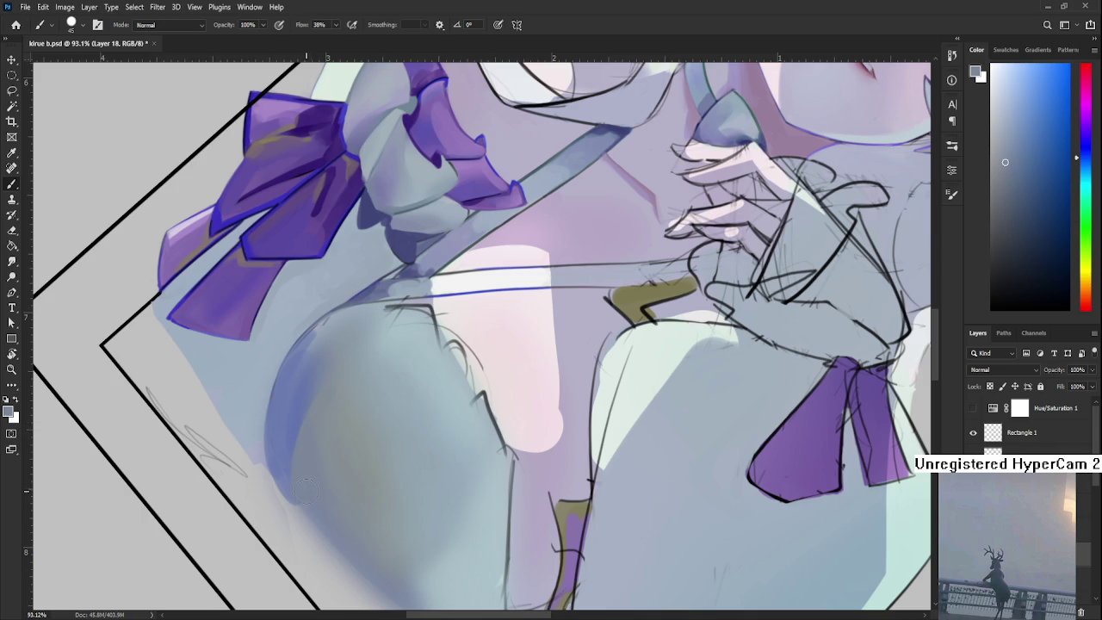
key(r)
scroll(348, 365, down, 3)
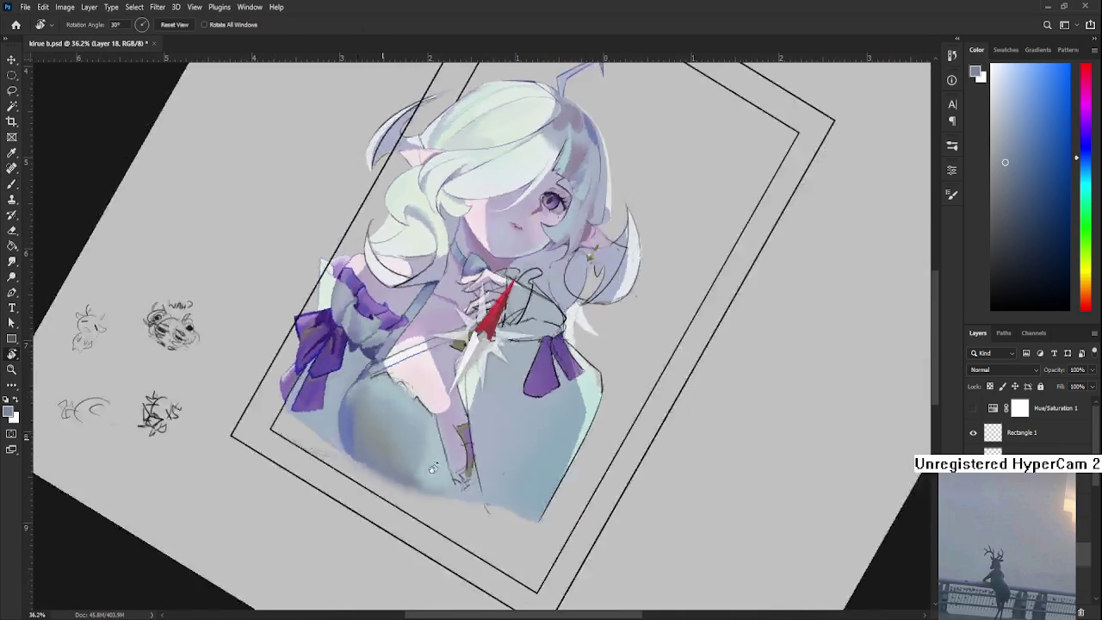
Rotate the view to -20° and shift it slightly left
mouse_move(348, 365)
mouse_down()
mouse_move(490, 468)
mouse_move(430, 463)
mouse_up()
scroll(490, 467, down, 3)
scroll(430, 463, up, 3)
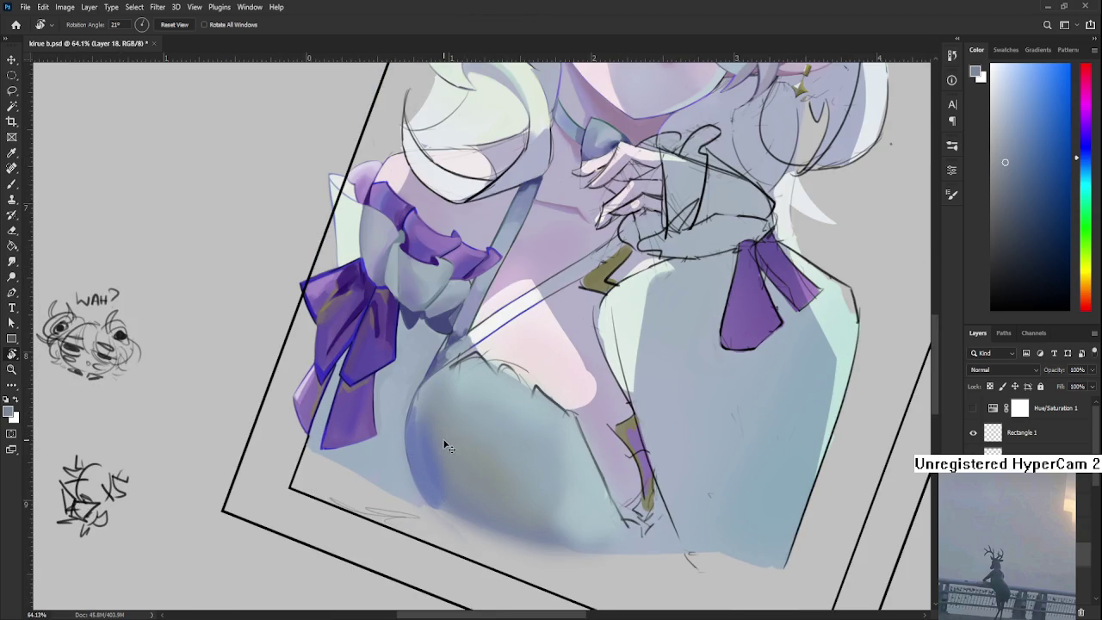
drag(441, 445, 411, 454)
key(b)
Paint soft blue shading on the lower-left chest and blend lighter grey-blue above it
alt+click(385, 452)
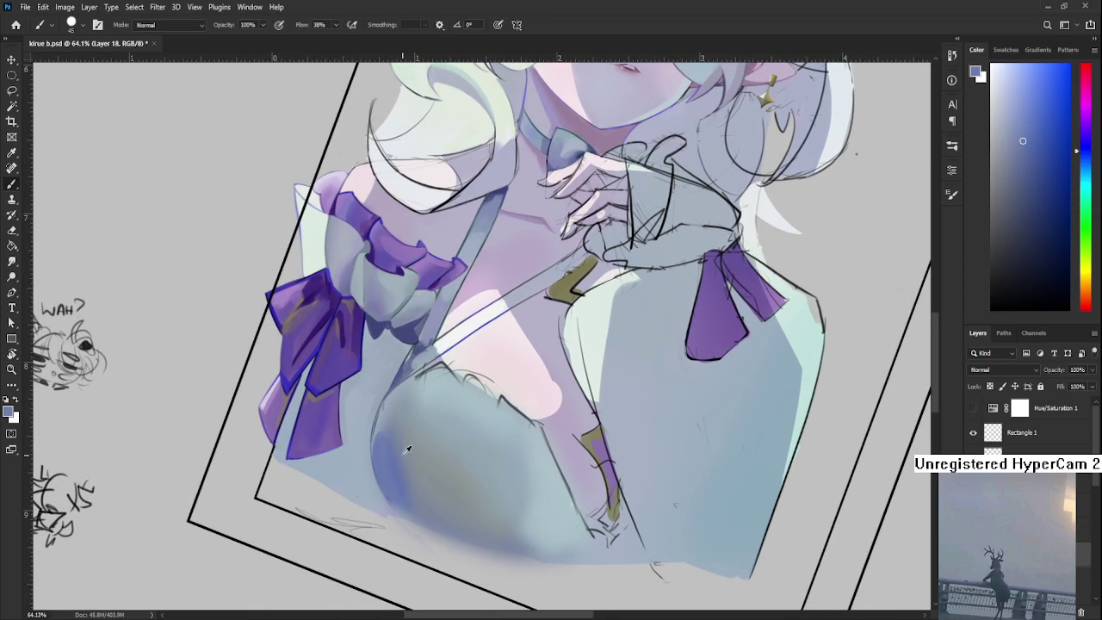
alt+click(406, 453)
alt+click(403, 457)
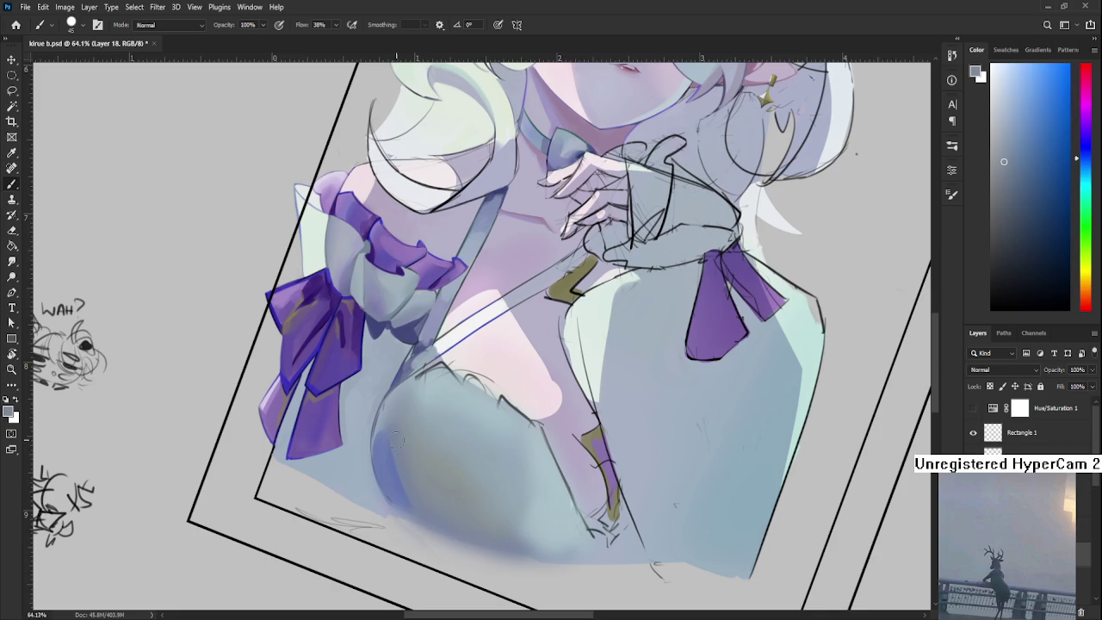
alt+click(422, 501)
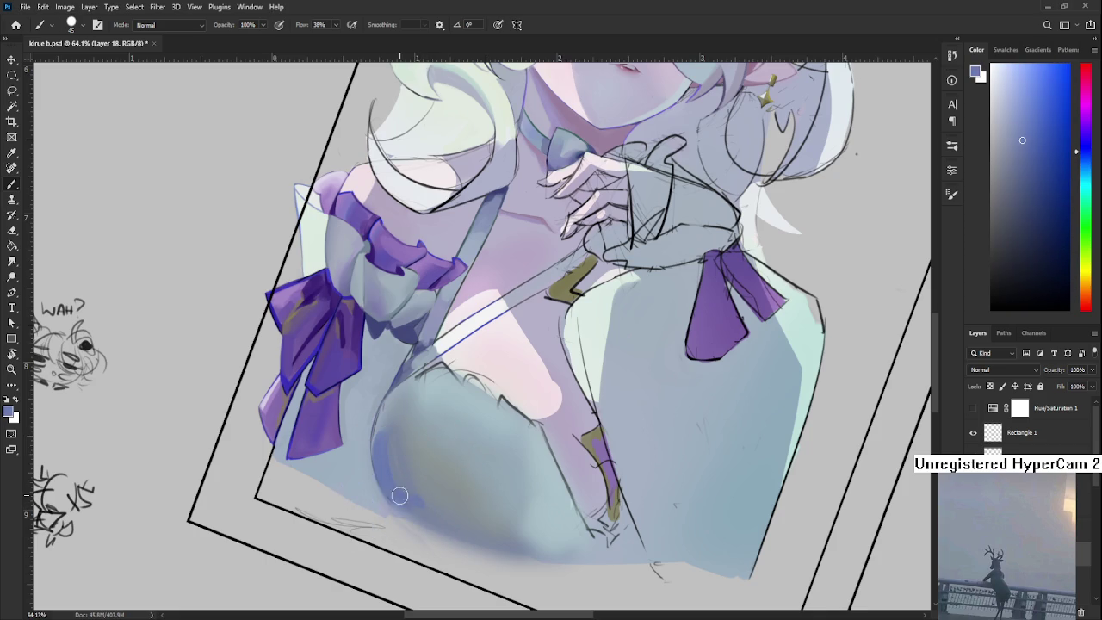
drag(420, 506, 383, 465)
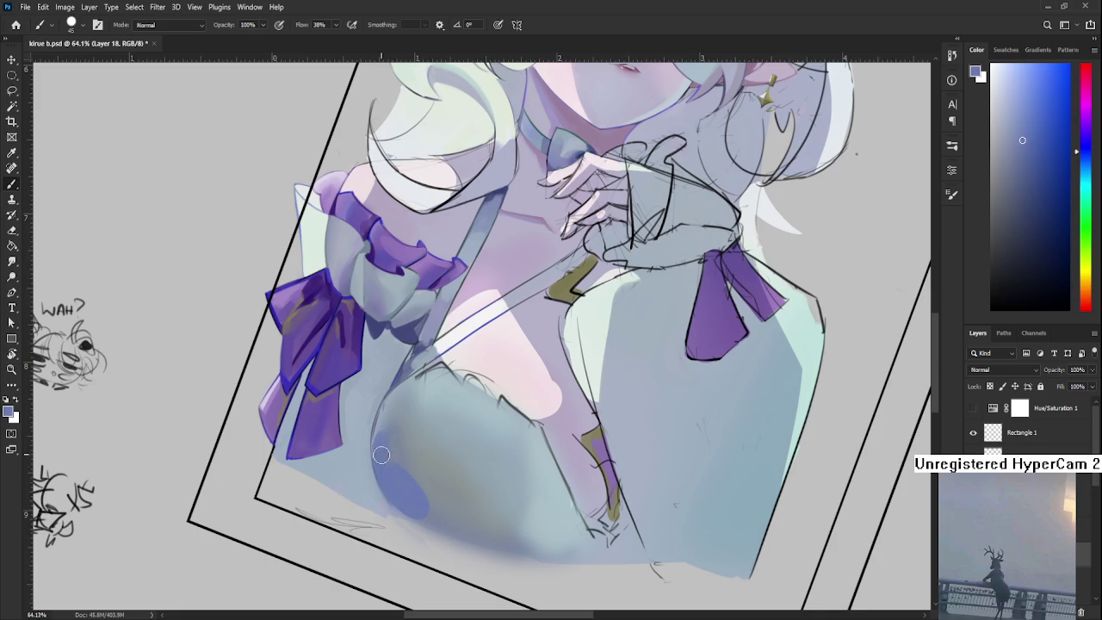
alt+click(407, 392)
drag(405, 392, 389, 426)
alt+click(405, 423)
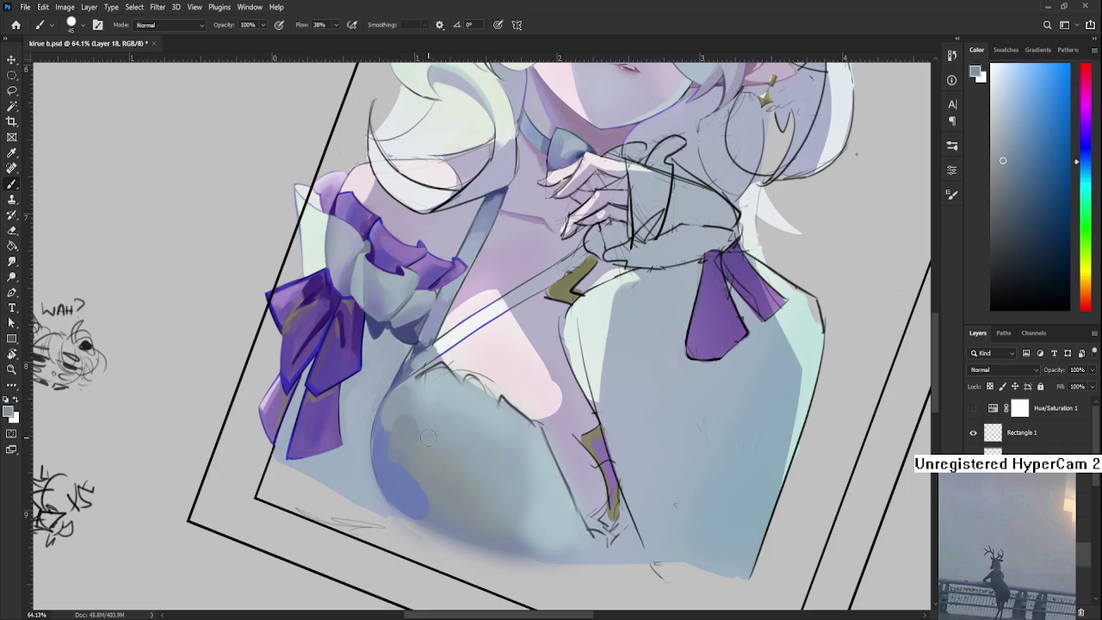
Rotate the view further for the next strokes
scroll(439, 418, down, 5)
key(r)
drag(448, 414, 493, 463)
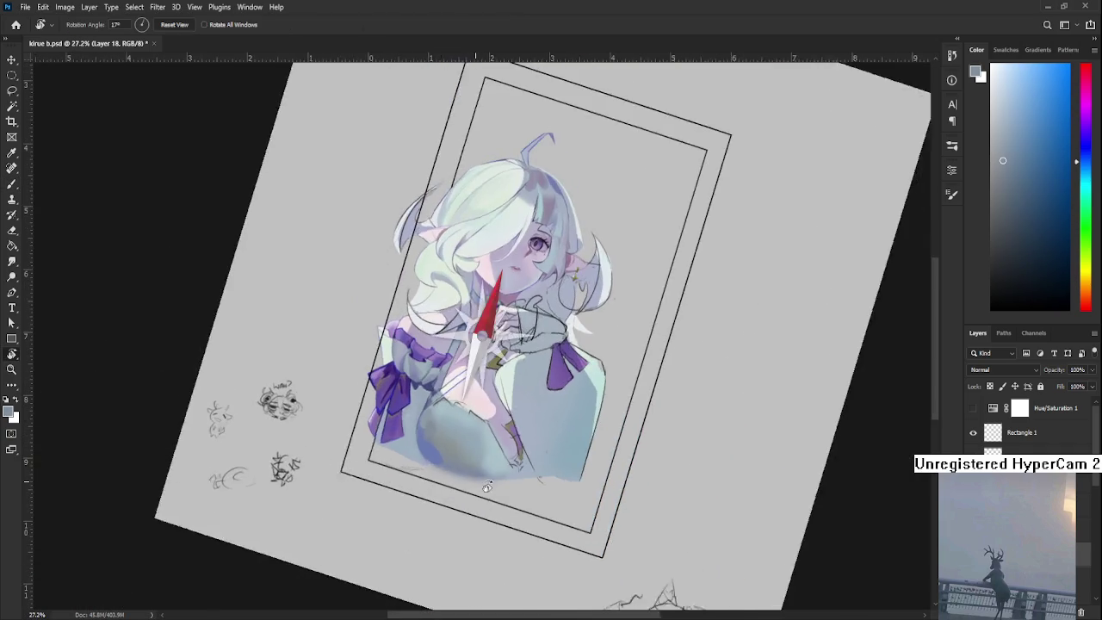
scroll(493, 463, up, 3)
key(b)
Load a soft grey-blue, enlarge the brush to 80, and turn the view about -93°
alt+click(456, 426)
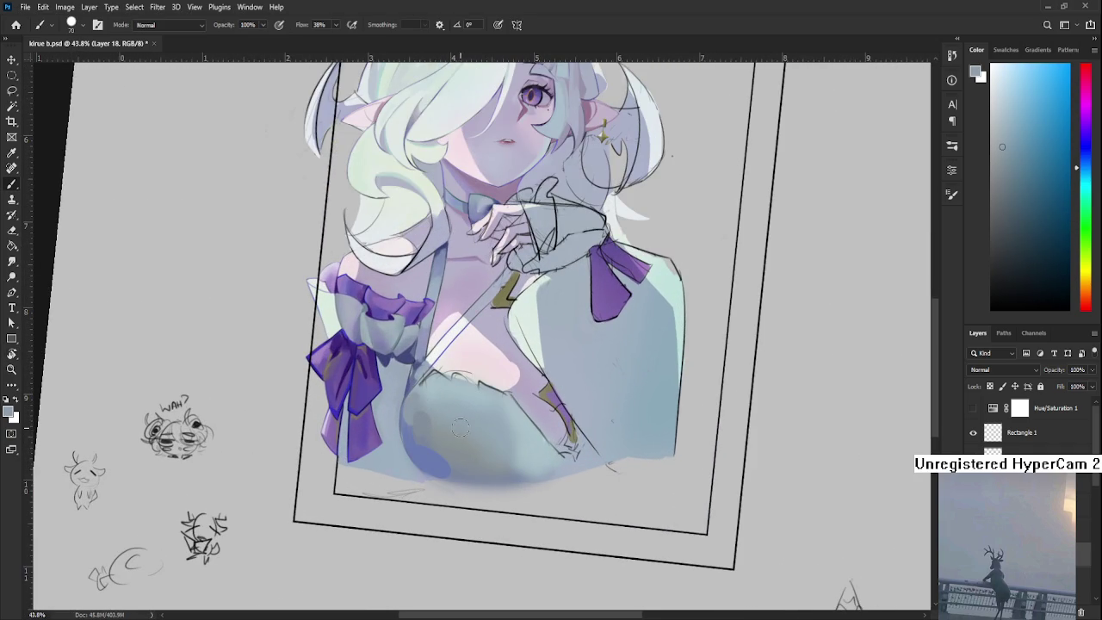
key(bracketright)
alt+click(469, 414)
alt+click(517, 425)
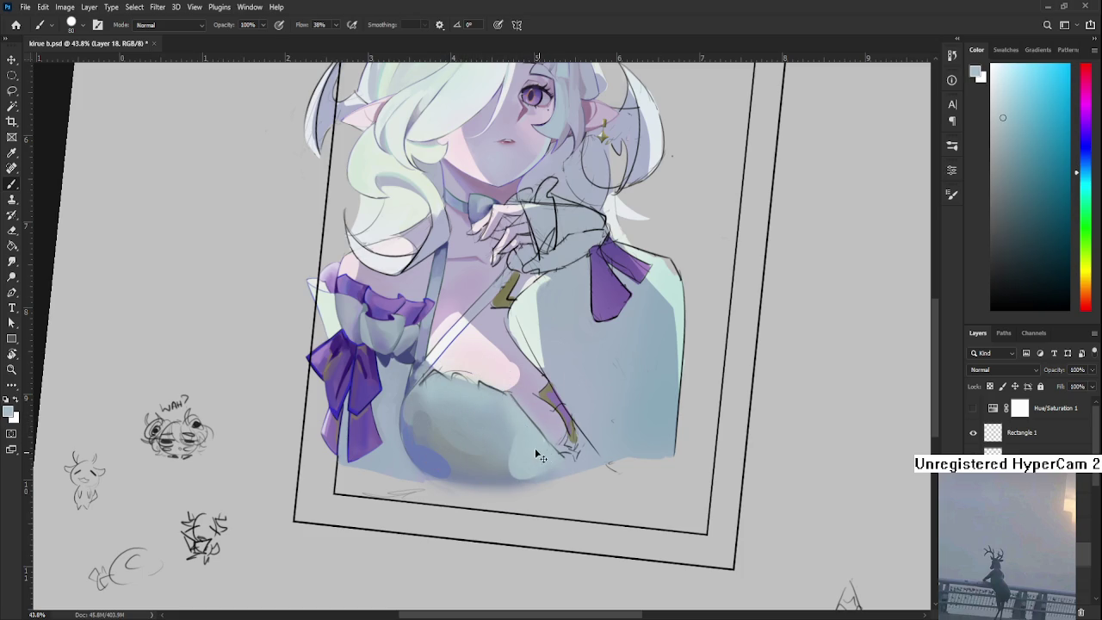
key(r)
mouse_move(492, 477)
mouse_down()
mouse_move(488, 428)
mouse_move(518, 382)
mouse_up()
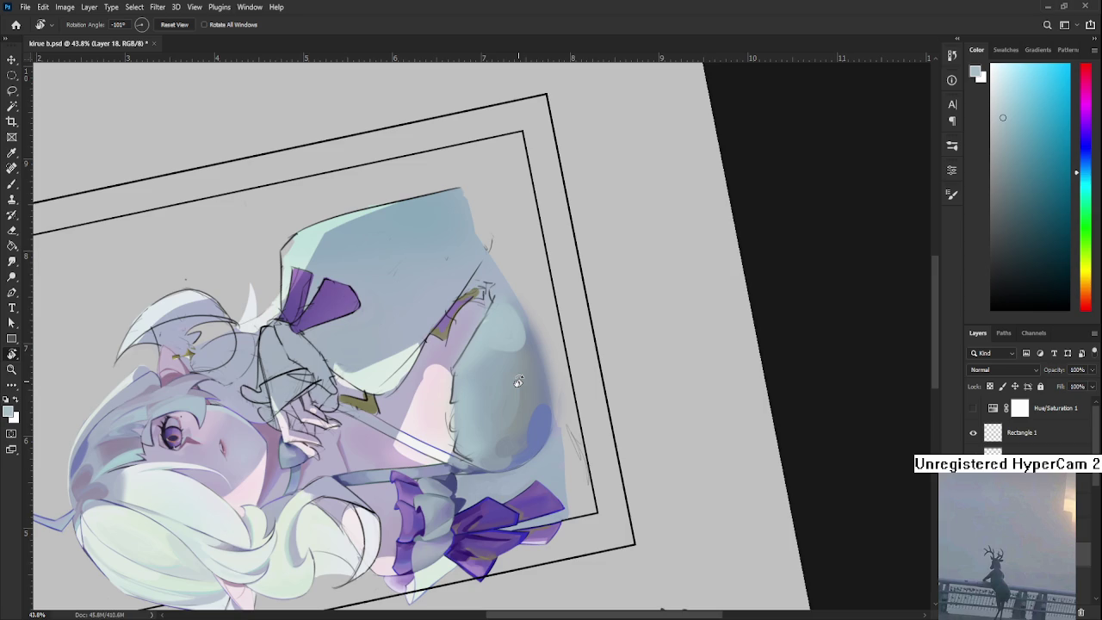
Shrink the brush and paint soft grey-blue shading onto the dress's lower chest
key(b)
mouse_move(438, 371)
mouse_down()
mouse_move(355, 427)
mouse_move(401, 348)
mouse_up()
key(bracketleft)
key(bracketleft)
key(bracketleft)
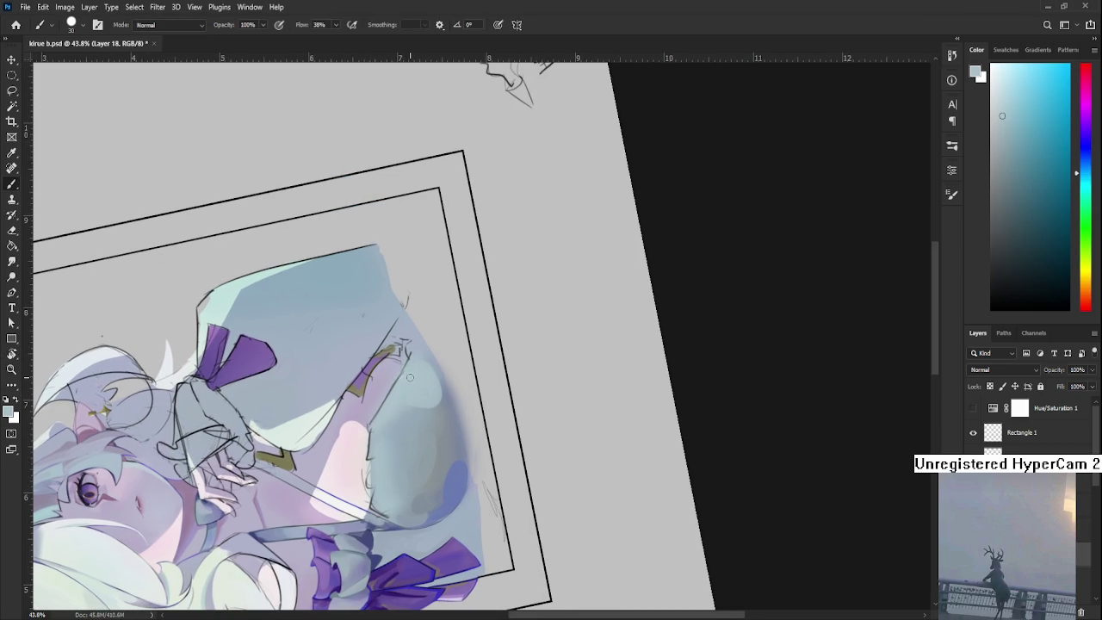
key(bracketright)
key(bracketright)
key(bracketright)
key(bracketleft)
key(bracketleft)
key(bracketleft)
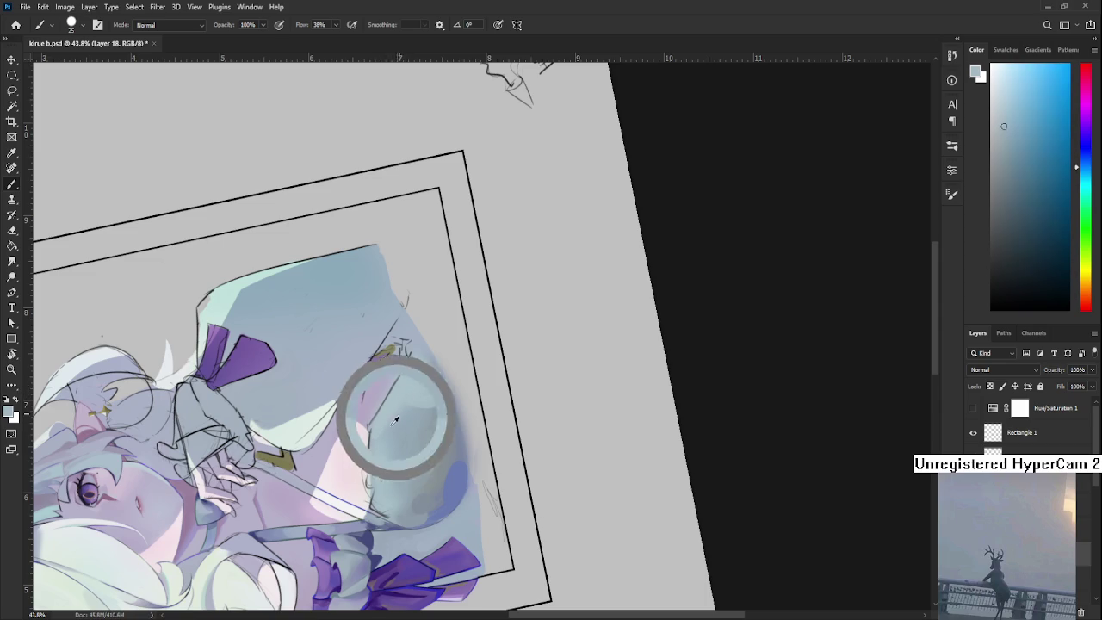
drag(391, 413, 435, 383)
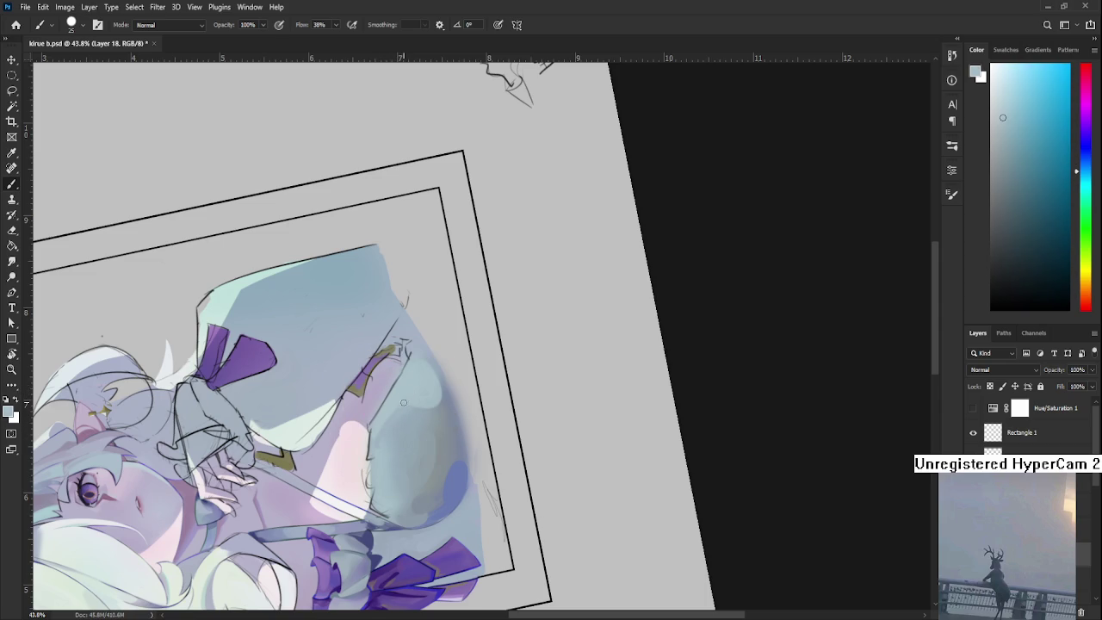
Pick a slightly darker grey-blue and turn the canvas view back near upright
alt+click(438, 373)
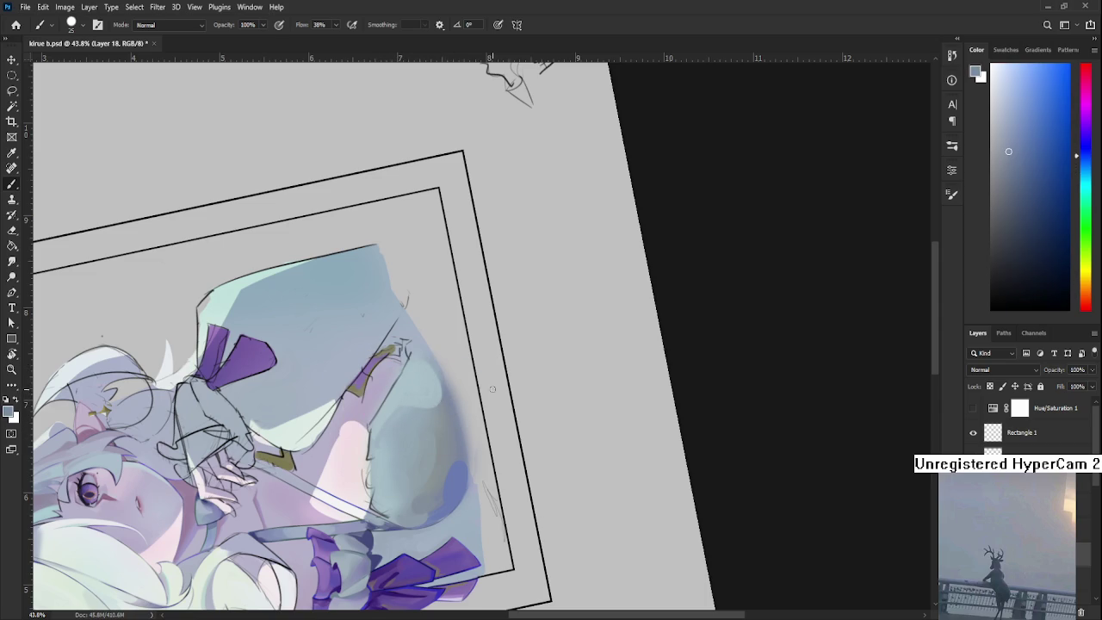
key(r)
drag(451, 394, 493, 515)
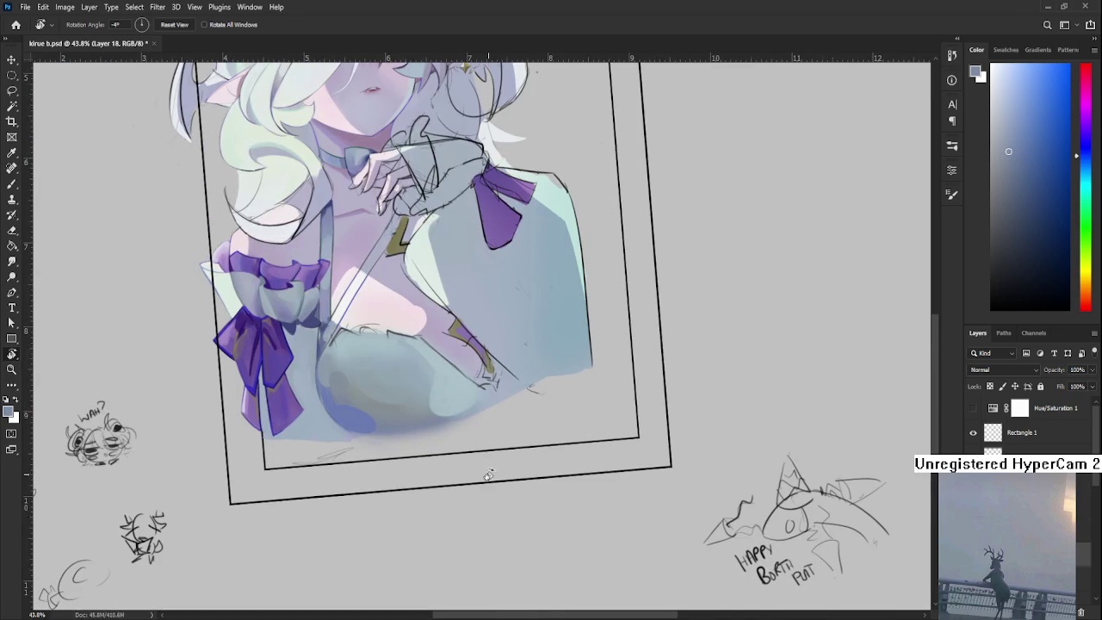
Sample light cyan and shading tones from the left side of the chest
scroll(491, 508, down, 3)
scroll(482, 495, down, 3)
scroll(469, 482, down, 2)
scroll(463, 479, up, 1)
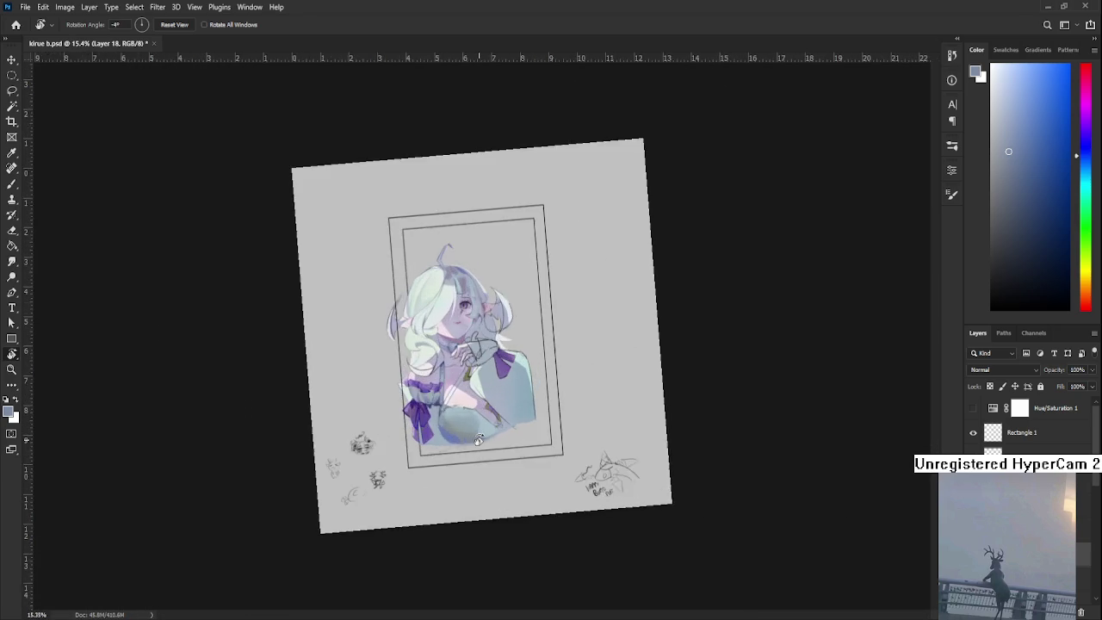
scroll(465, 477, up, 2)
scroll(469, 473, up, 3)
drag(498, 441, 414, 447)
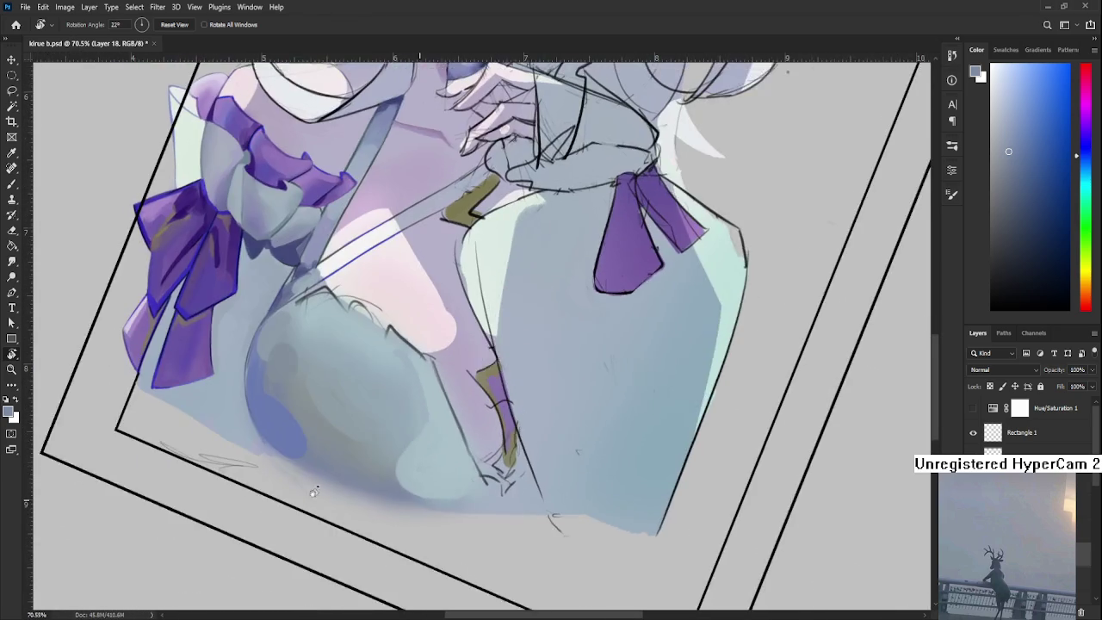
key(b)
alt+click(319, 454)
alt+click(345, 435)
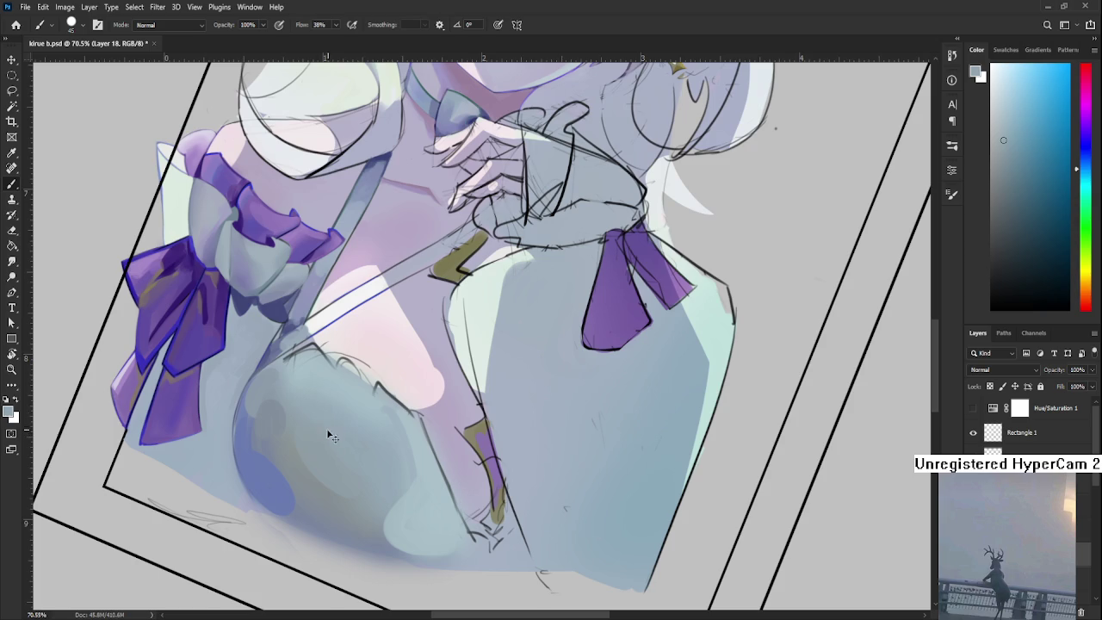
alt+click(335, 428)
alt+click(344, 405)
Dab and blend grey paint along the chest outline and lower-left chest shape
alt+click(318, 382)
alt+click(341, 387)
alt+click(365, 412)
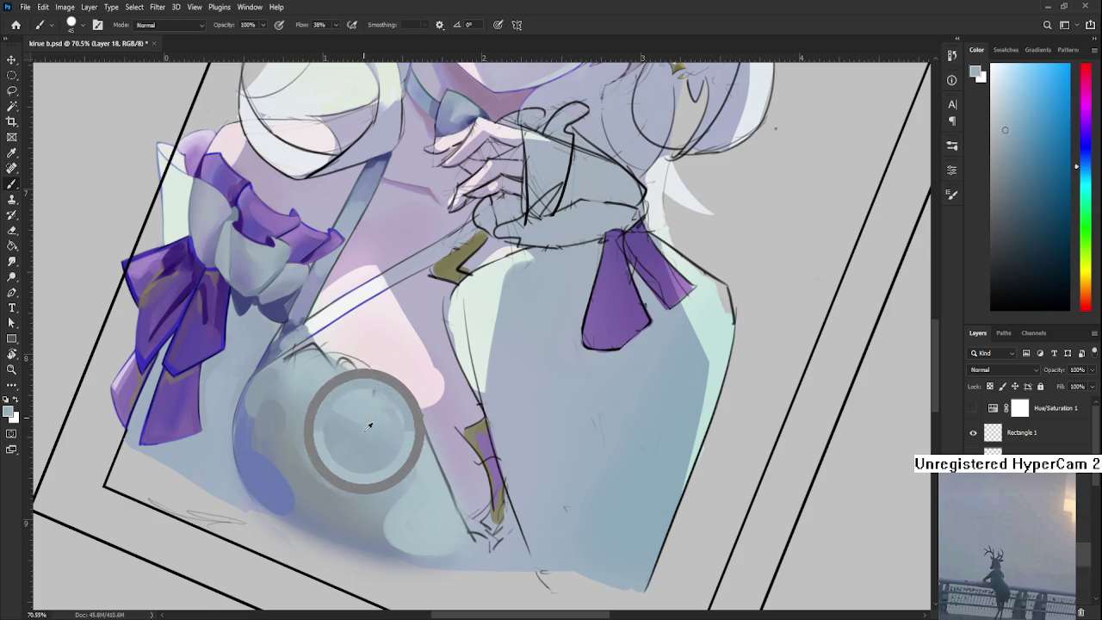
alt+click(368, 398)
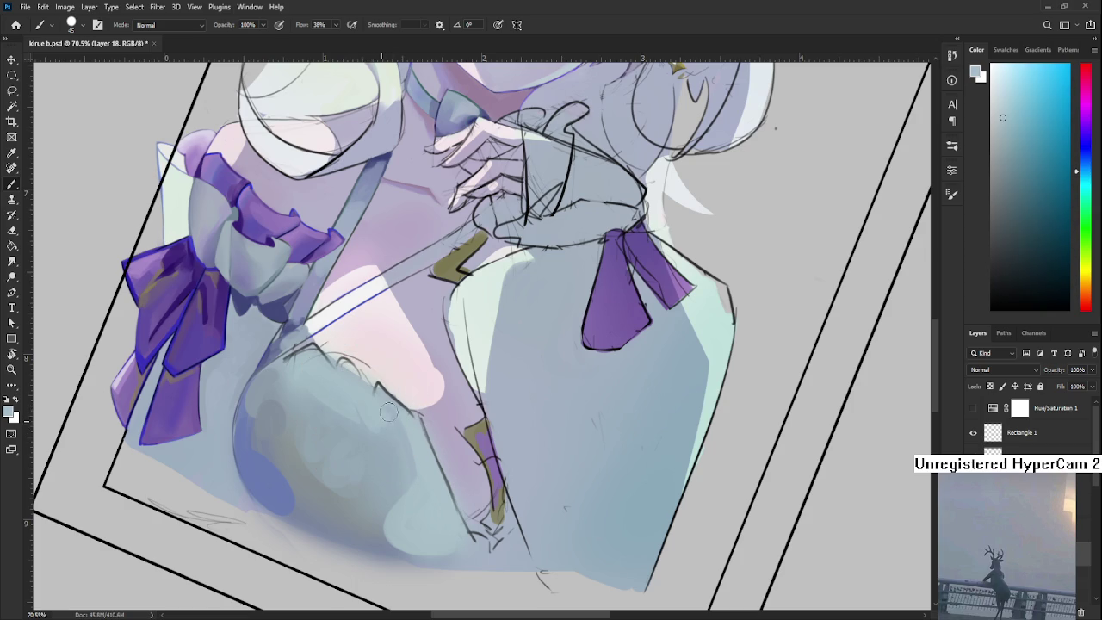
click(378, 421)
click(395, 428)
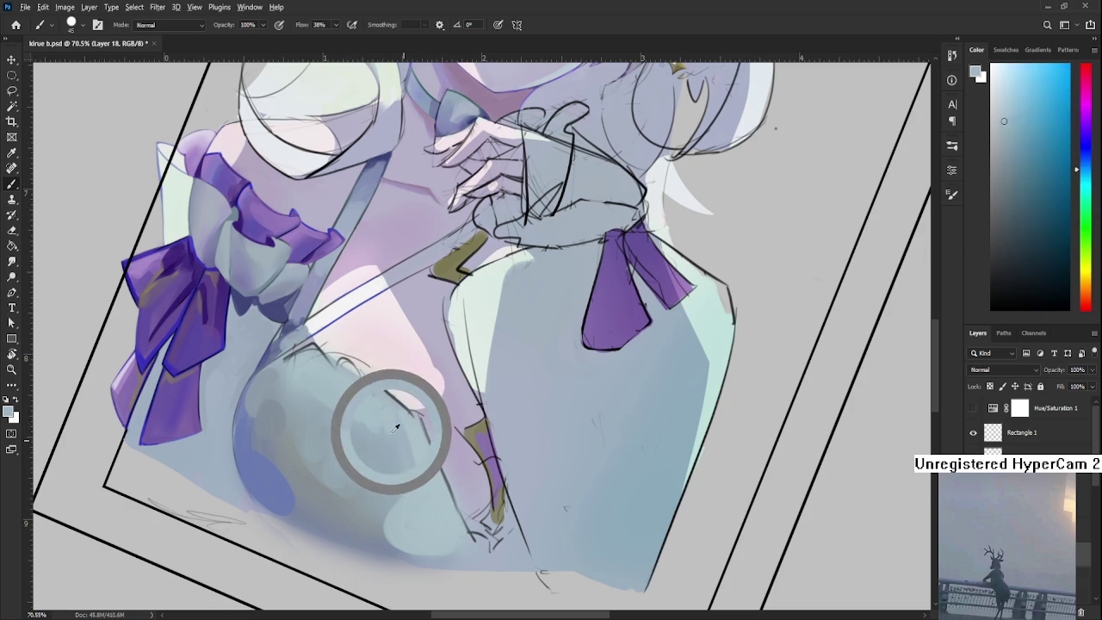
alt+click(413, 448)
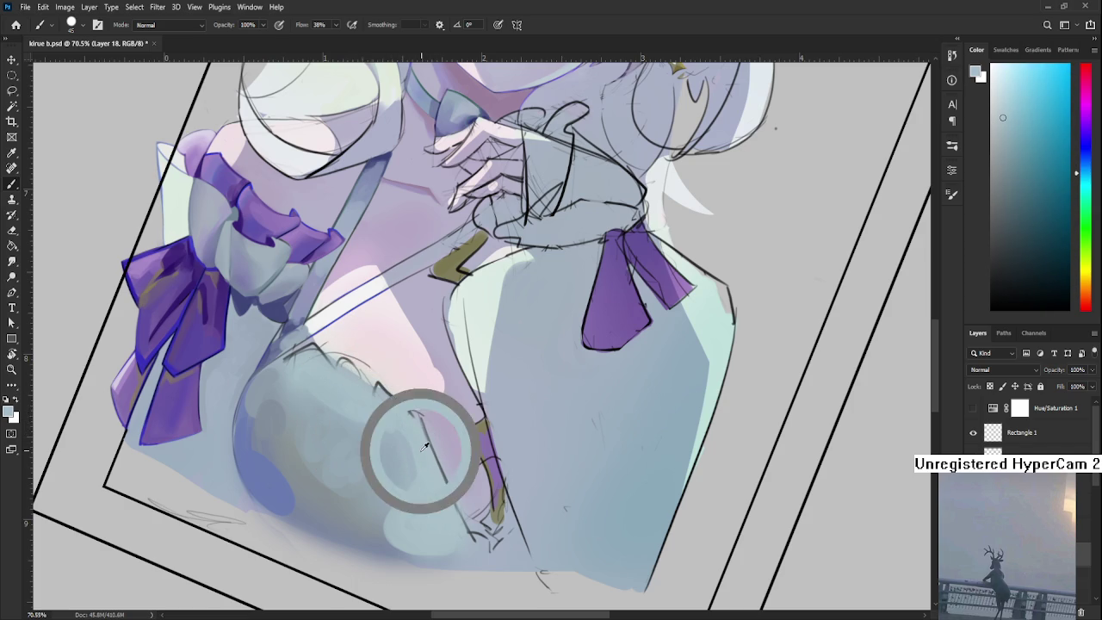
mouse_move(396, 495)
mouse_down()
mouse_move(354, 497)
mouse_move(368, 468)
mouse_up()
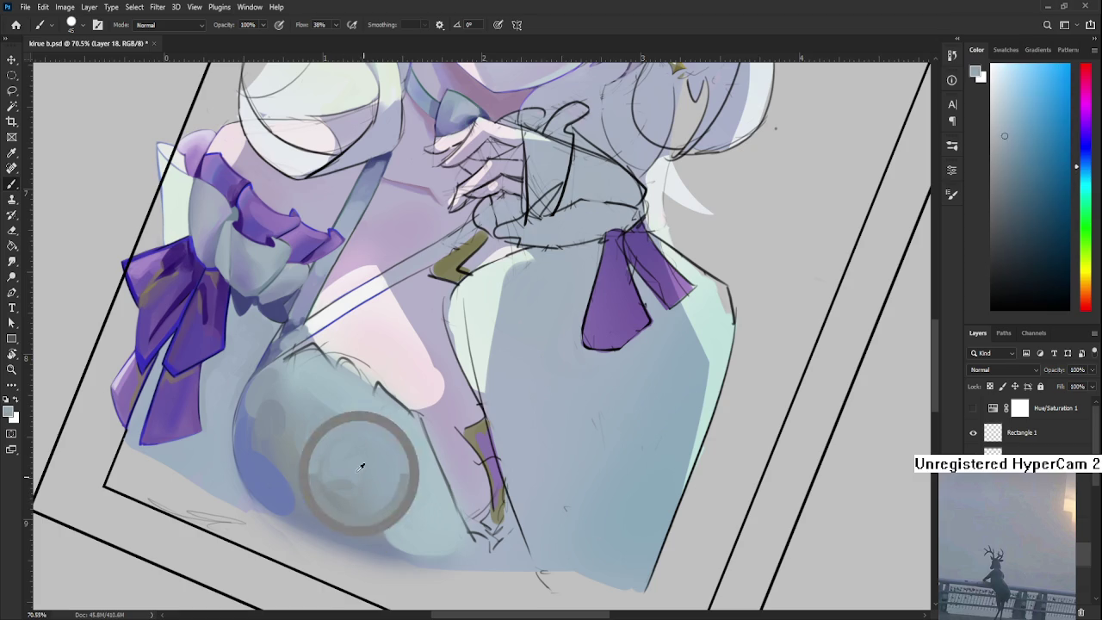
alt+click(345, 458)
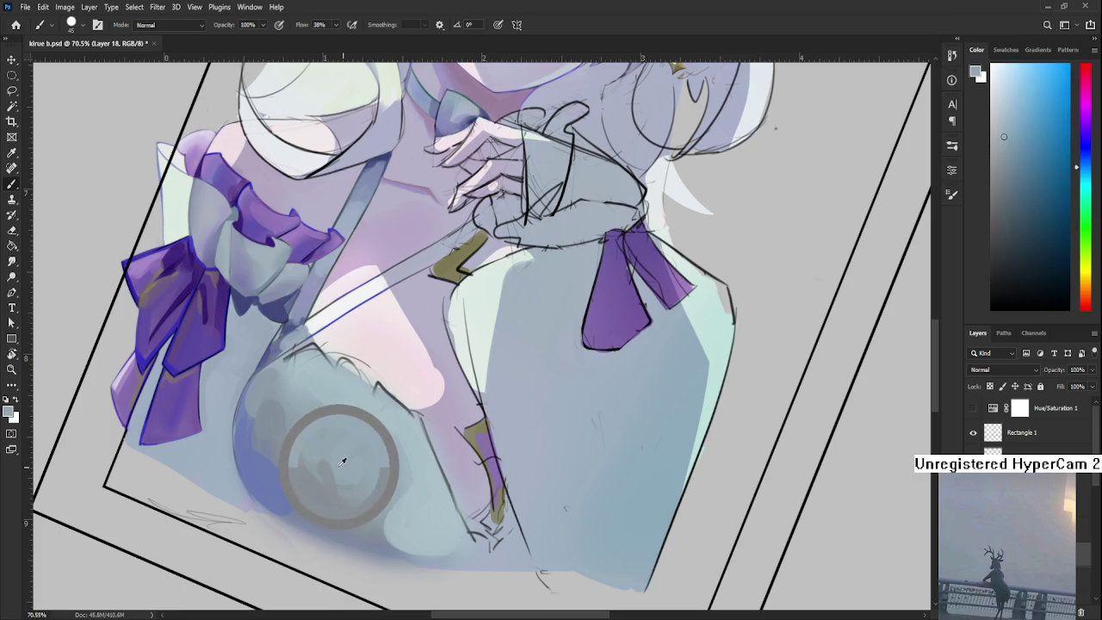
alt+click(337, 460)
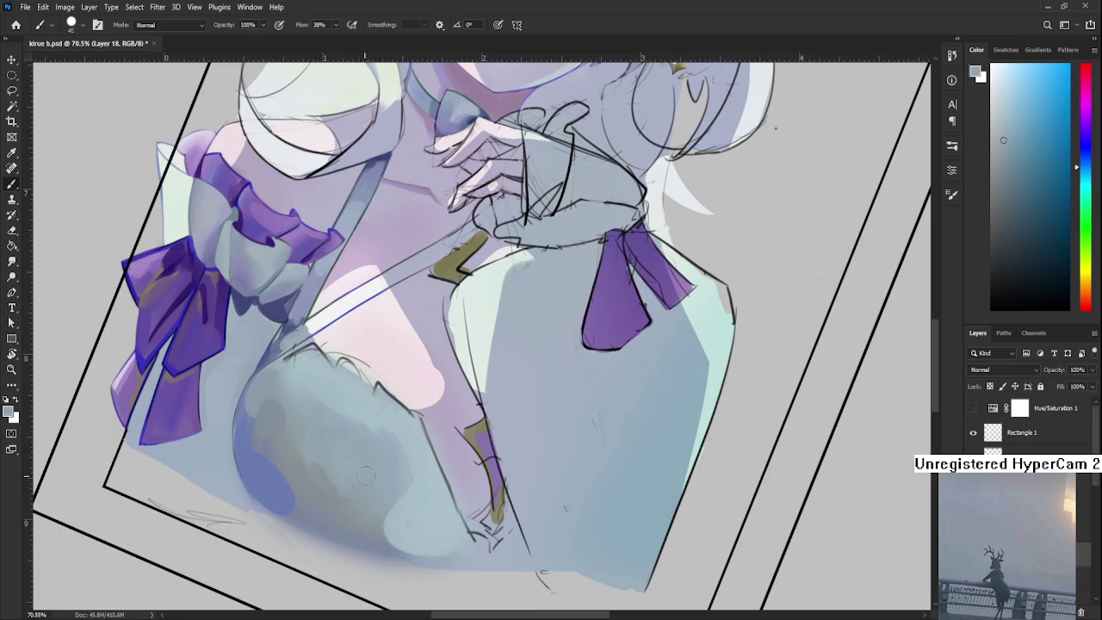
Tilt the figure and sample darker and lighter blues from the chest shading
scroll(366, 466, down, 10)
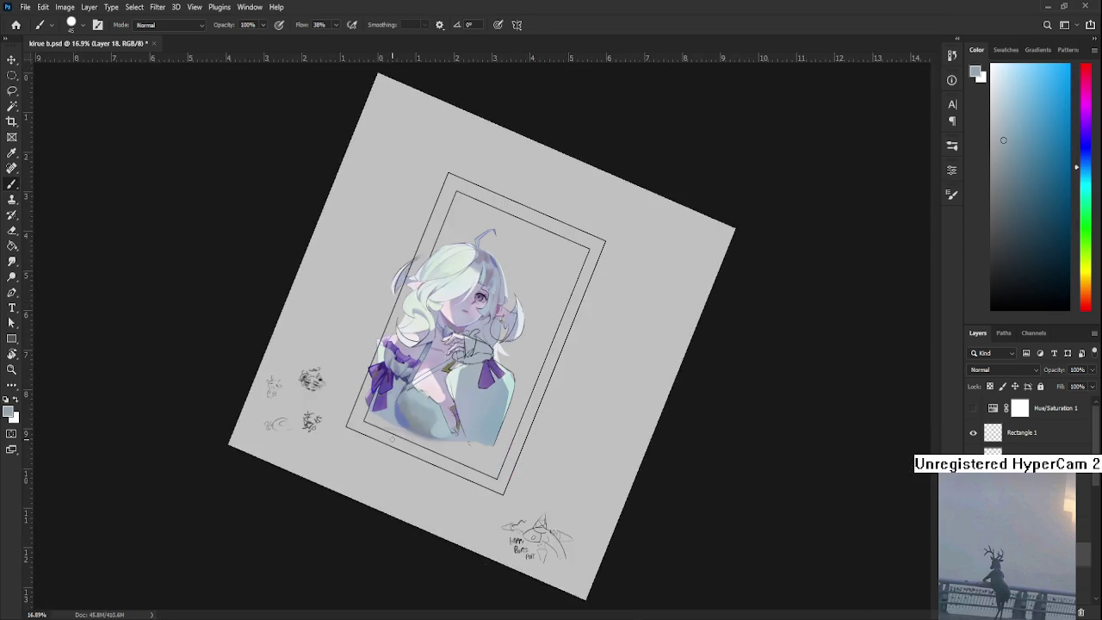
scroll(385, 392, up, 3)
scroll(385, 392, up, 3)
scroll(385, 391, up, 2)
scroll(385, 392, up, 2)
scroll(427, 381, down, 4)
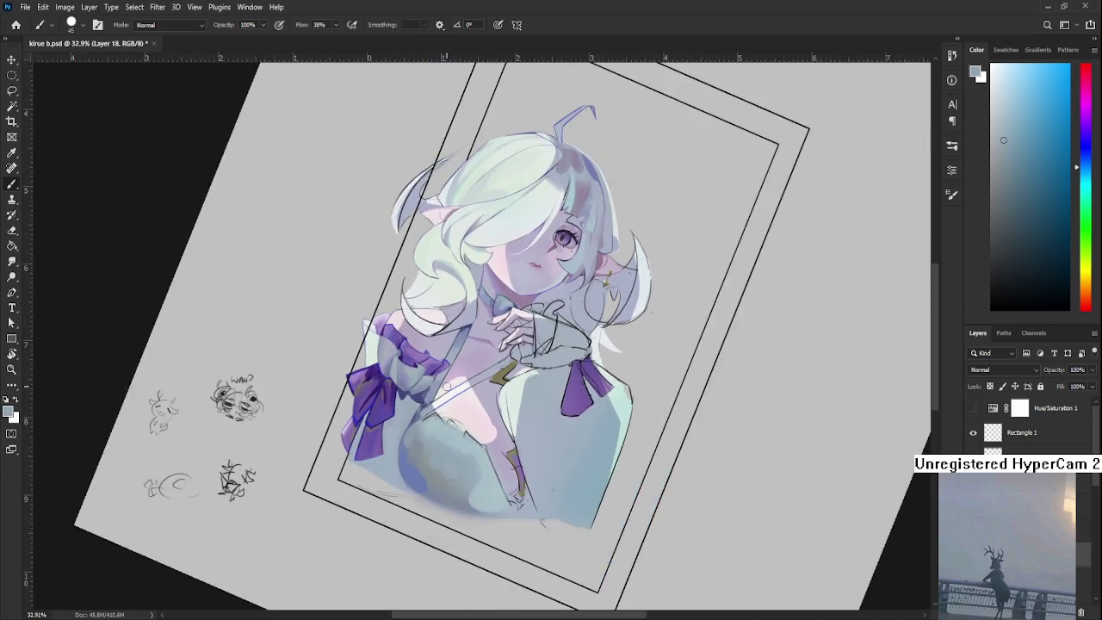
scroll(427, 381, down, 2)
scroll(427, 381, down, 2)
scroll(422, 462, up, 5)
scroll(422, 462, up, 2)
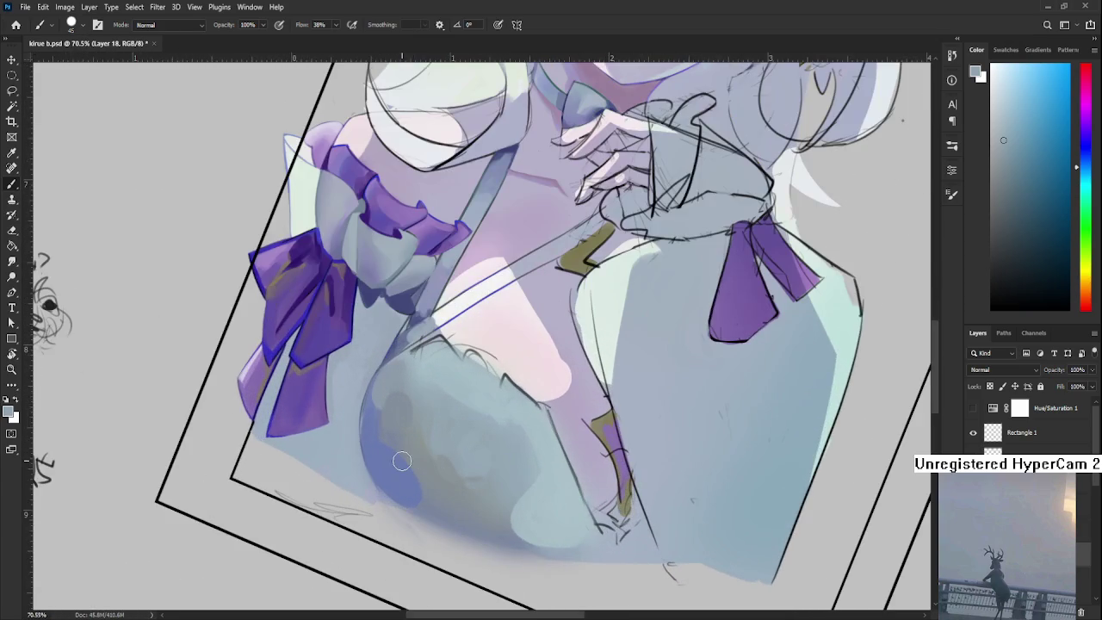
key(r)
drag(405, 461, 295, 473)
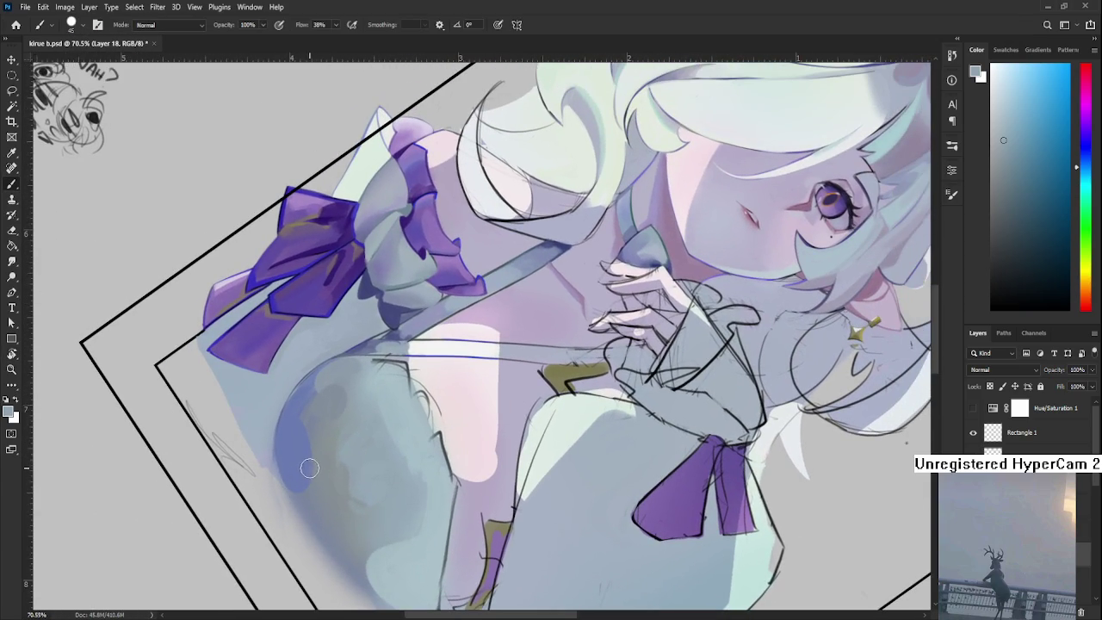
alt+click(312, 459)
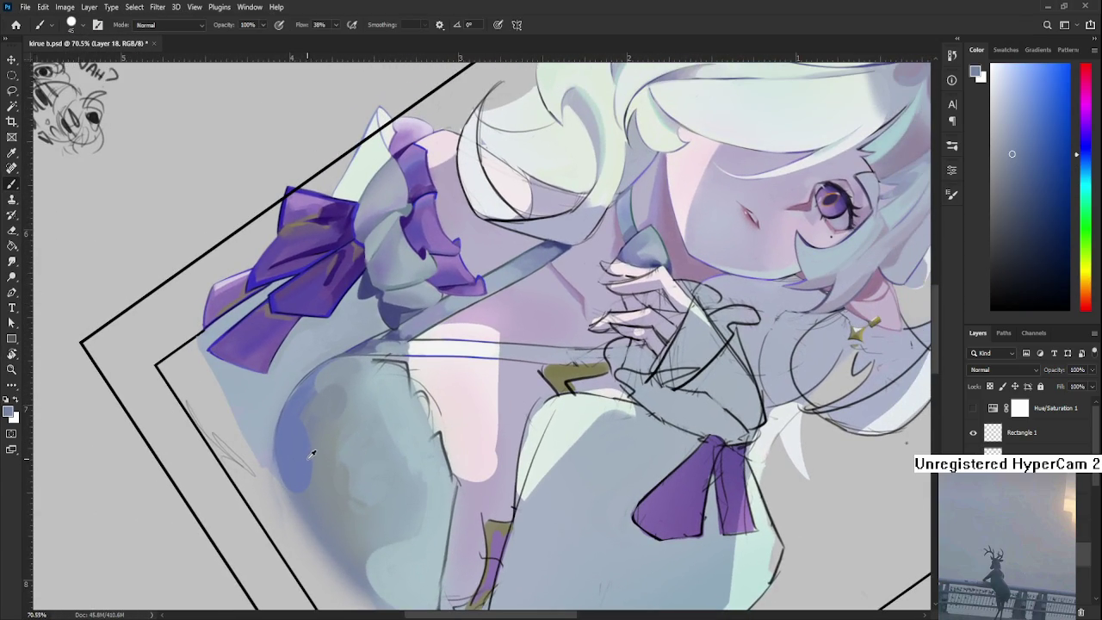
alt+click(342, 463)
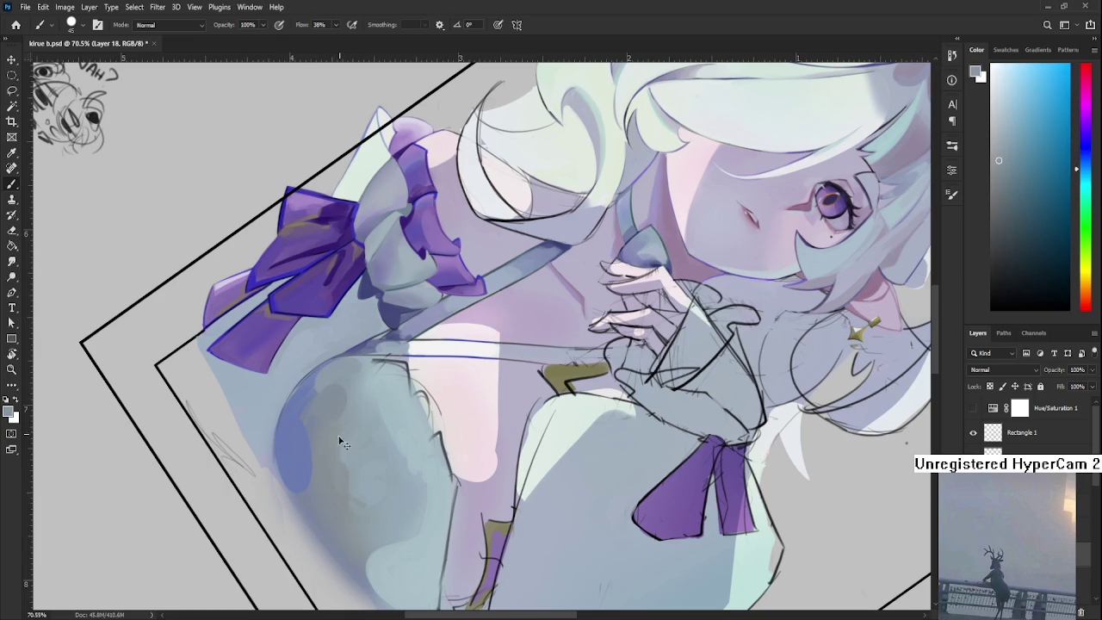
alt+click(356, 446)
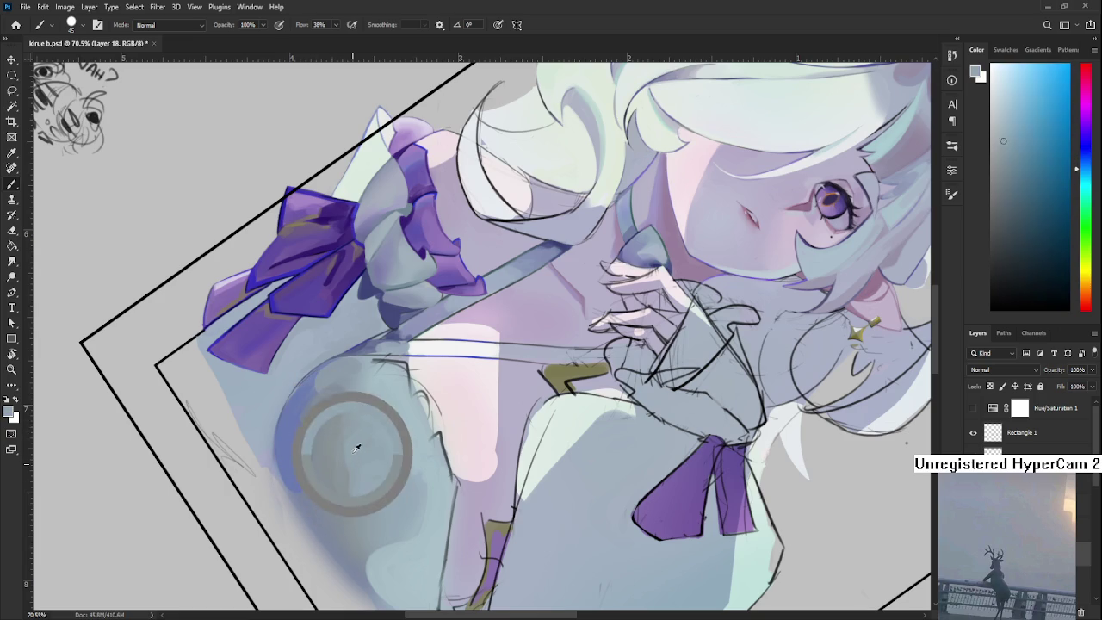
Blend alternating darker and lighter blue tones into the lower-left chest shading
alt+click(345, 493)
alt+click(352, 495)
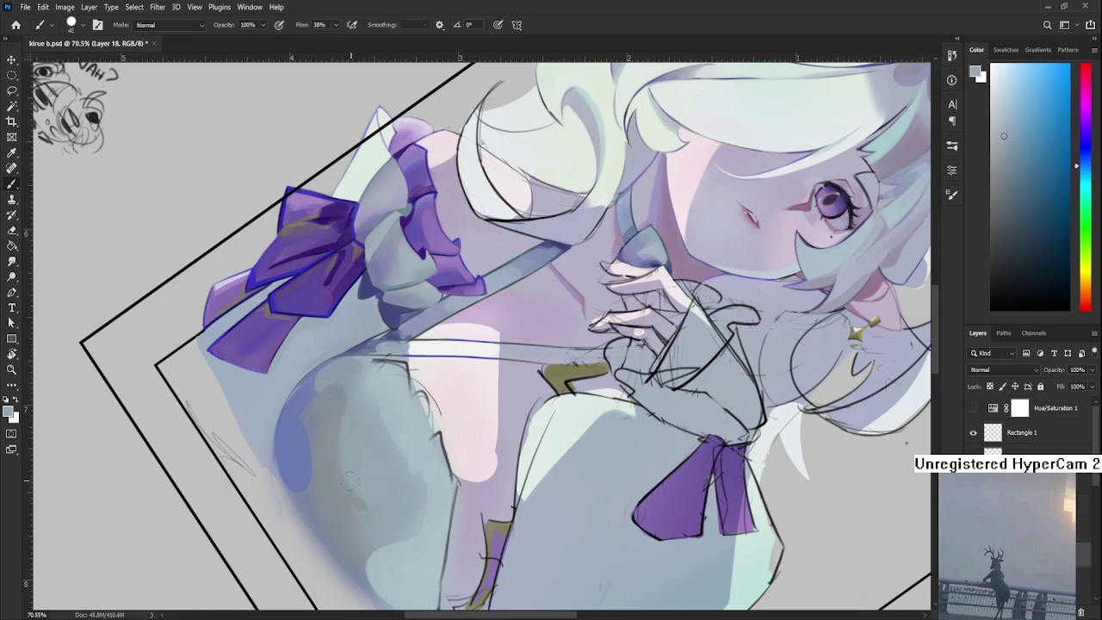
alt+click(347, 489)
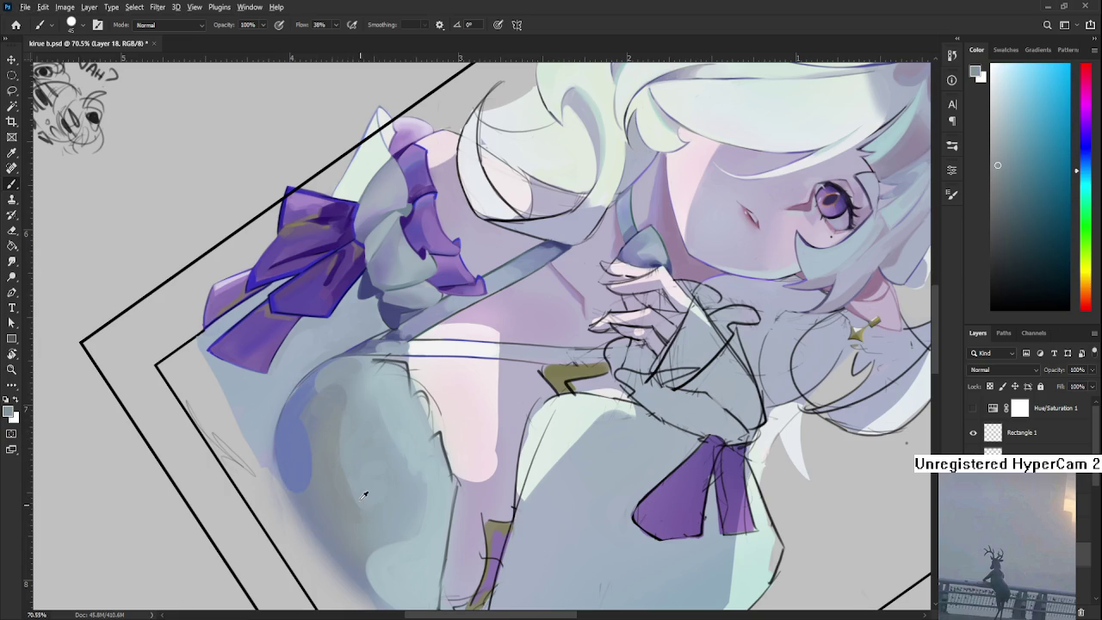
alt+click(357, 479)
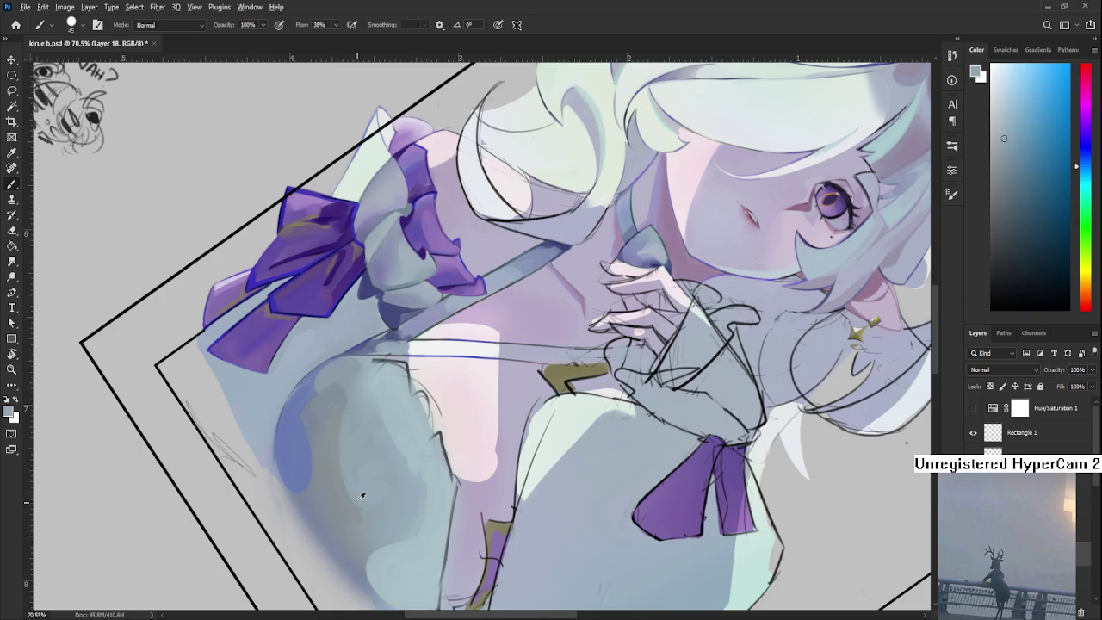
alt+click(361, 497)
alt+click(347, 484)
scroll(374, 500, down, 5)
Turn the view upright and sample darker and lighter blue-greys from the chest
key(r)
drag(517, 258, 632, 487)
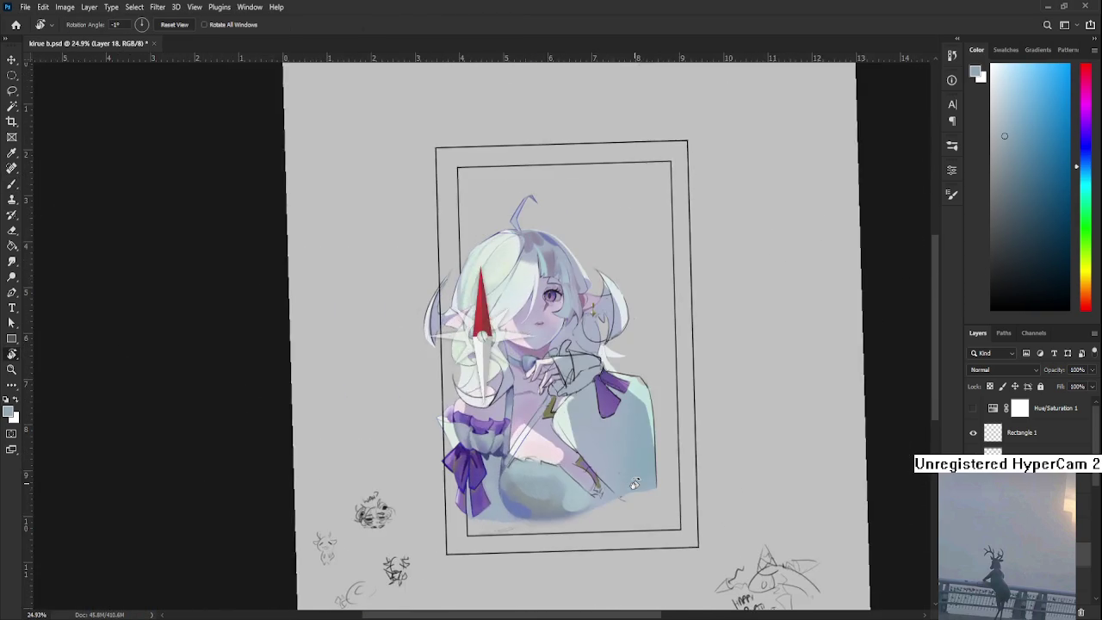
scroll(632, 487, down, 2)
scroll(626, 478, down, 2)
scroll(487, 413, up, 4)
scroll(483, 409, up, 1)
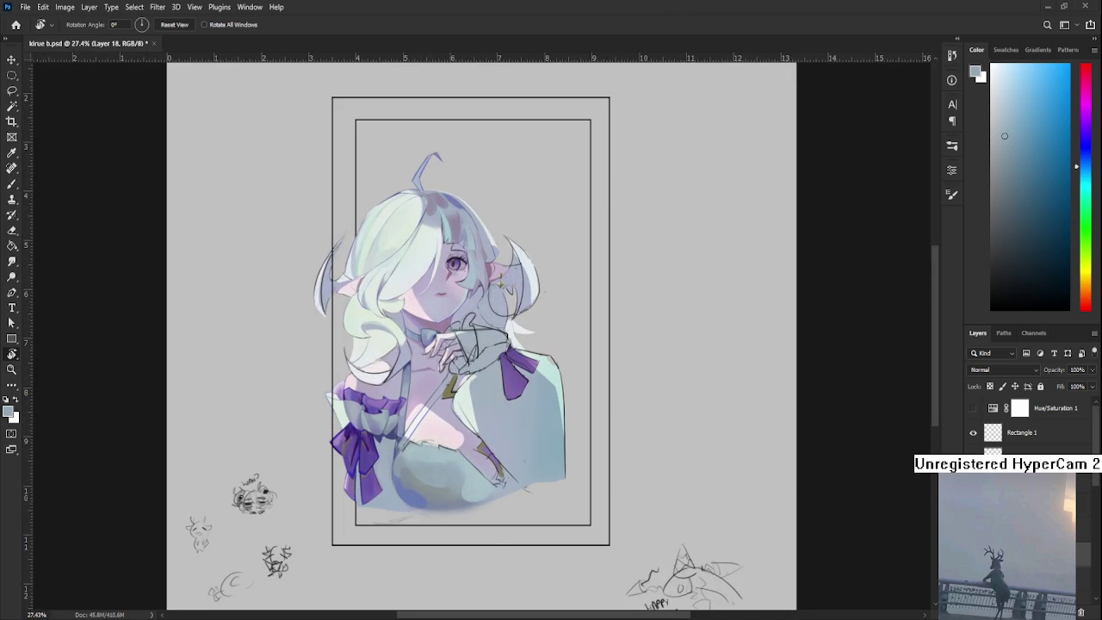
scroll(497, 551, up, 1)
scroll(497, 538, up, 2)
scroll(512, 485, up, 1)
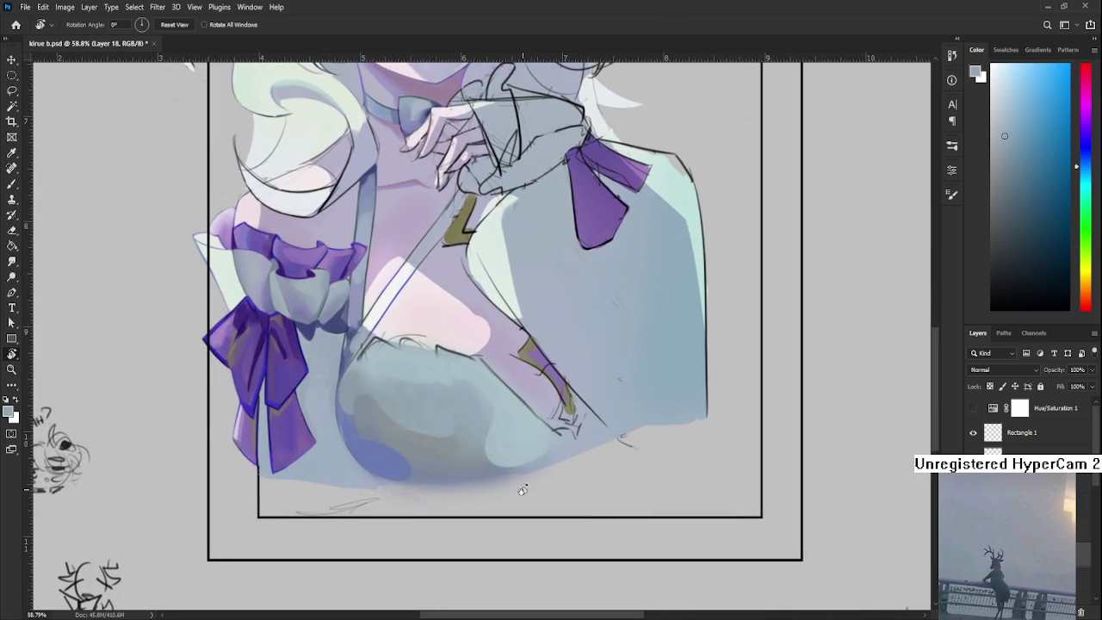
scroll(522, 489, up, 2)
alt+click(348, 441)
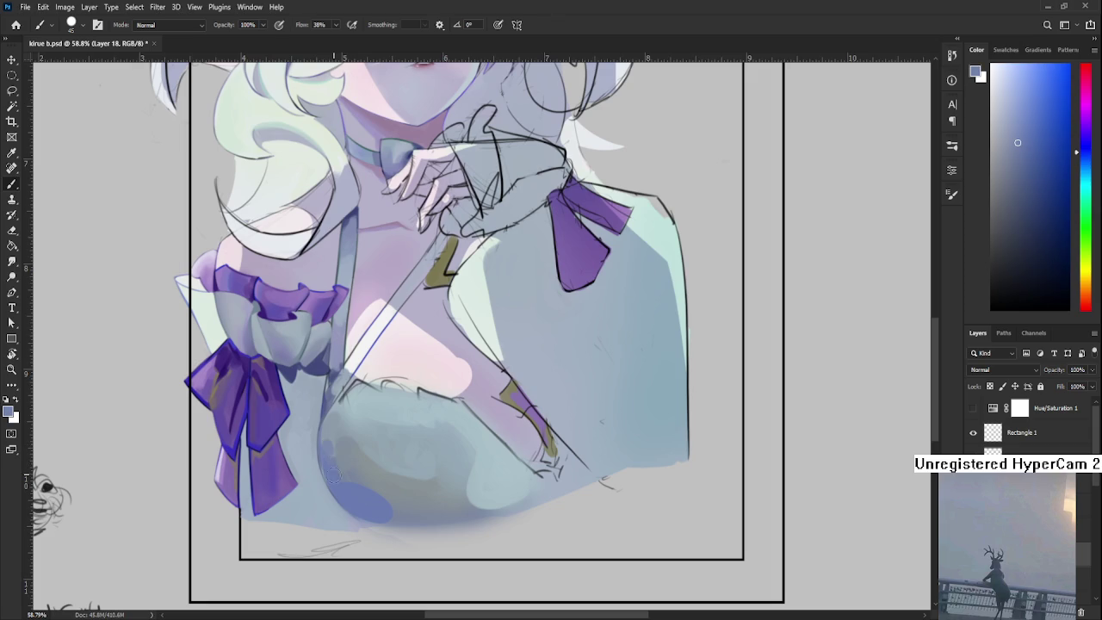
alt+click(323, 435)
alt+click(327, 434)
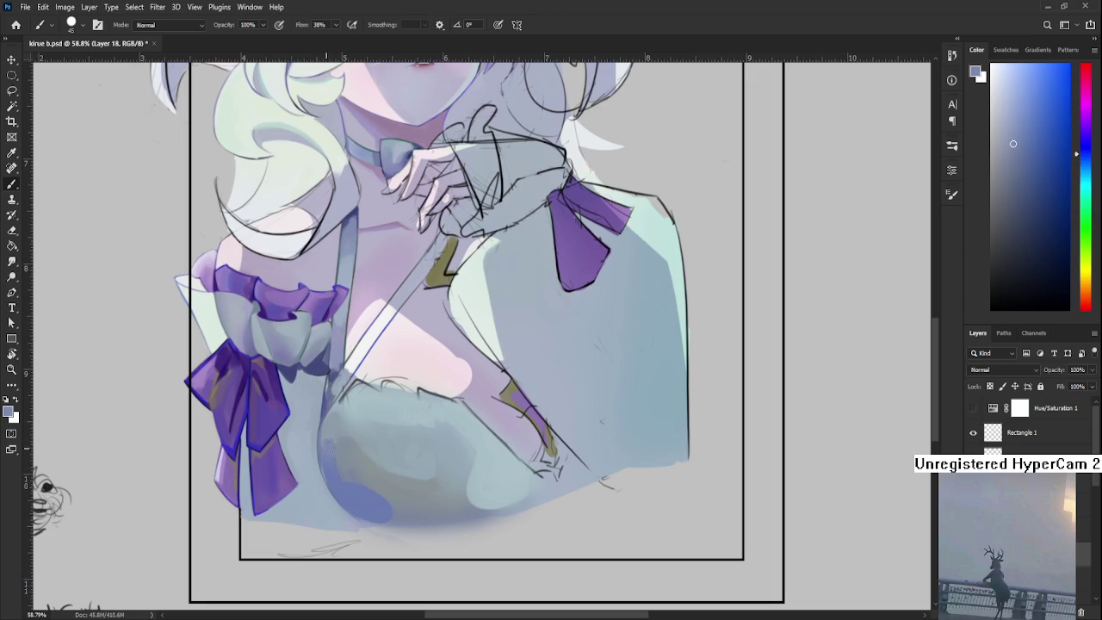
alt+click(337, 423)
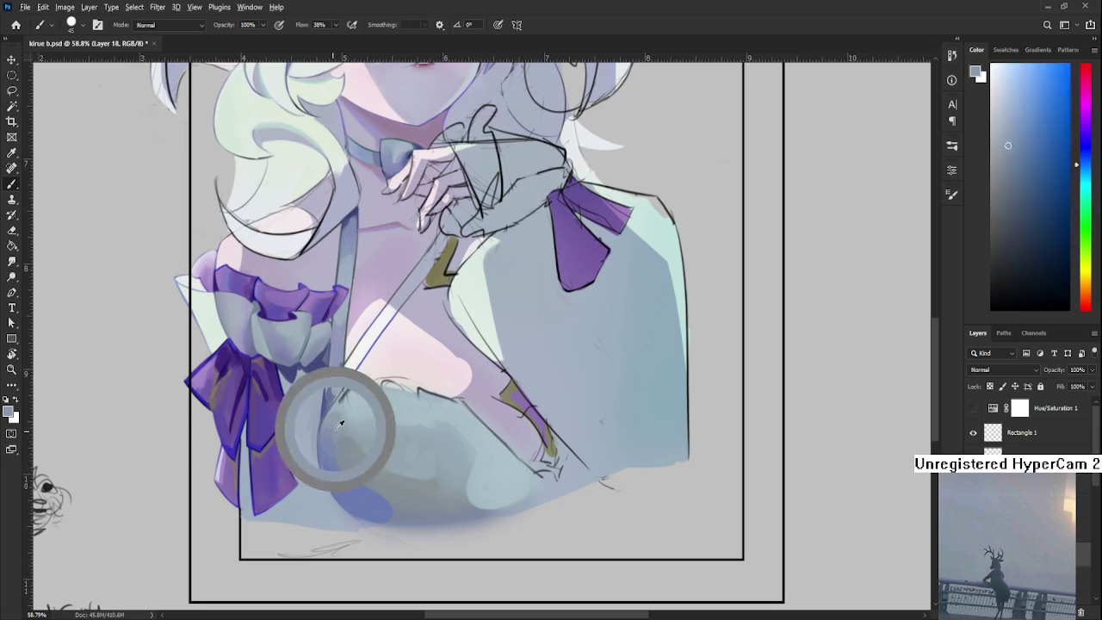
Soften the chest shading with repeatedly resampled blue-grey tones
alt+click(335, 443)
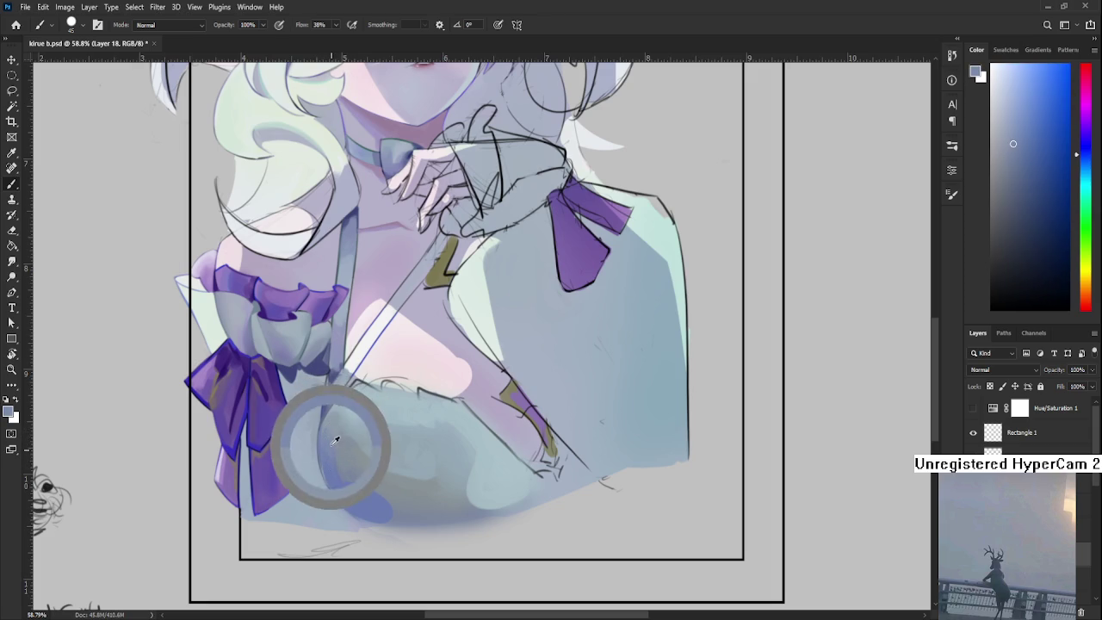
alt+click(340, 432)
alt+click(341, 427)
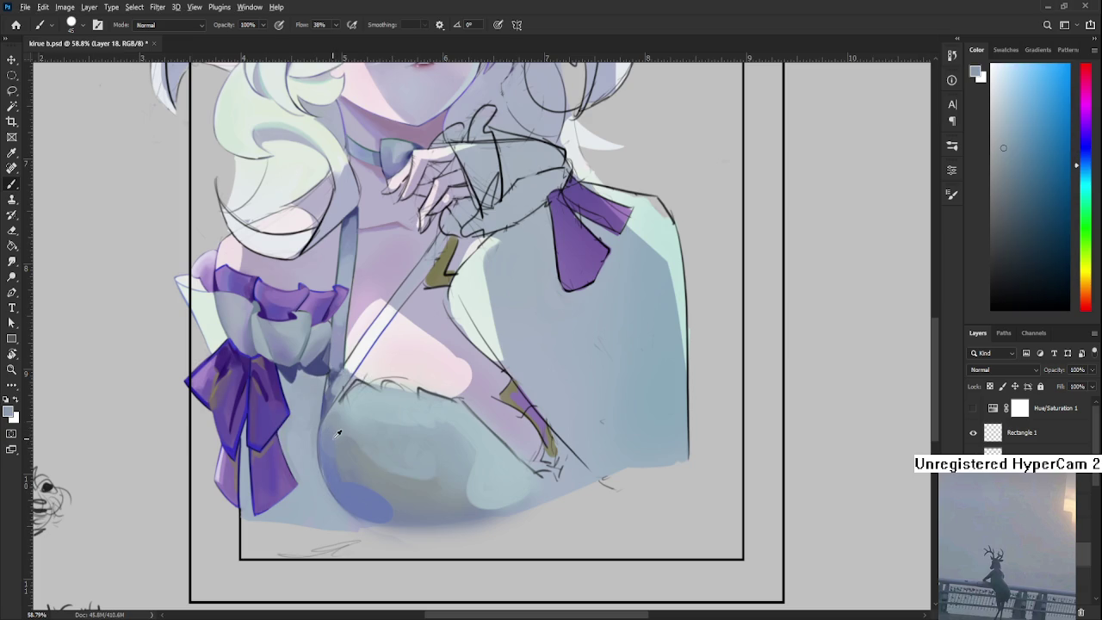
alt+click(343, 418)
alt+click(340, 424)
alt+click(344, 436)
alt+click(348, 430)
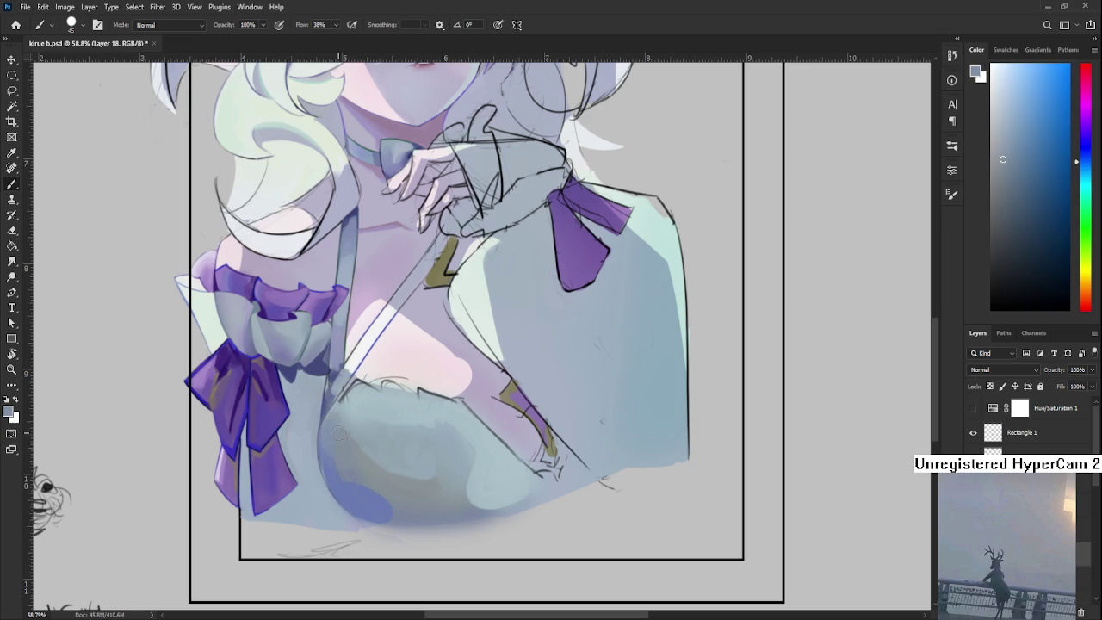
alt+click(345, 430)
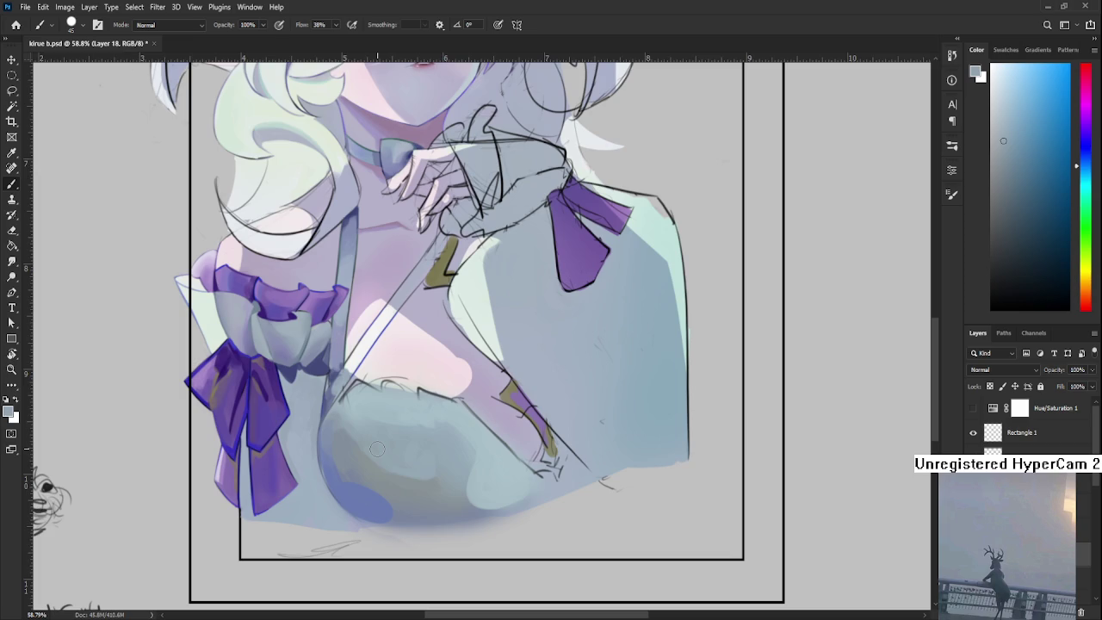
Add lighter grey-blue highlights and darker grey-blue shading on the right of the chest
scroll(415, 442, down, 5)
scroll(449, 435, up, 3)
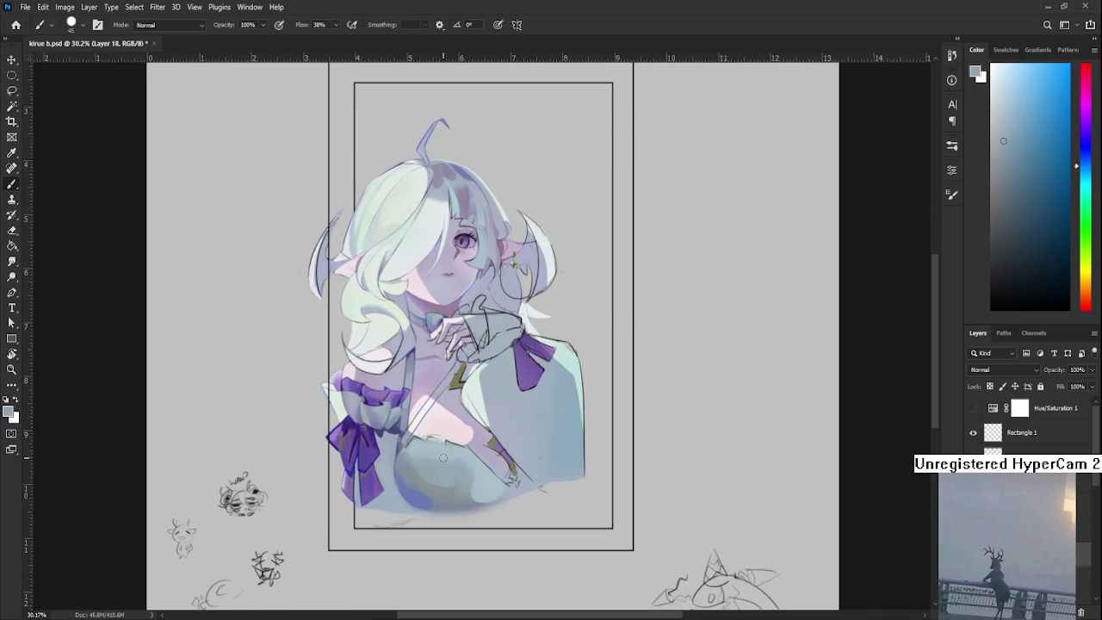
scroll(443, 457, up, 2)
scroll(465, 474, up, 3)
drag(491, 496, 527, 459)
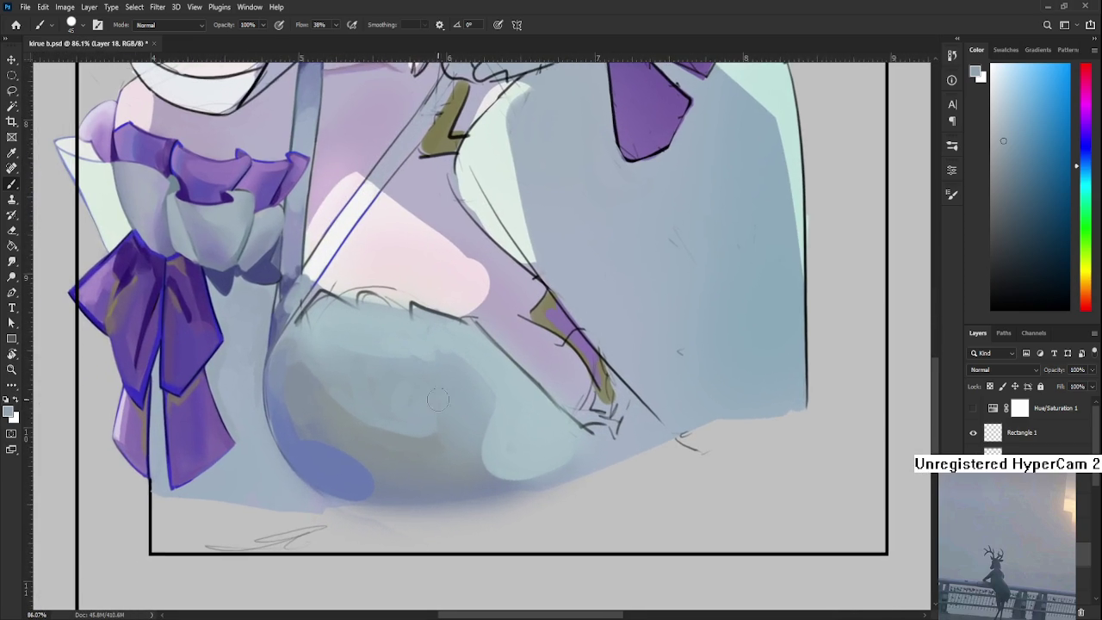
alt+click(404, 441)
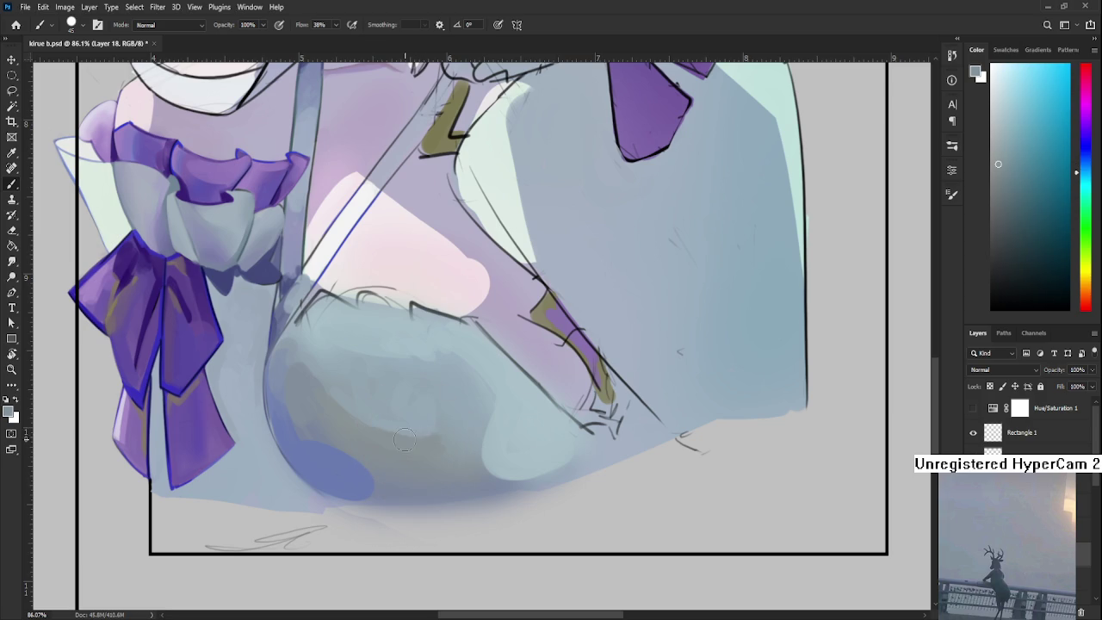
alt+click(471, 425)
alt+click(451, 451)
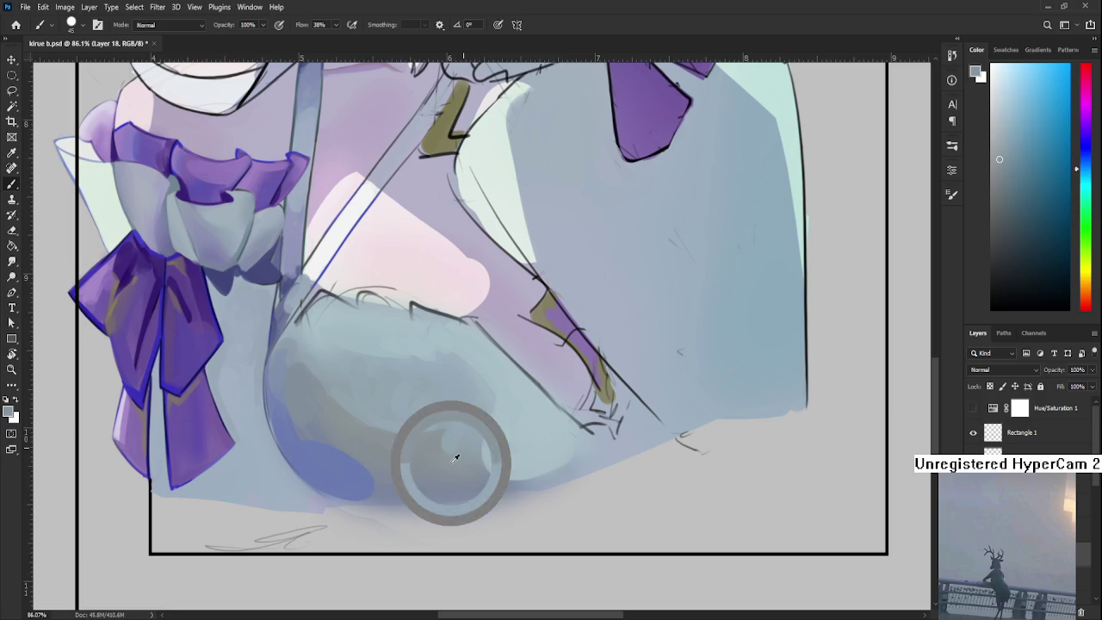
alt+click(449, 443)
alt+click(471, 417)
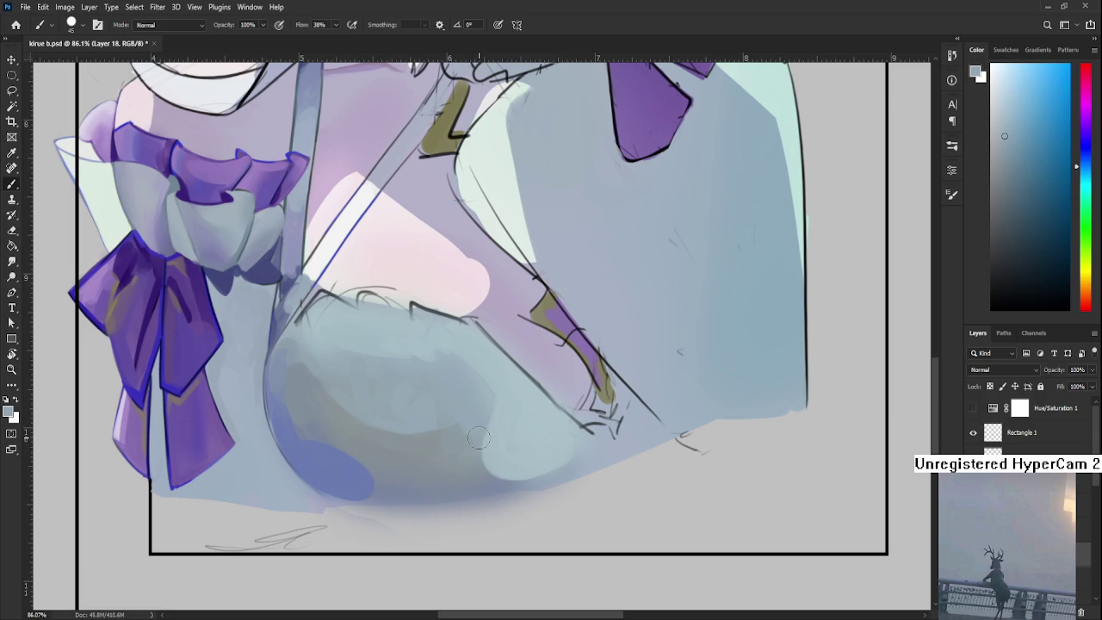
Zoom around to review the chest, then rotate the canvas view by 25°
scroll(479, 439, down, 5)
scroll(480, 431, down, 3)
scroll(482, 422, down, 2)
scroll(485, 413, down, 1)
scroll(486, 413, up, 2)
scroll(483, 416, up, 2)
scroll(481, 422, up, 4)
scroll(478, 407, up, 2)
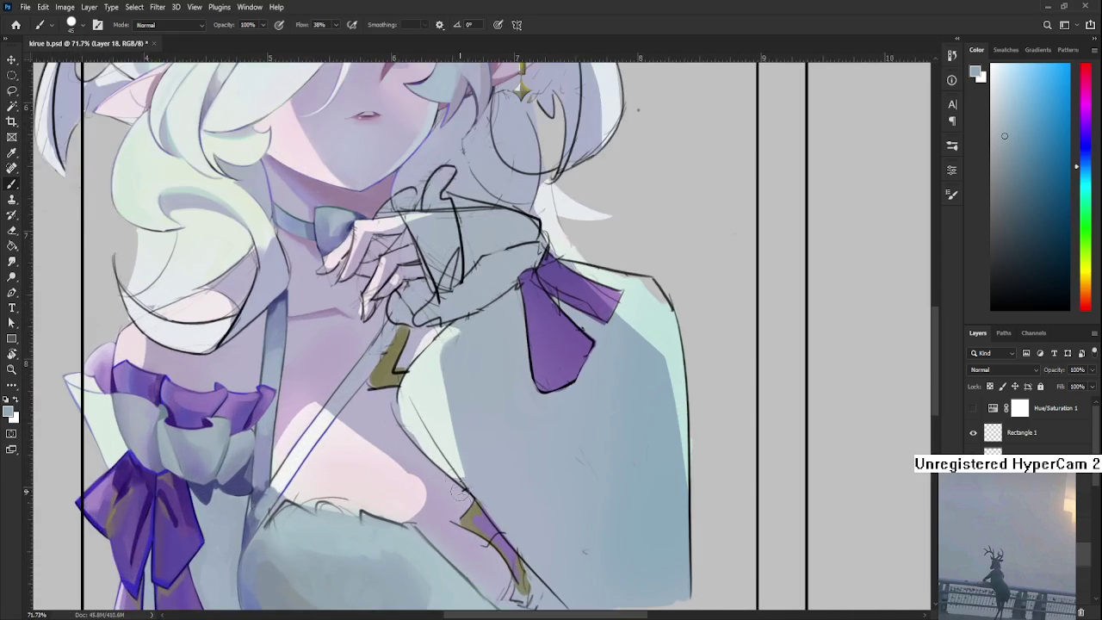
scroll(452, 478, down, 2)
key(r)
drag(452, 478, 452, 505)
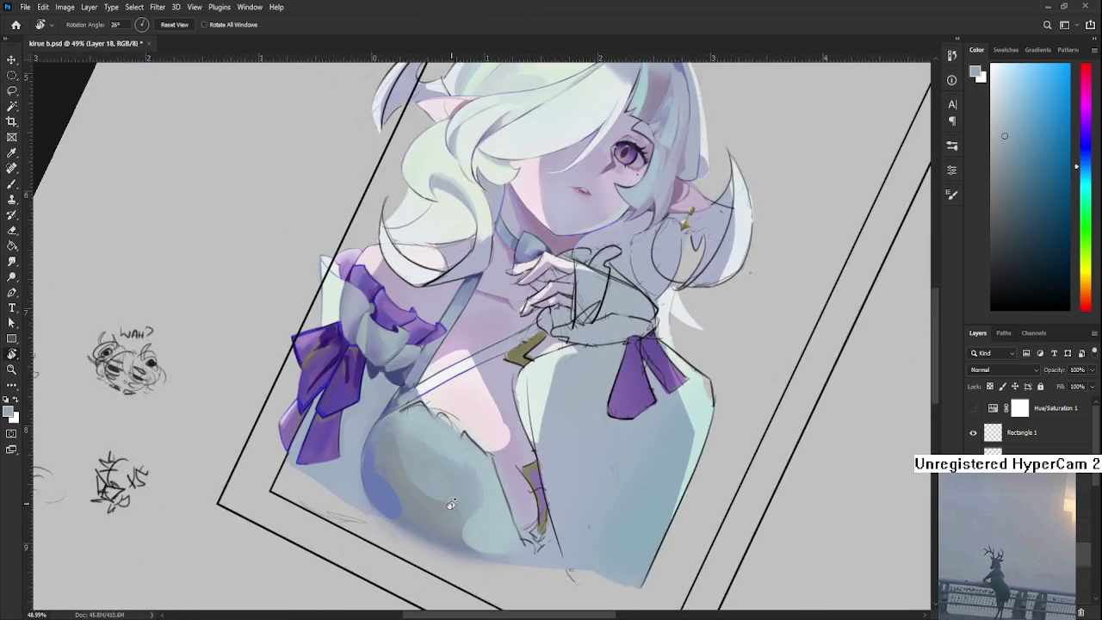
Return to the Brush tool with a soft round preset at size 30
scroll(451, 505, down, 2)
scroll(444, 508, down, 2)
scroll(439, 509, down, 1)
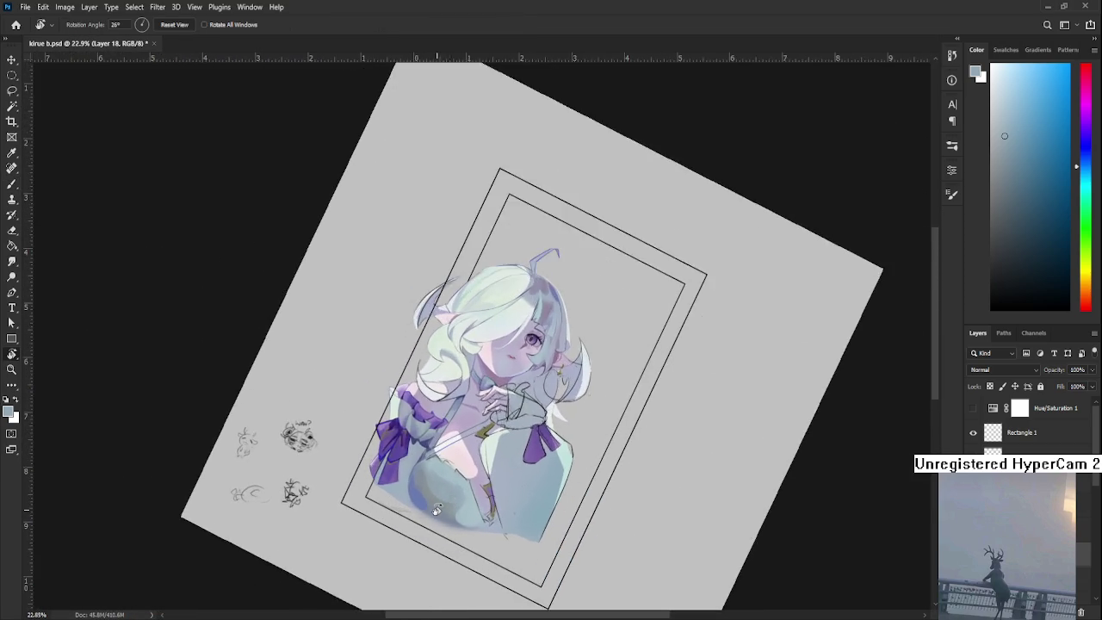
scroll(437, 509, up, 2)
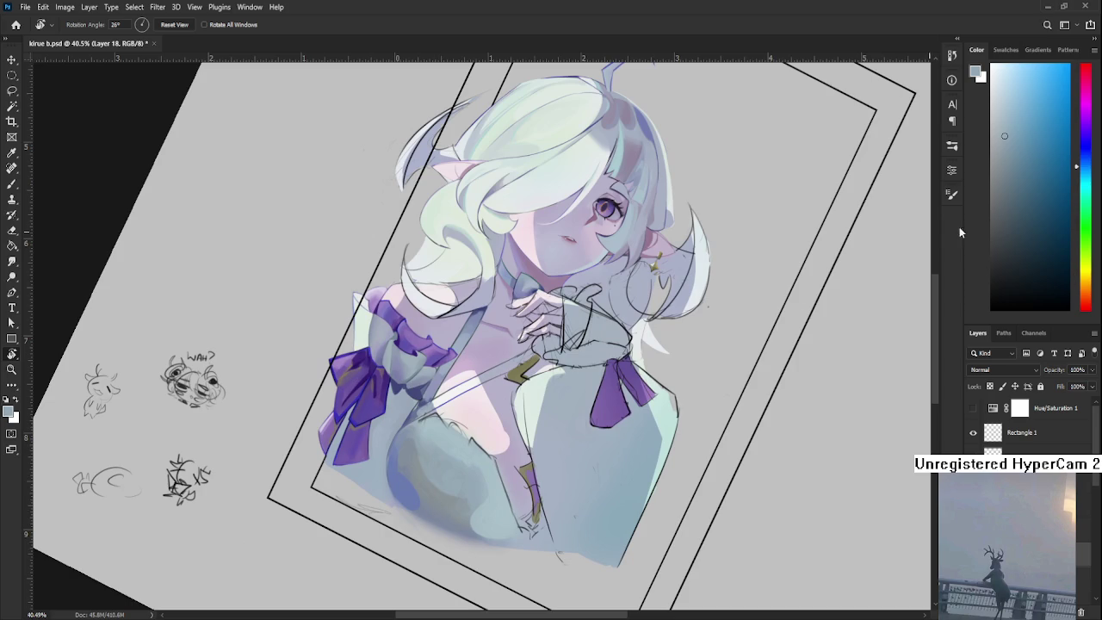
key(b)
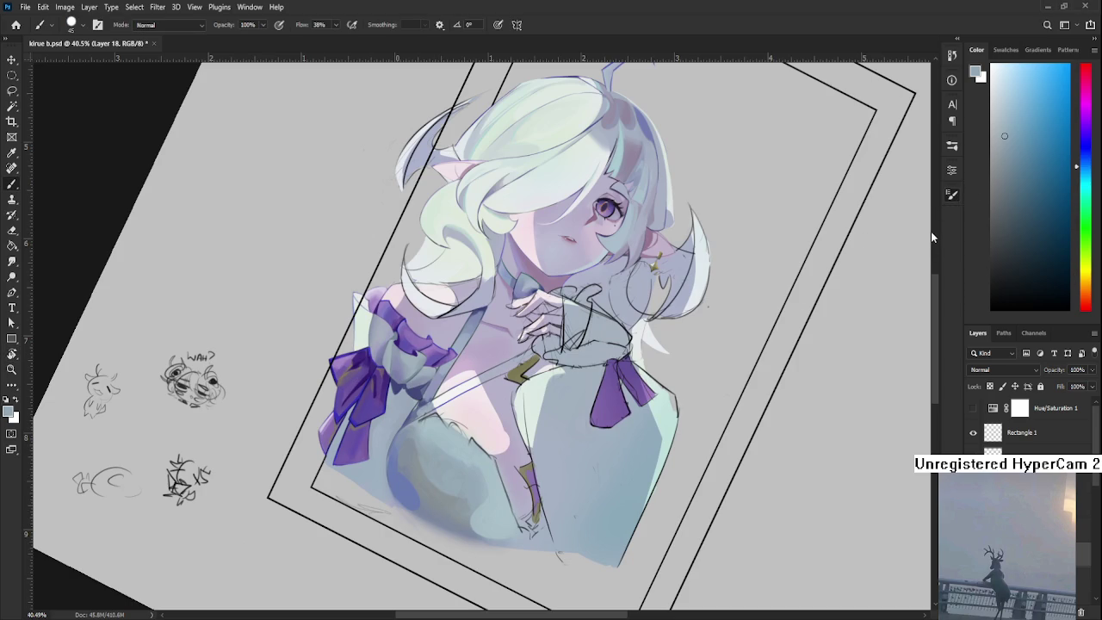
key(comma)
scroll(430, 479, up, 2)
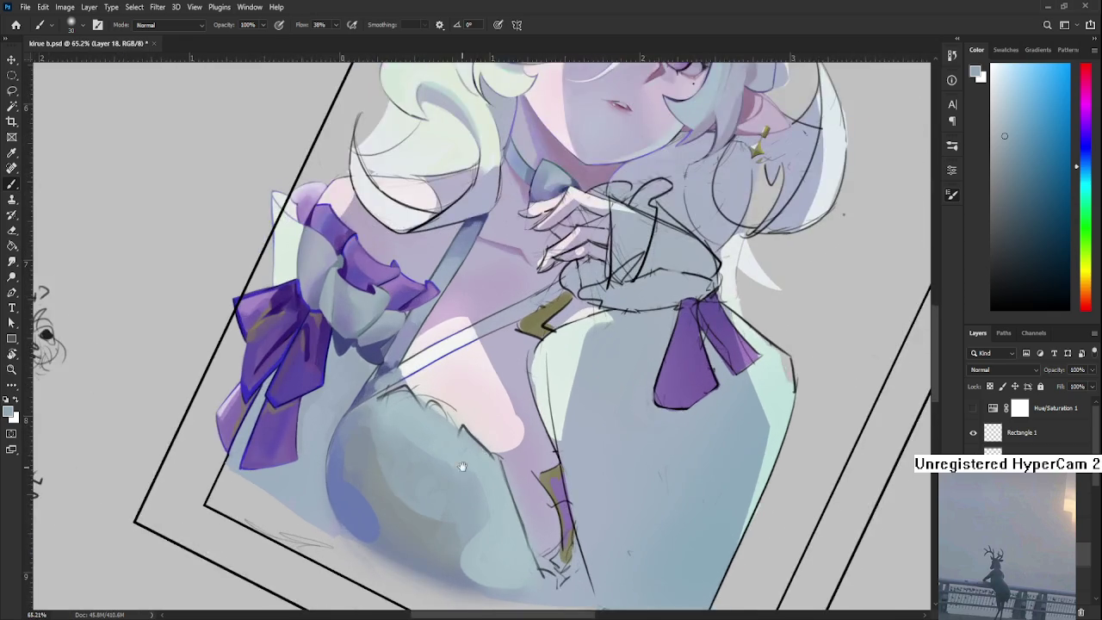
Sample several blue-greys from the dress and rotate the view nearly upright
scroll(429, 473, up, 1)
scroll(426, 469, up, 1)
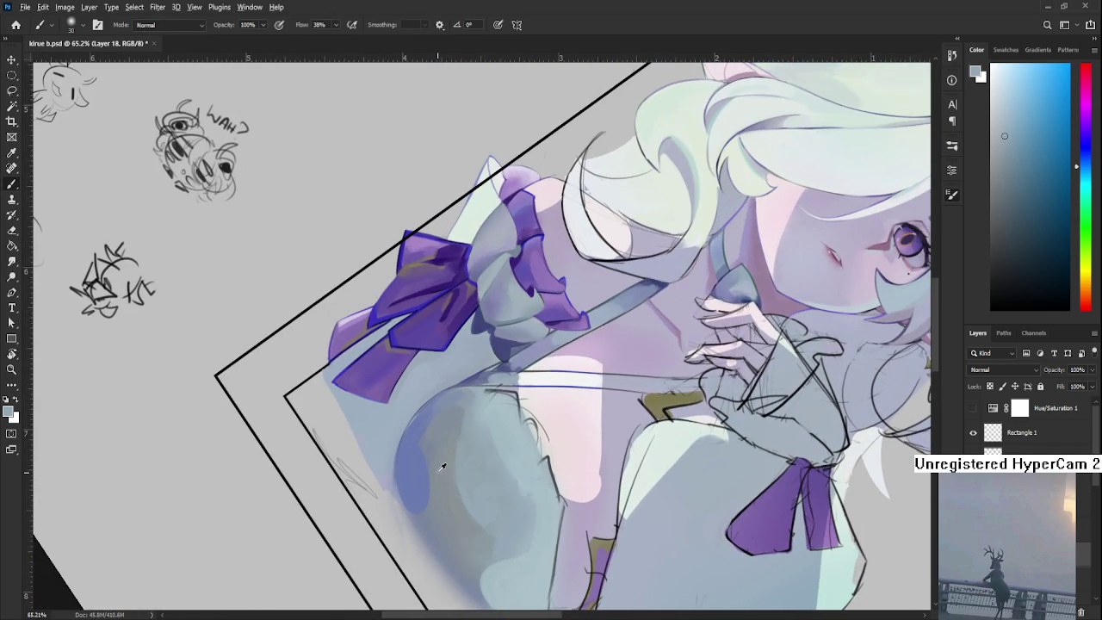
alt+click(425, 473)
alt+click(426, 501)
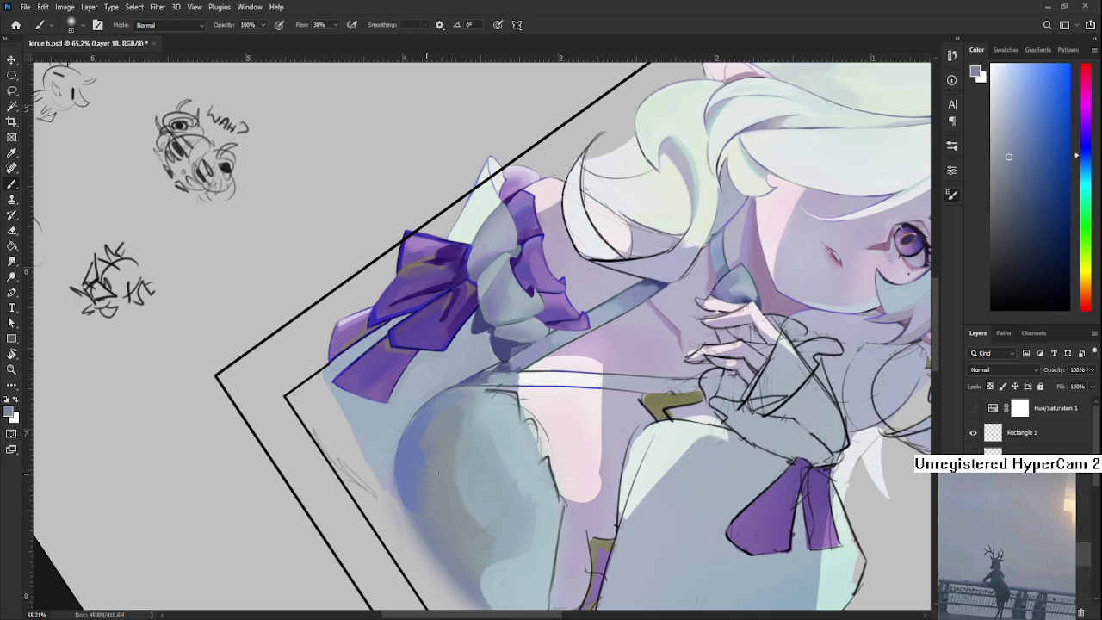
alt+click(434, 481)
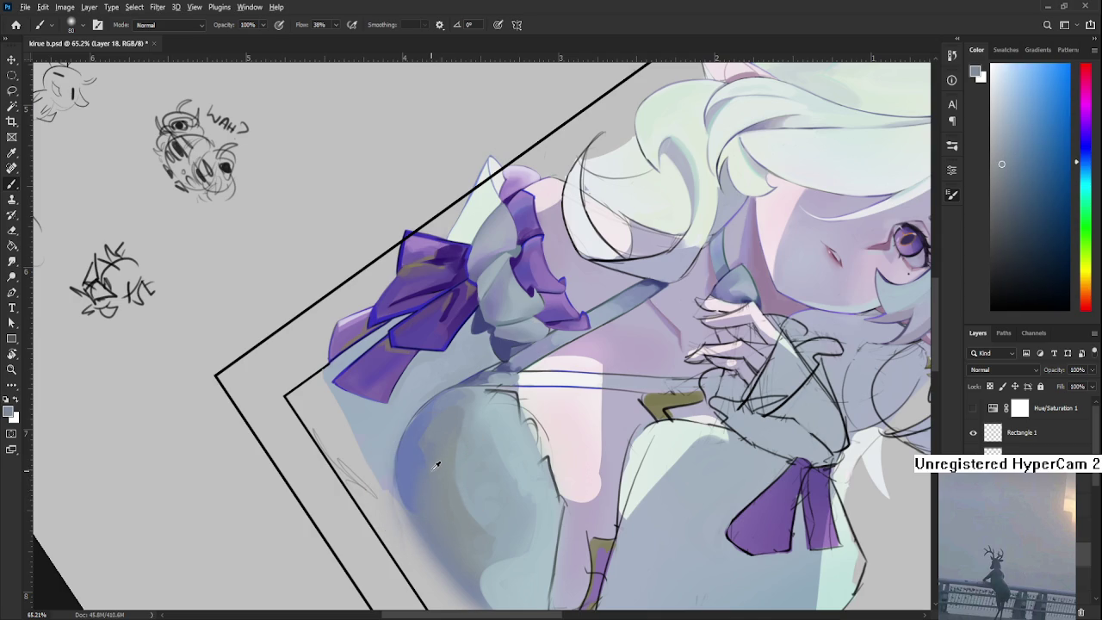
alt+click(411, 466)
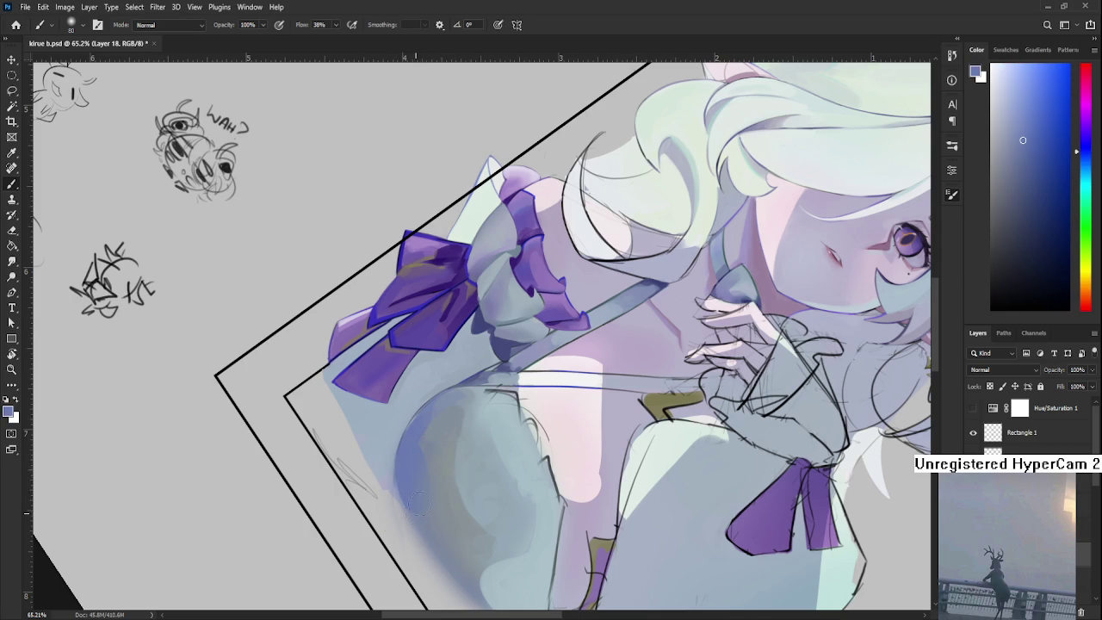
drag(416, 513, 519, 475)
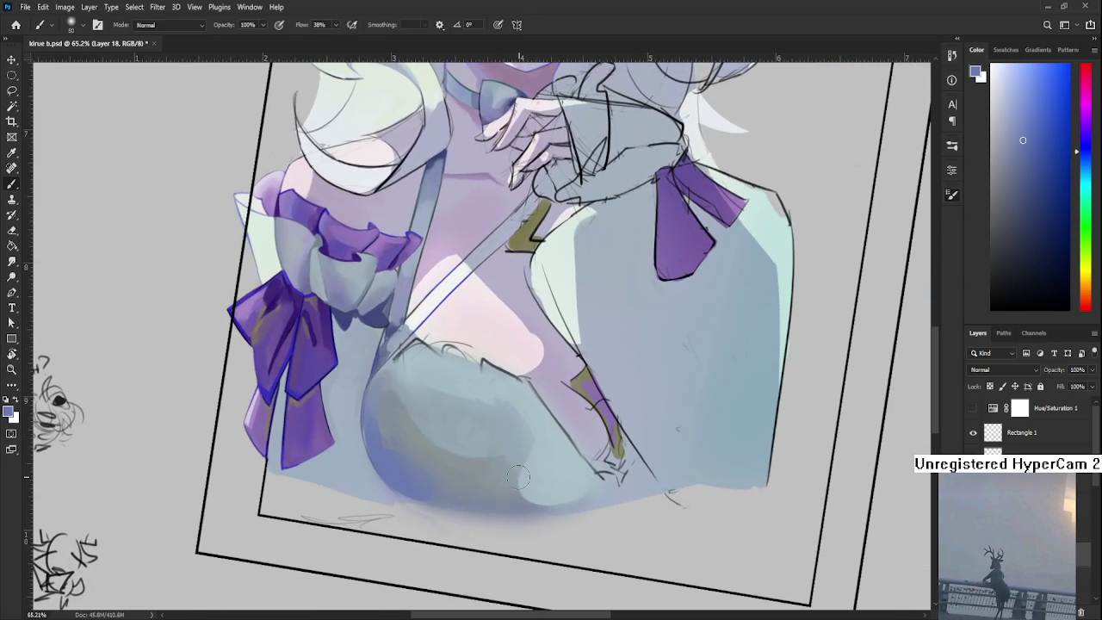
Paint lighter blue-grey strokes to smooth the lower right of the chest
alt+click(519, 476)
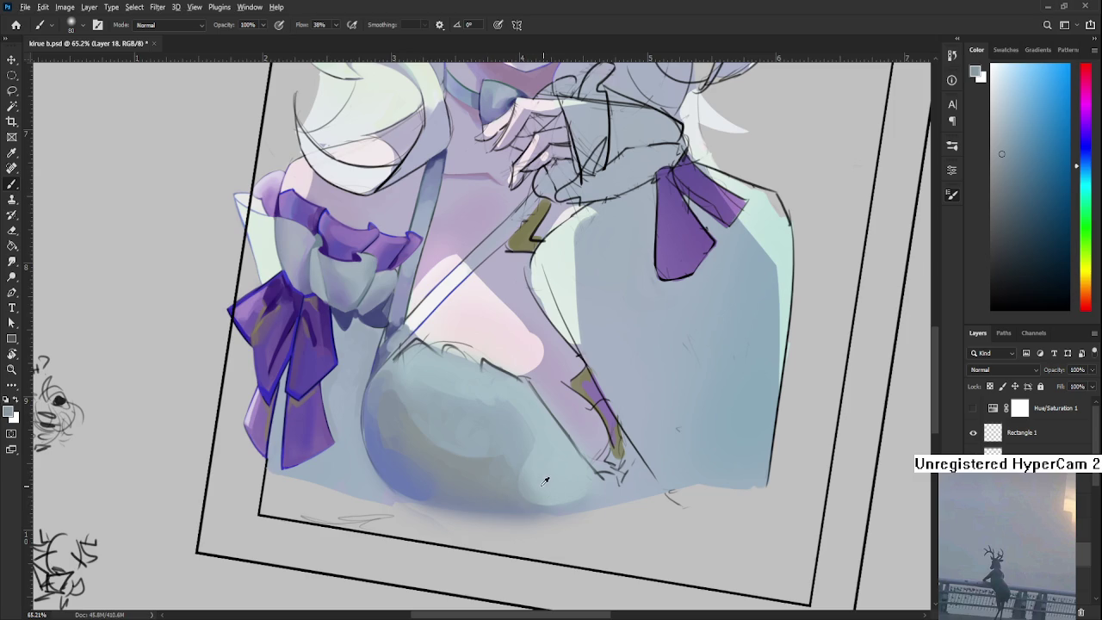
alt+click(527, 480)
alt+click(521, 459)
alt+click(536, 465)
alt+click(519, 489)
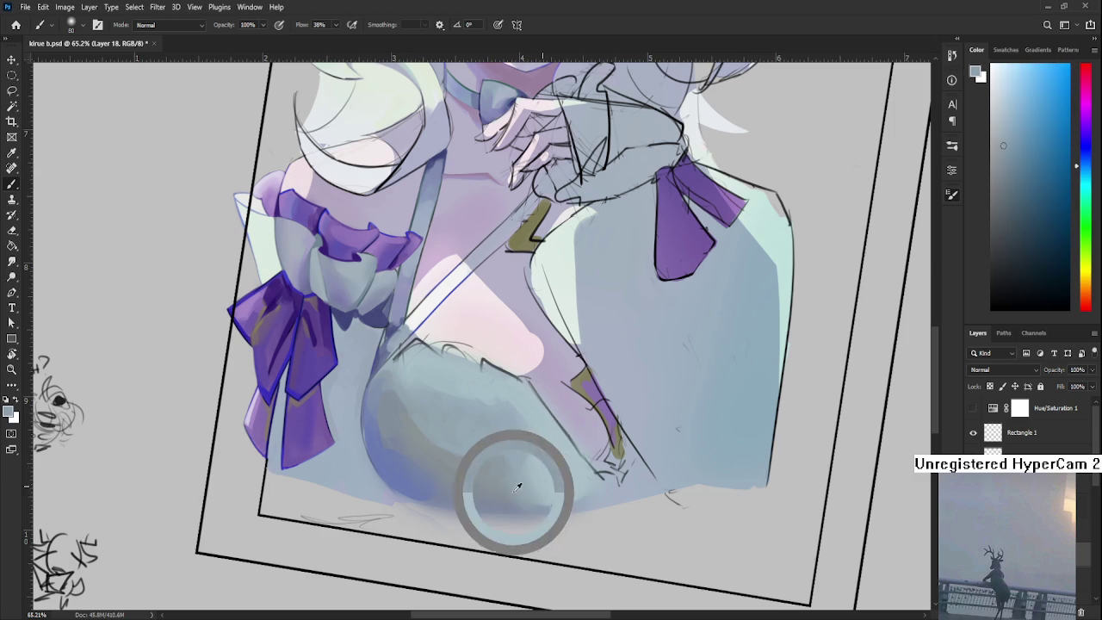
alt+click(518, 499)
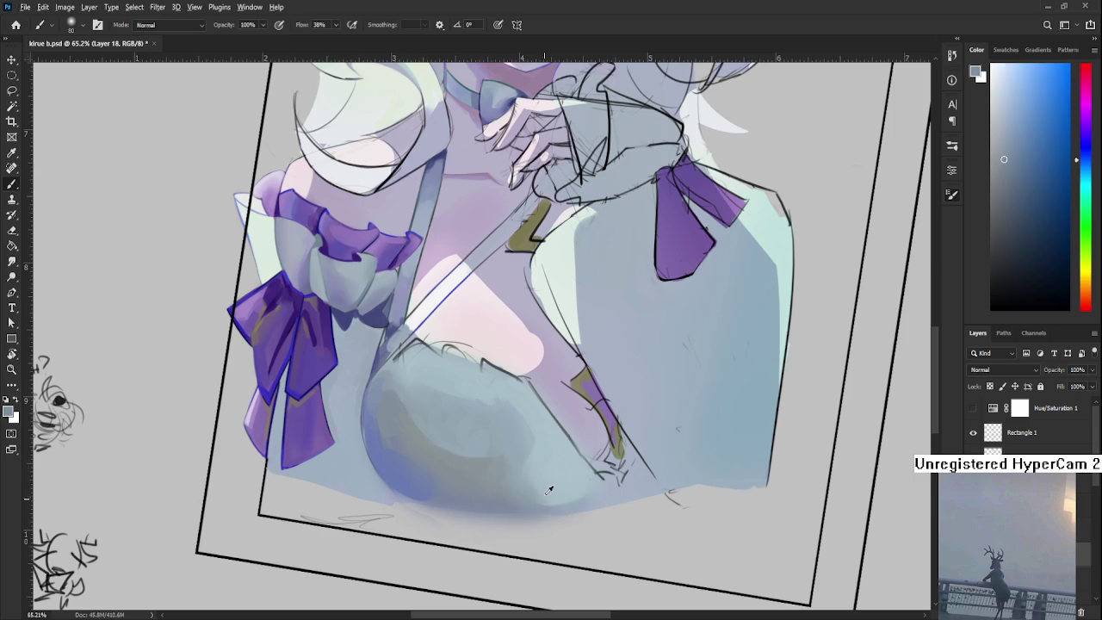
alt+click(548, 489)
alt+click(532, 448)
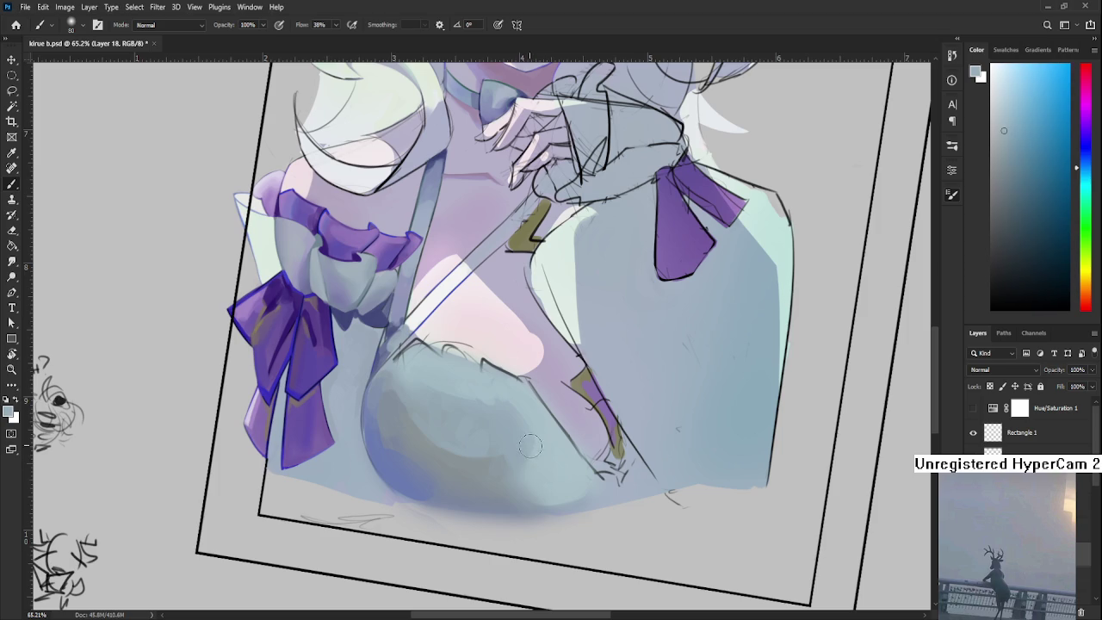
alt+click(534, 446)
key(r)
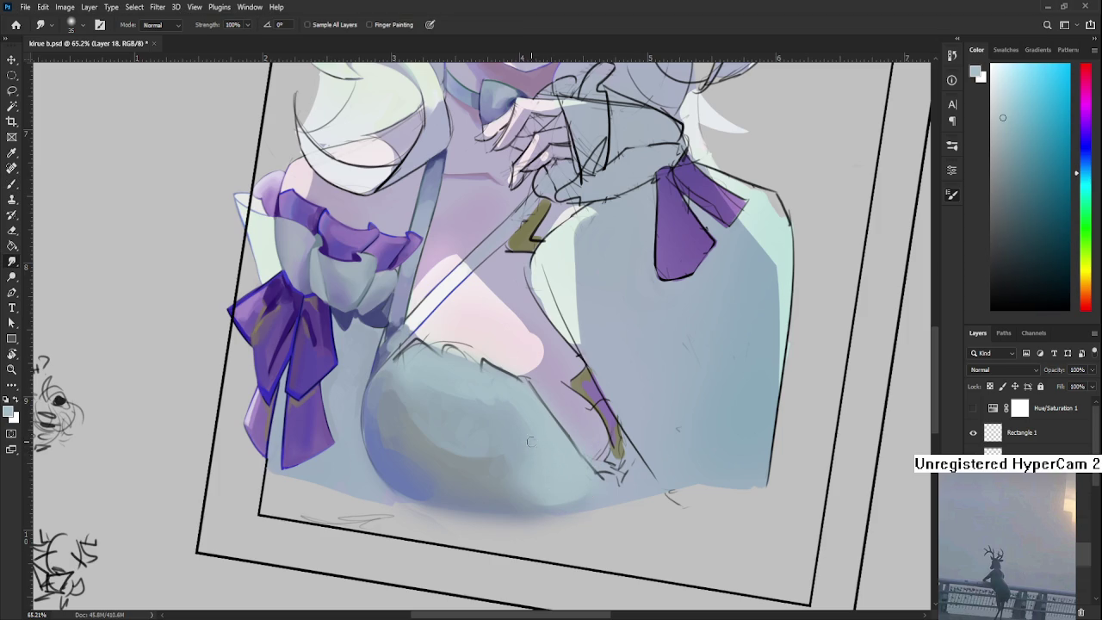
Enlarge the smudge brush to 60, then pick up chest shading colours with an enlarged brush
key(bracketright)
key(bracketright)
key(bracketright)
scroll(600, 433, up, 3)
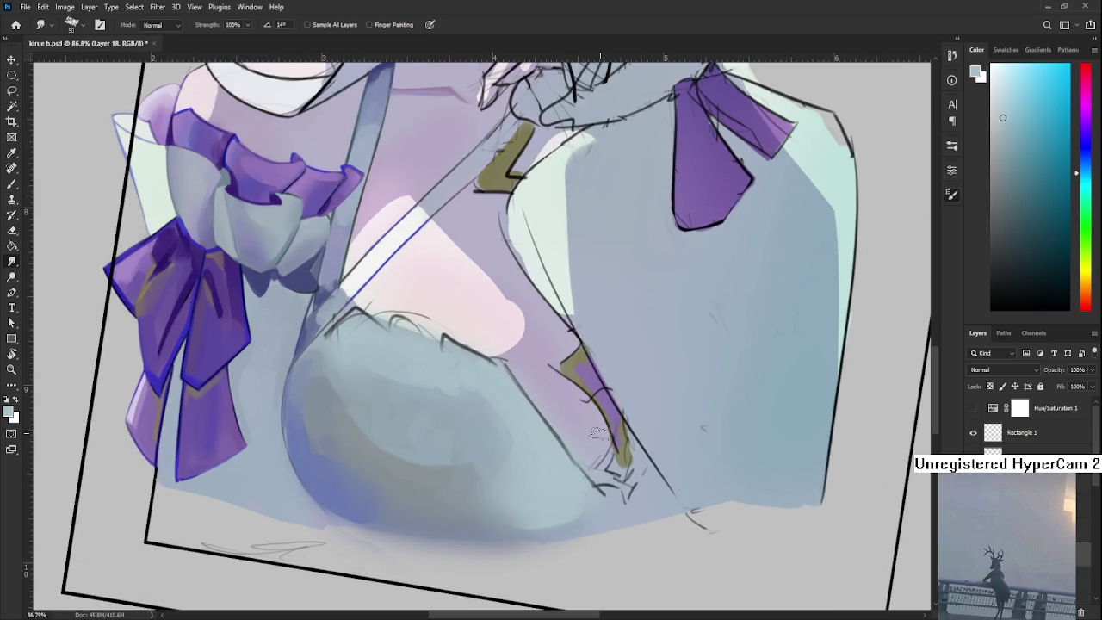
key(b)
alt+click(514, 464)
drag(512, 490, 551, 475)
alt+click(538, 472)
alt+click(543, 465)
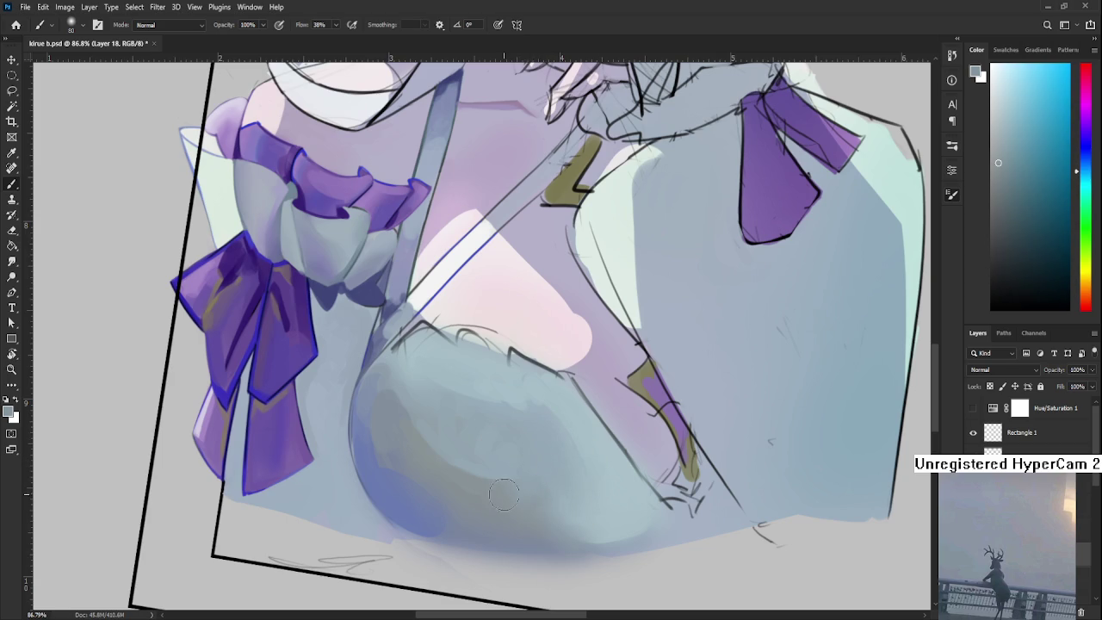
key(bracketright)
key(bracketright)
key(bracketright)
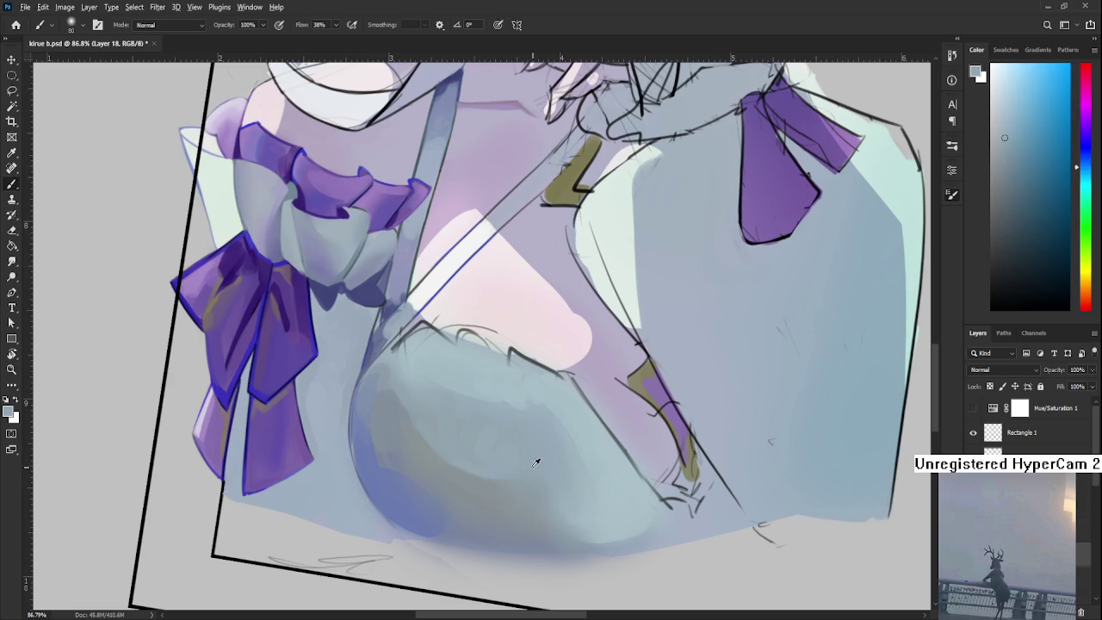
Sample darker blues across the chest and hem with a smaller brush for finer shading strokes
alt+click(477, 471)
key(bracketleft)
key(bracketleft)
key(bracketleft)
drag(464, 479, 497, 544)
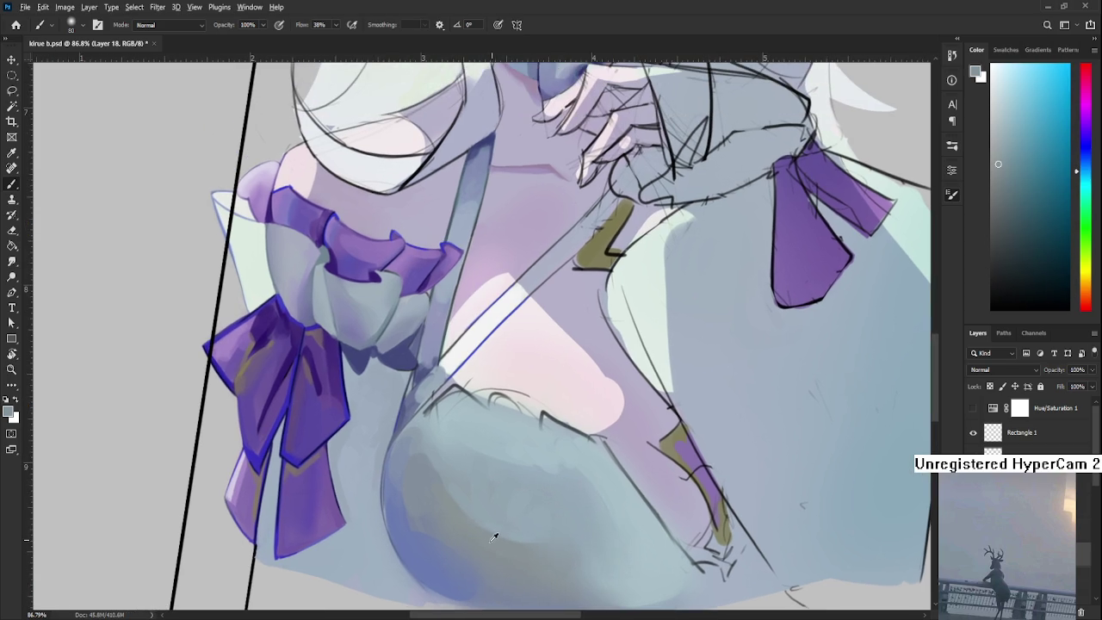
alt+click(493, 491)
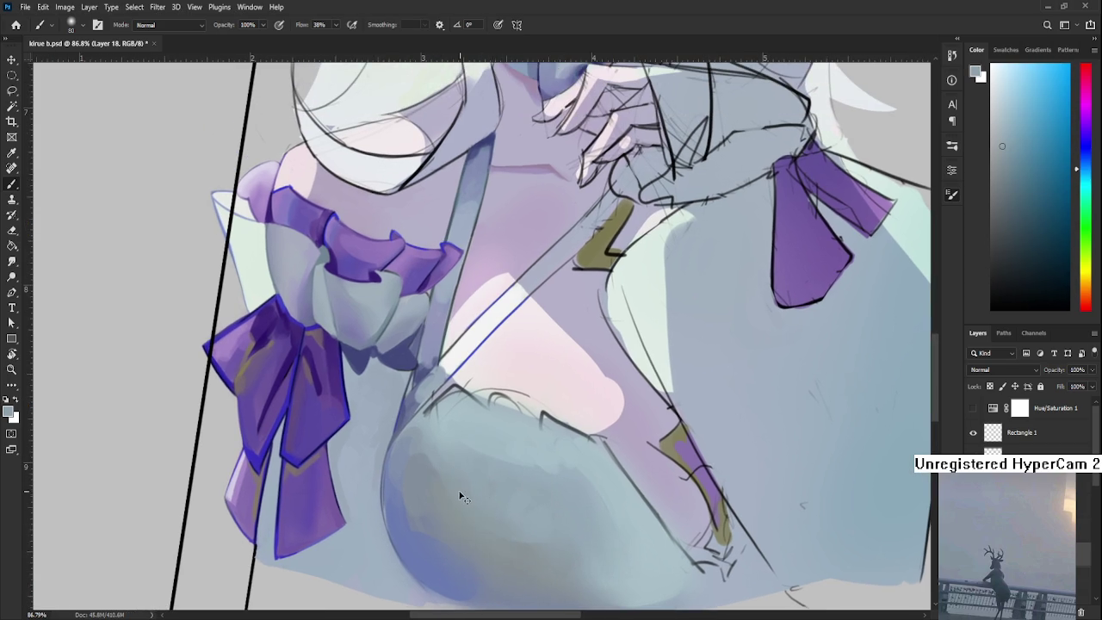
alt+click(451, 502)
alt+click(517, 513)
alt+click(516, 522)
alt+click(484, 487)
alt+click(445, 455)
alt+click(470, 428)
Sample further shades from the lower chest to blend the blue into the pale fabric
mouse_move(544, 482)
mouse_down()
mouse_move(512, 484)
mouse_move(457, 447)
mouse_up()
alt+click(463, 415)
alt+click(499, 427)
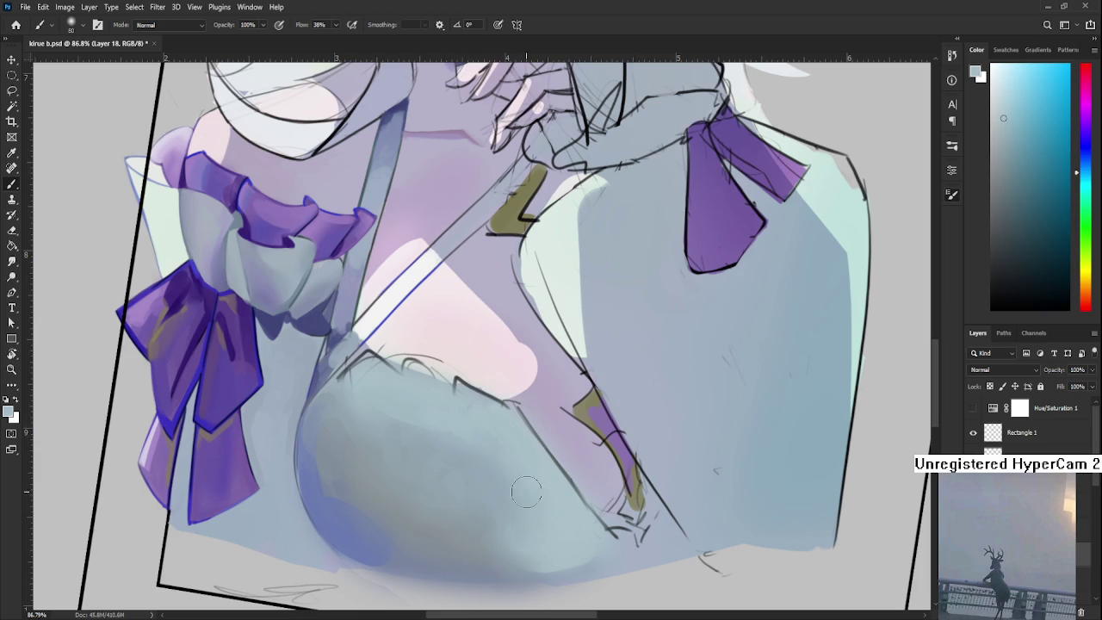
drag(477, 423, 510, 453)
alt+click(475, 432)
drag(462, 482, 462, 467)
Zoom out and back in, repositioning the portrait within the view
scroll(461, 467, down, 2)
scroll(464, 463, down, 2)
scroll(473, 458, down, 2)
scroll(480, 453, down, 1)
scroll(483, 452, down, 2)
scroll(486, 456, up, 2)
scroll(499, 469, up, 4)
scroll(514, 484, up, 1)
drag(514, 484, 567, 497)
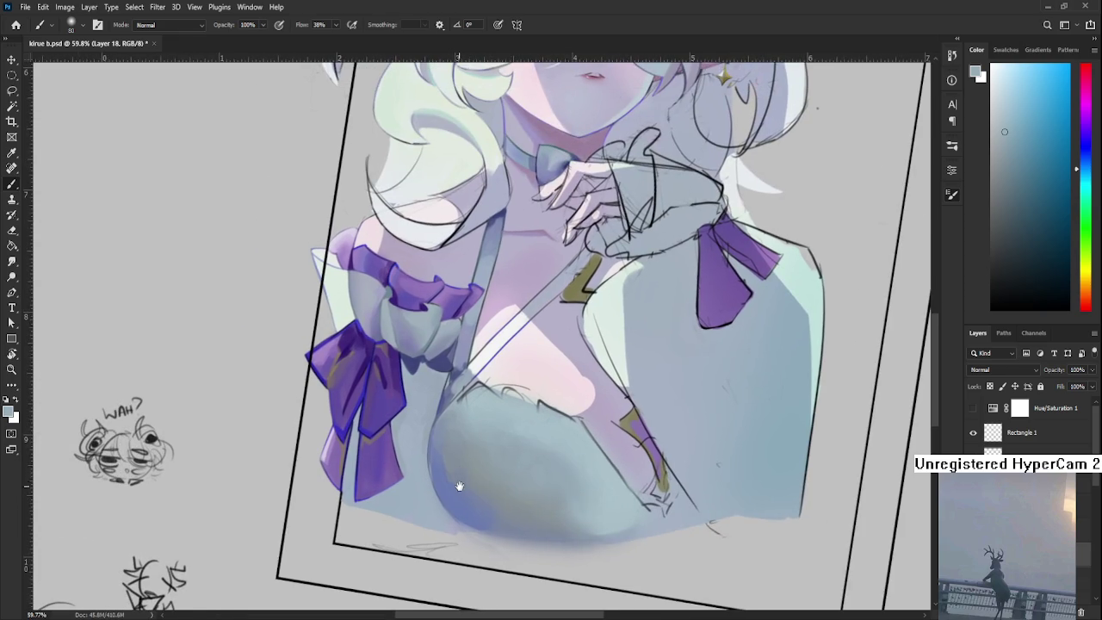
Bring the chest into view, lasso a narrow sliver on its curve, and sample a shade to paint
drag(458, 483, 473, 495)
drag(487, 504, 459, 505)
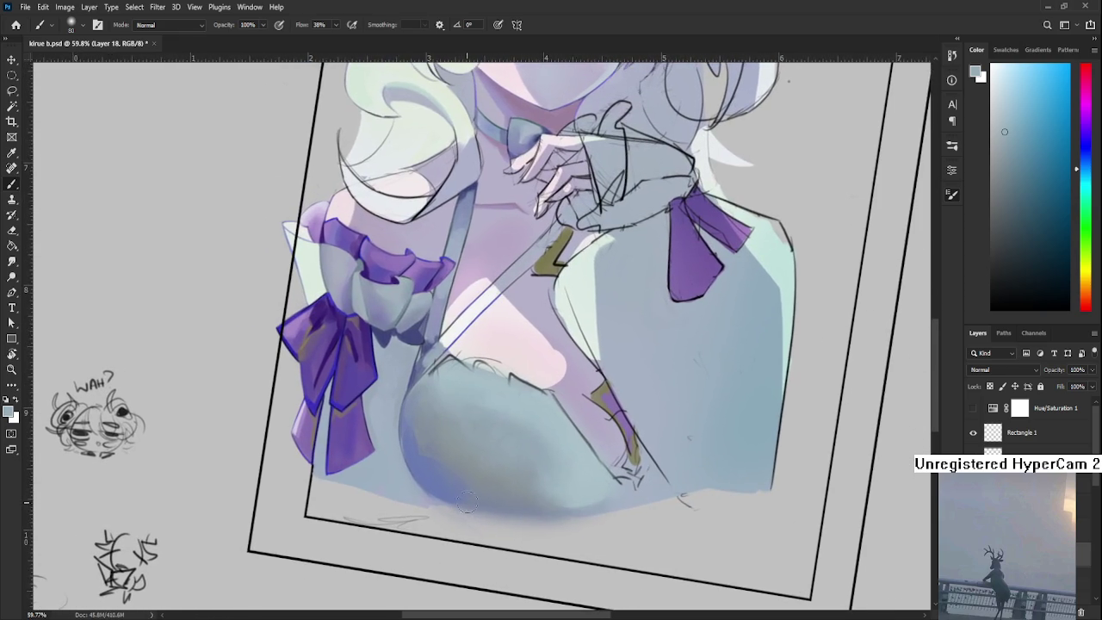
scroll(540, 484, down, 5)
scroll(472, 513, up, 5)
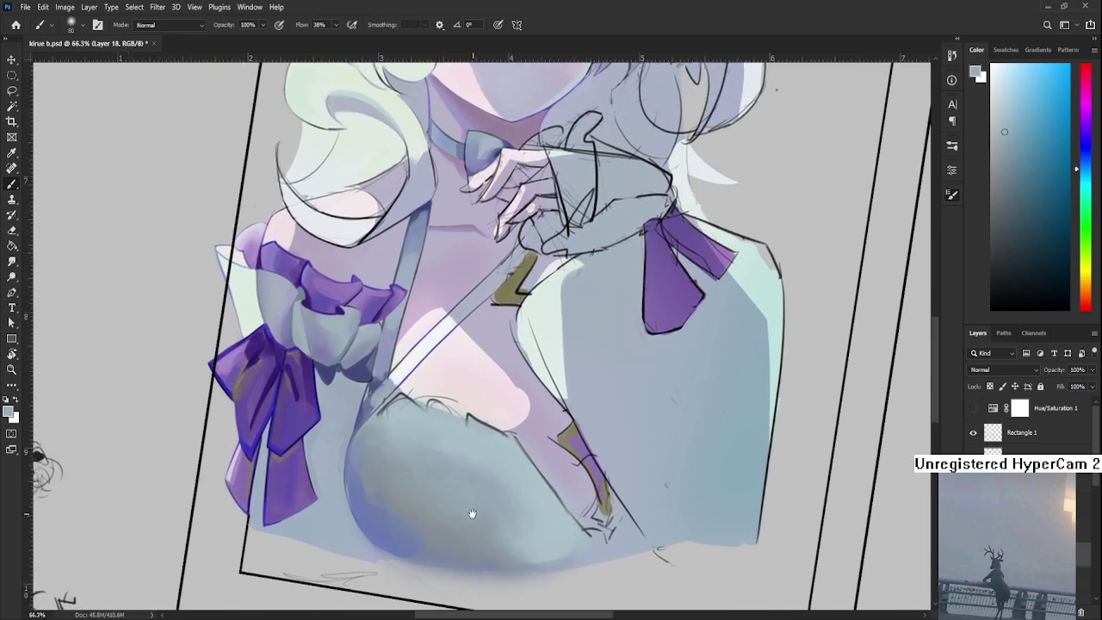
drag(471, 513, 475, 518)
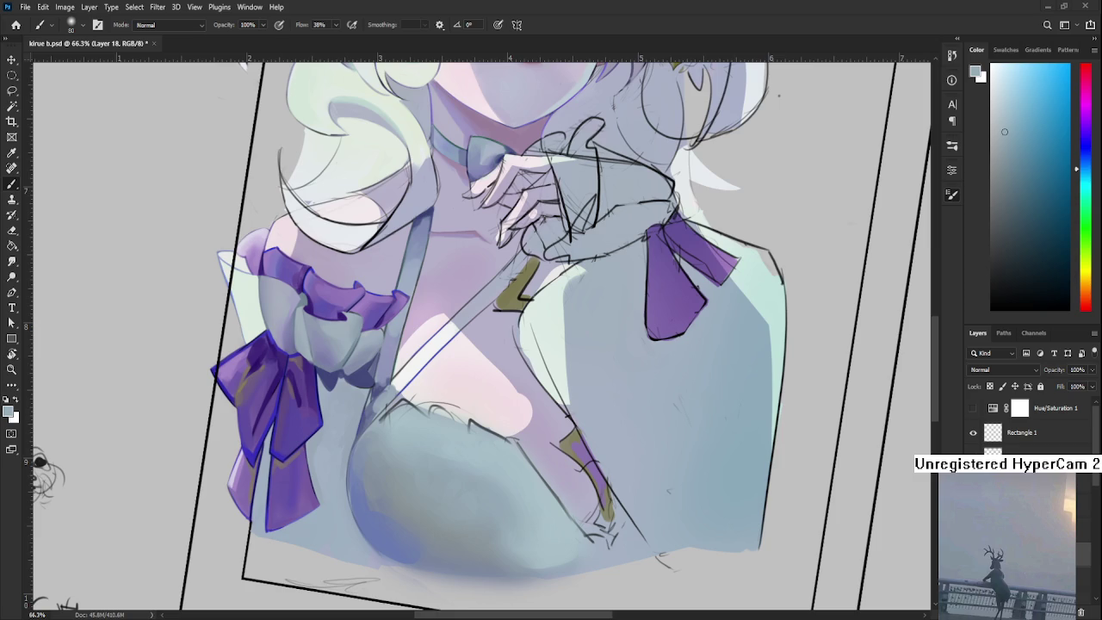
scroll(437, 461, down, 3)
mouse_move(557, 551)
mouse_down()
mouse_move(468, 517)
mouse_move(547, 441)
mouse_move(451, 474)
mouse_move(459, 517)
mouse_up()
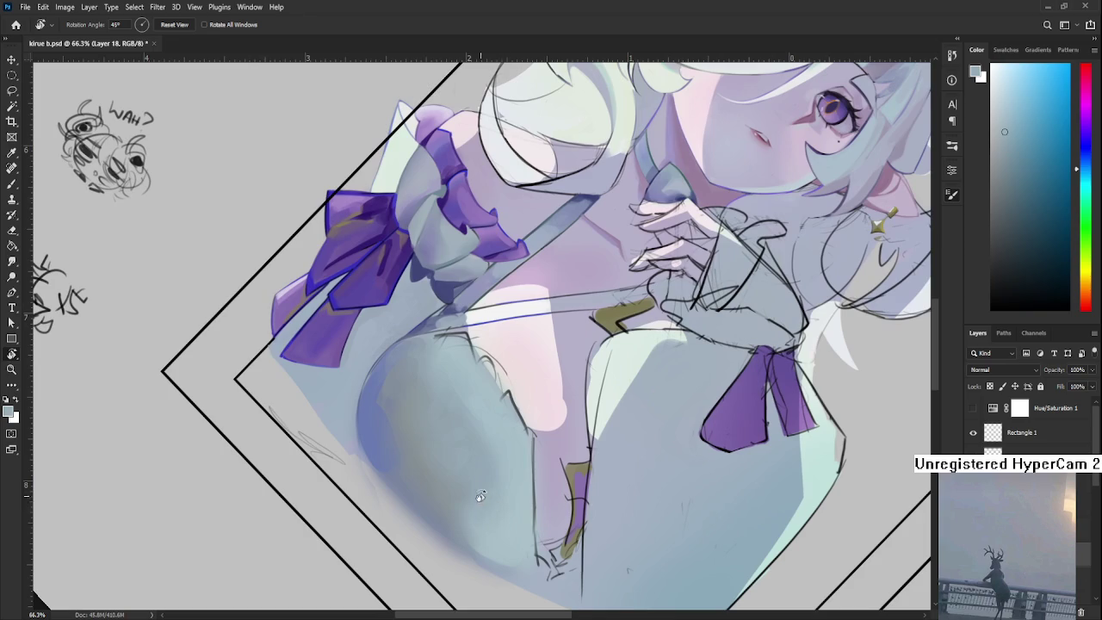
key(l)
drag(488, 551, 489, 547)
key(b)
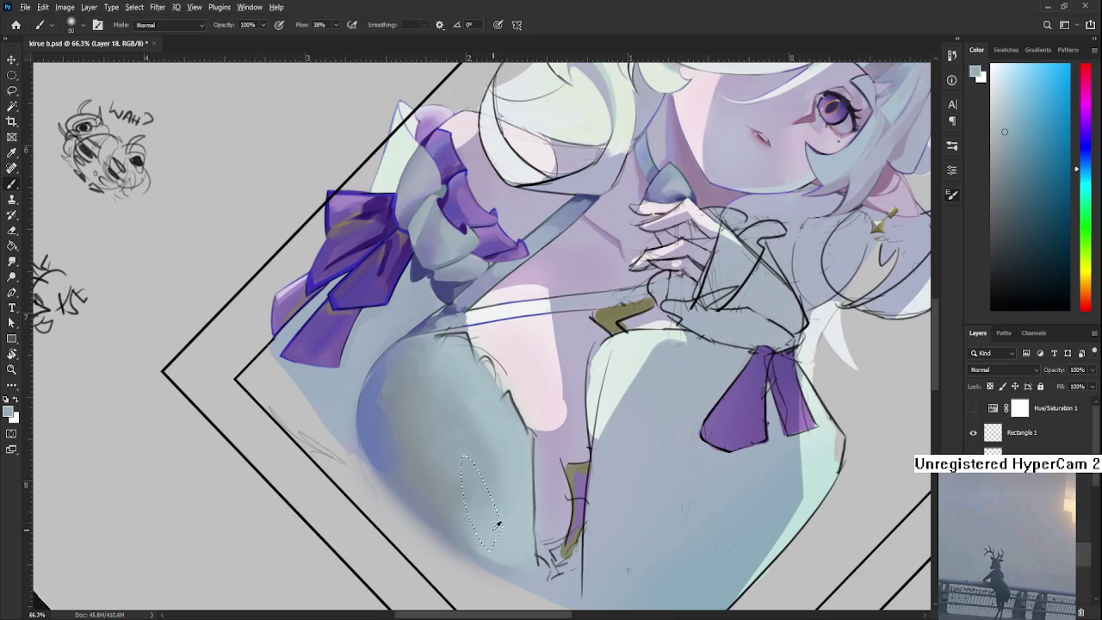
alt+click(496, 526)
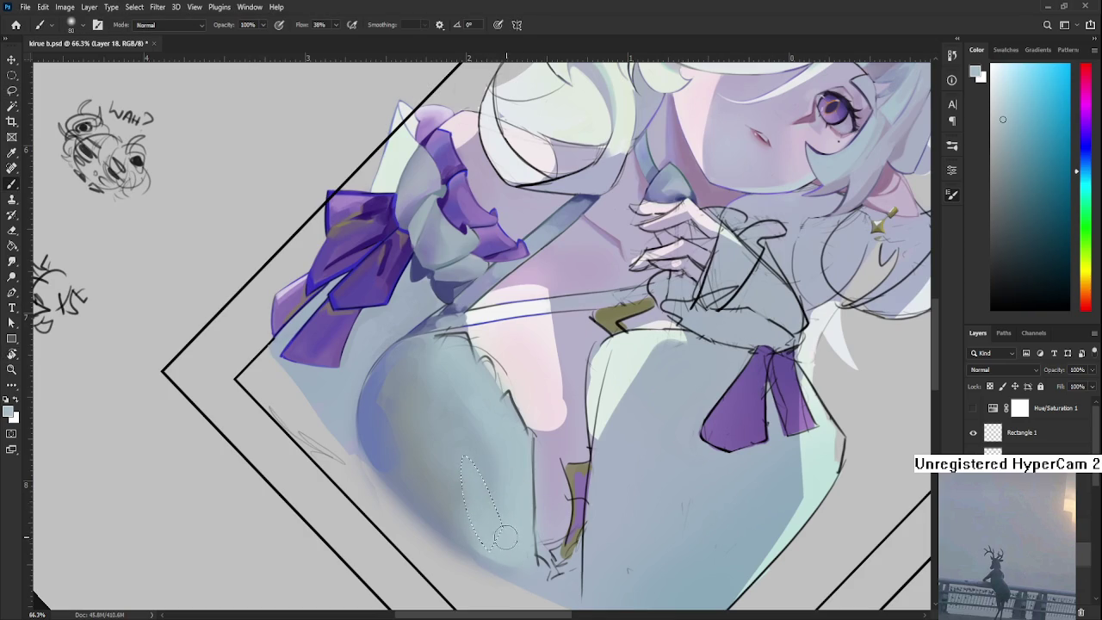
Lasso another narrow chest area, turn the view near upright, and sample slightly darker dress shades
key(l)
key(ctrl+d)
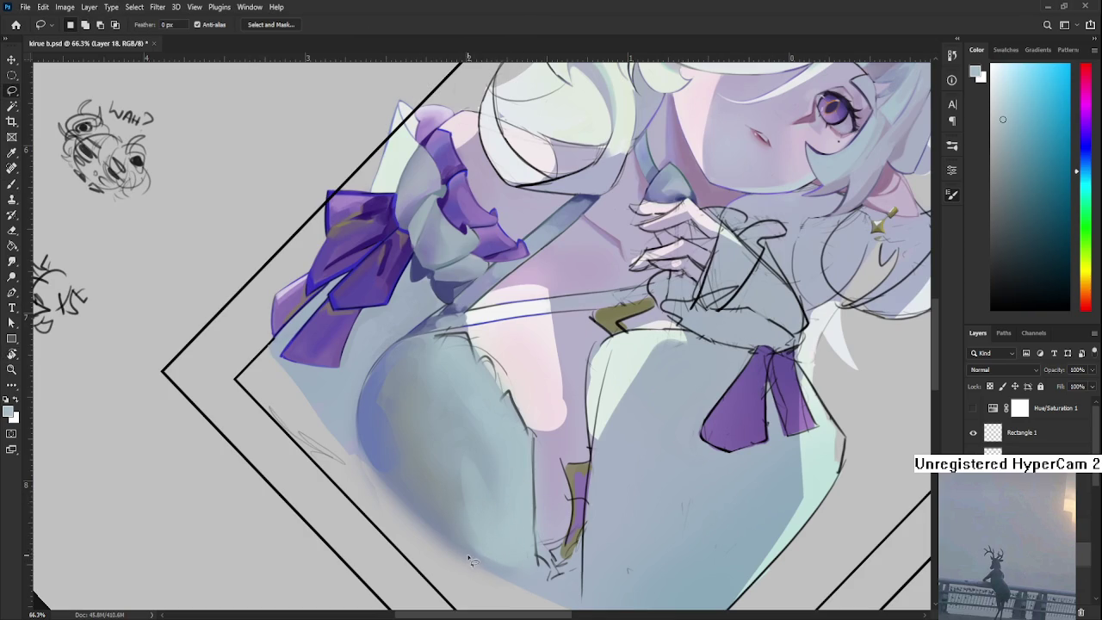
drag(472, 559, 469, 553)
key(b)
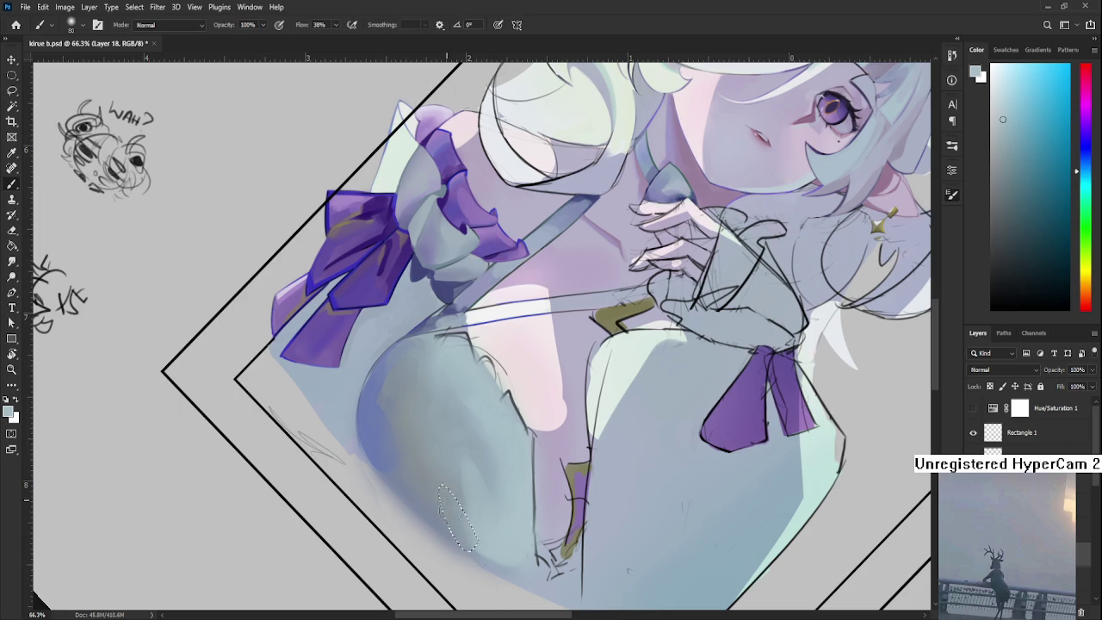
key(r)
drag(454, 516, 598, 489)
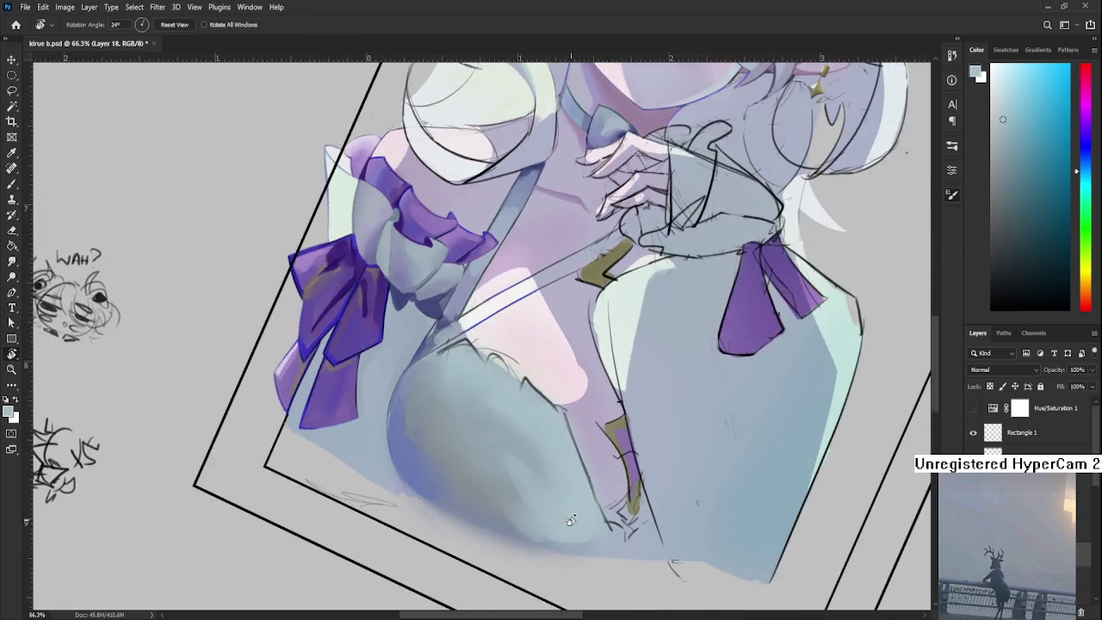
alt+click(607, 490)
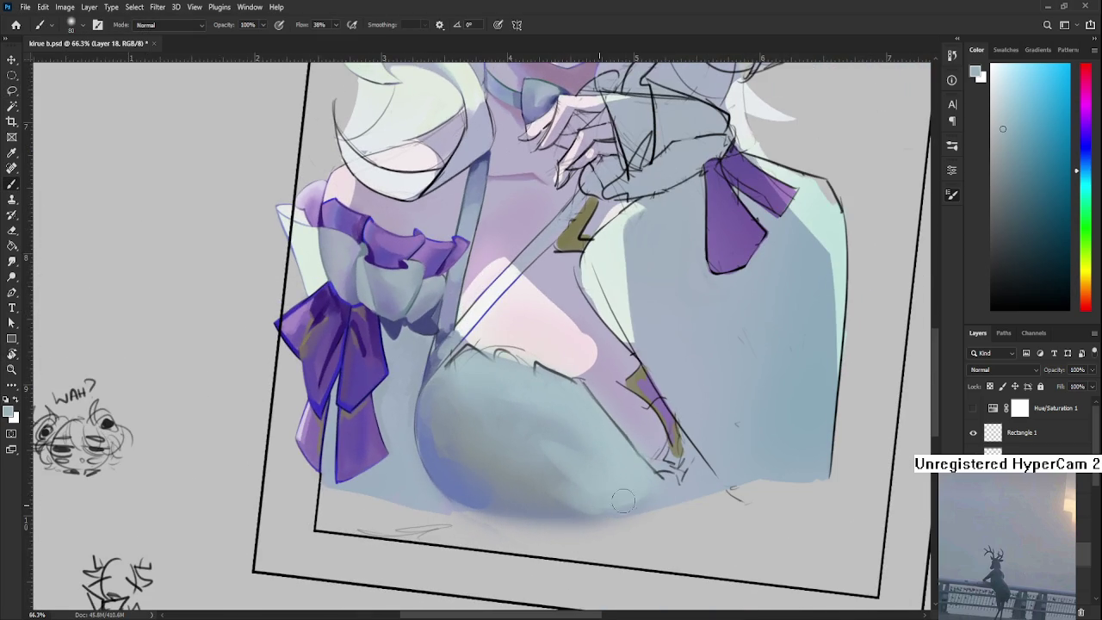
alt+click(590, 482)
Paint a darker grey-blue inside a lassoed chest sliver, then deselect
drag(594, 473, 572, 520)
scroll(572, 520, down, 2)
scroll(551, 512, down, 2)
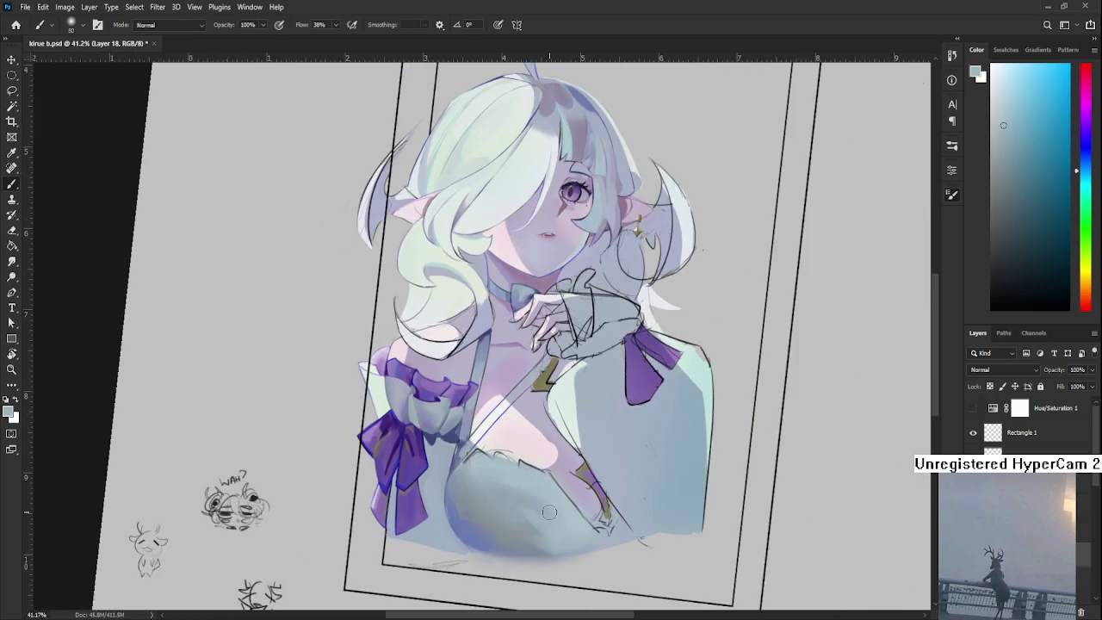
mouse_move(472, 468)
mouse_down()
mouse_move(464, 451)
mouse_move(454, 472)
mouse_up()
key(l)
key(b)
alt+click(458, 483)
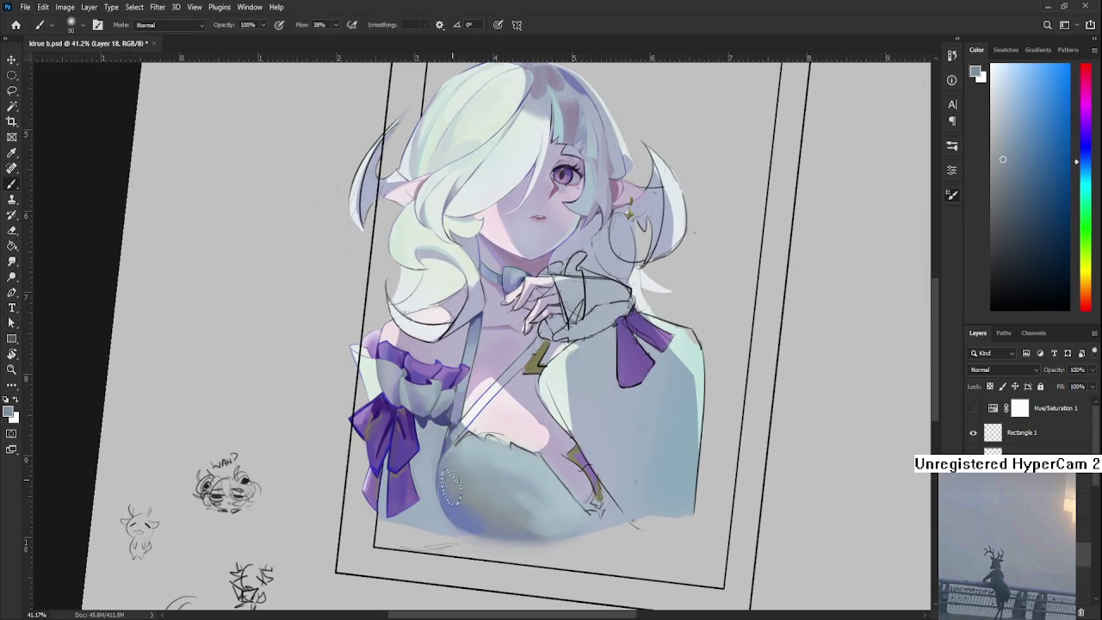
key(ctrl+d)
key(l)
drag(468, 508, 462, 486)
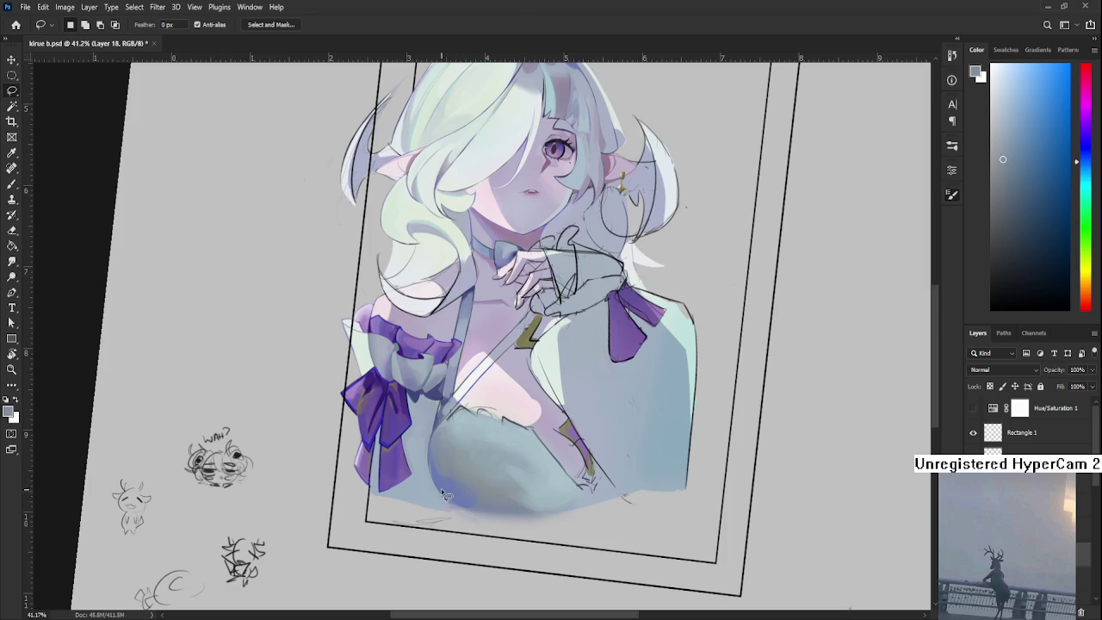
Paint lighter blue inside a small lassoed area on the upper chest, then deselect
key(b)
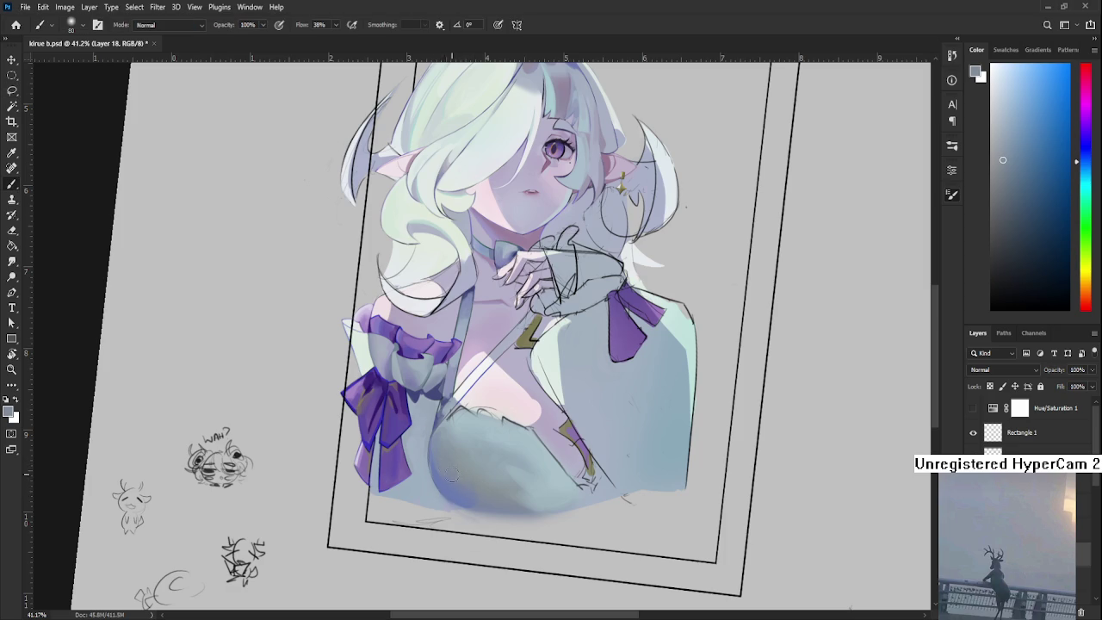
alt+click(444, 475)
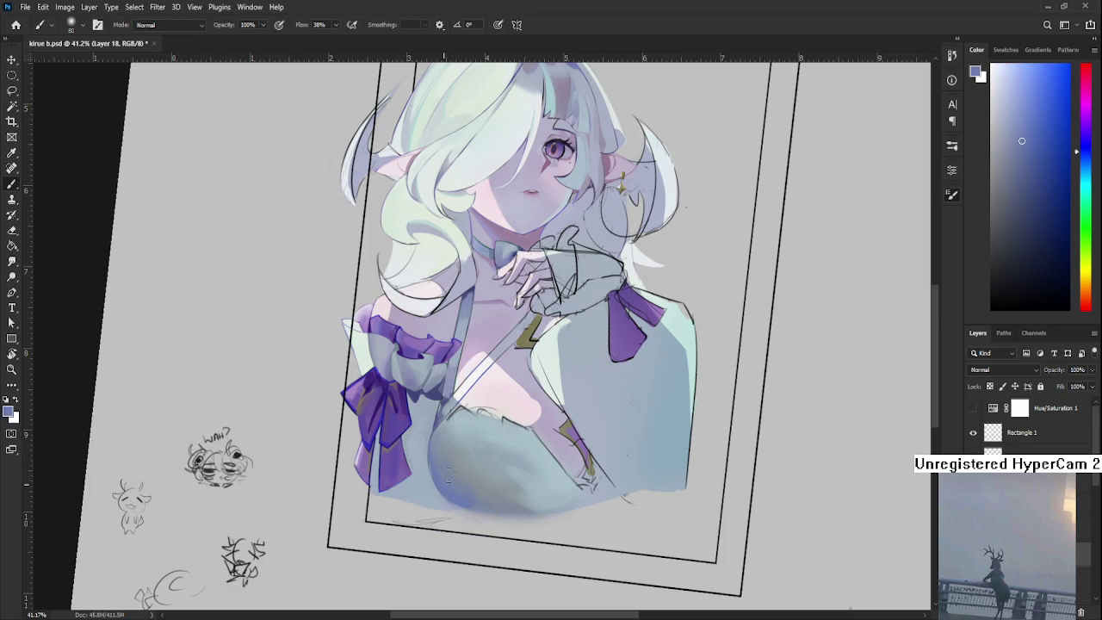
alt+click(448, 456)
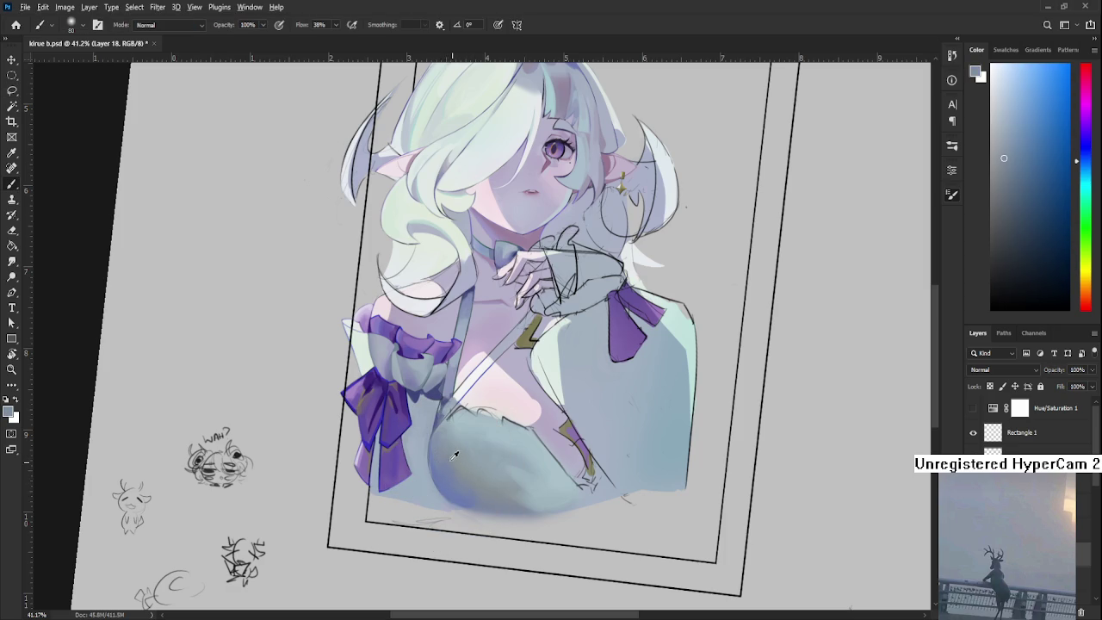
key(l)
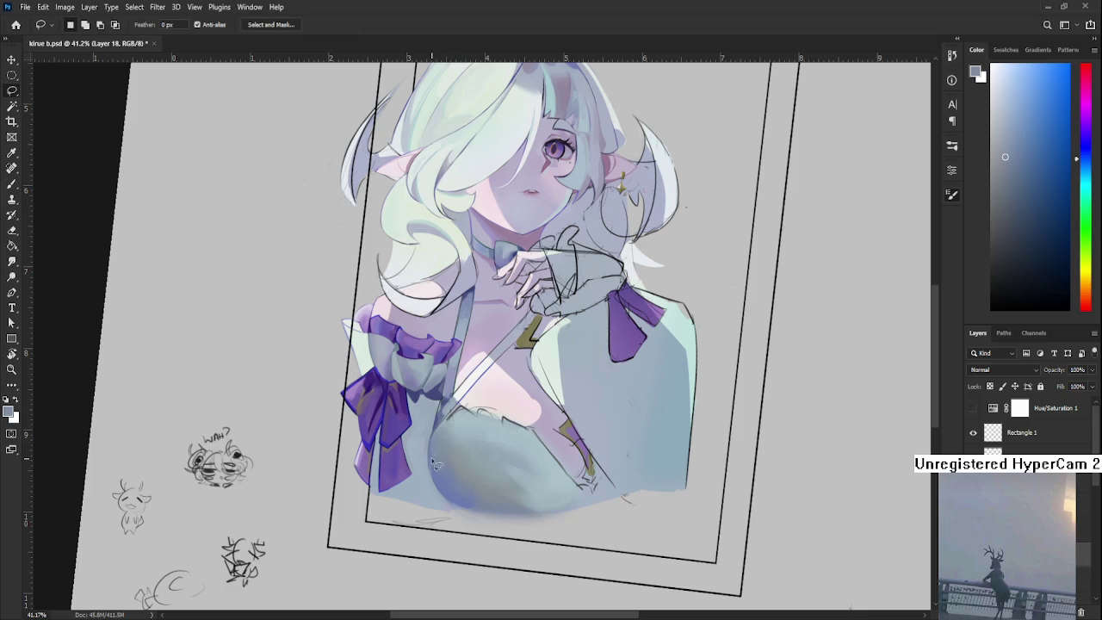
drag(434, 461, 466, 435)
key(b)
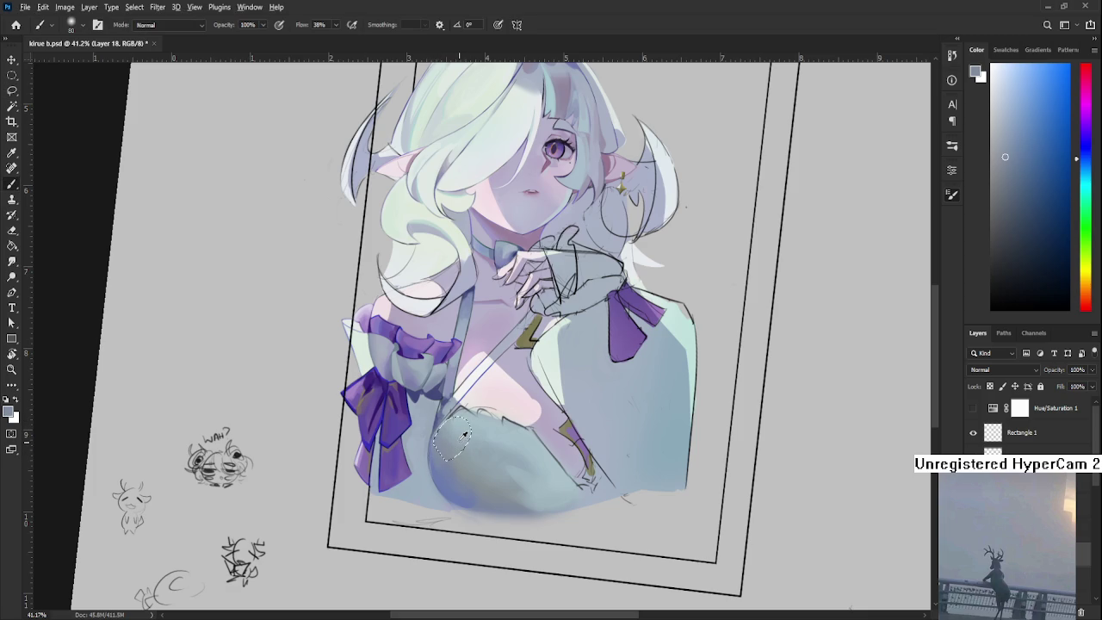
alt+click(465, 436)
alt+click(464, 436)
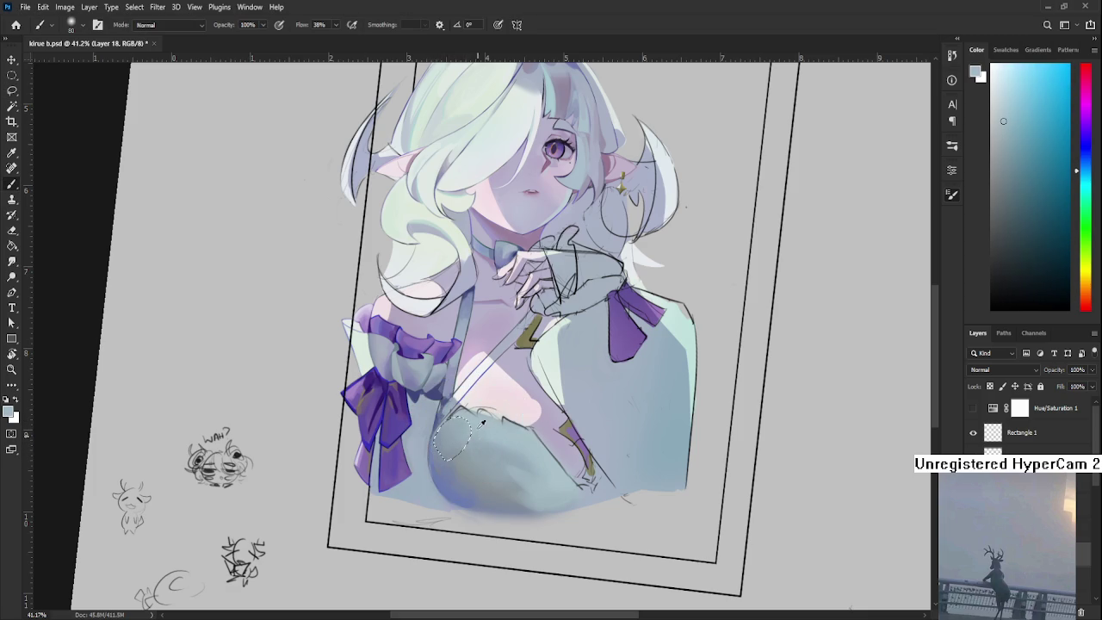
key(l)
key(ctrl+d)
Tilt the canvas and paint a soft blue shading stroke across the lower chest
scroll(506, 458, down, 2)
scroll(506, 458, down, 2)
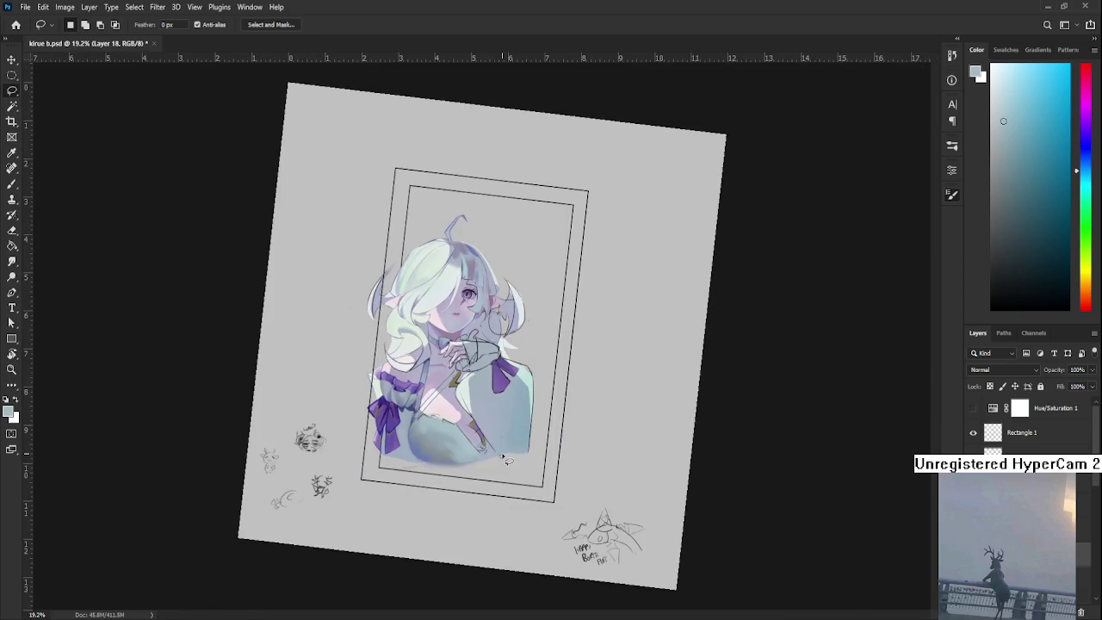
scroll(507, 458, down, 2)
scroll(464, 439, down, 1)
scroll(456, 417, up, 4)
scroll(491, 452, up, 2)
key(r)
mouse_move(504, 500)
mouse_down()
mouse_move(565, 494)
mouse_move(365, 366)
mouse_up()
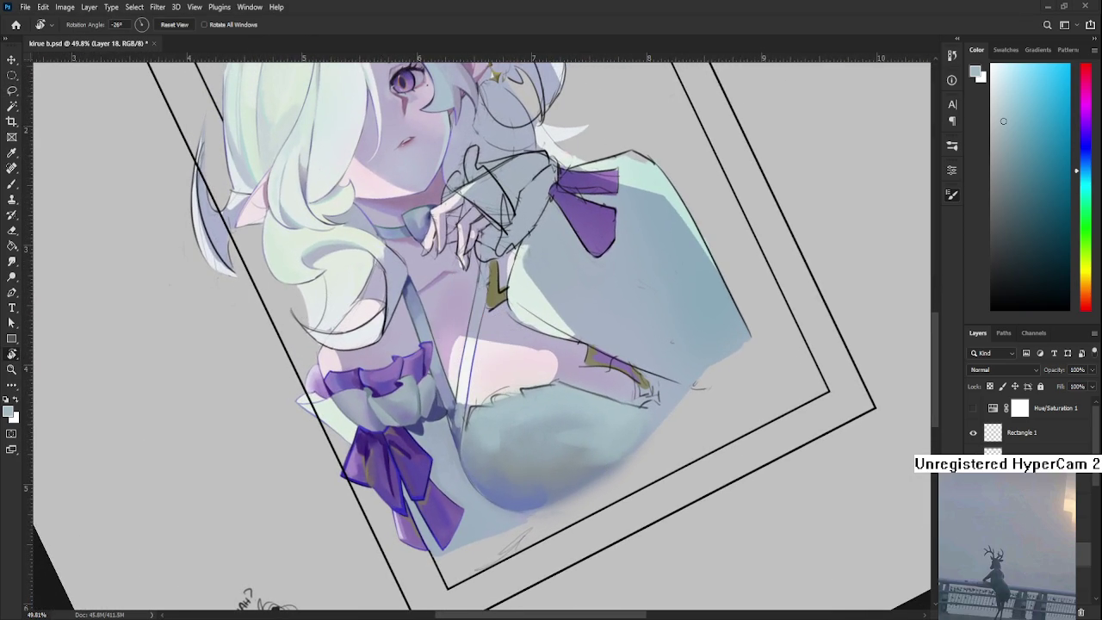
scroll(509, 436, up, 2)
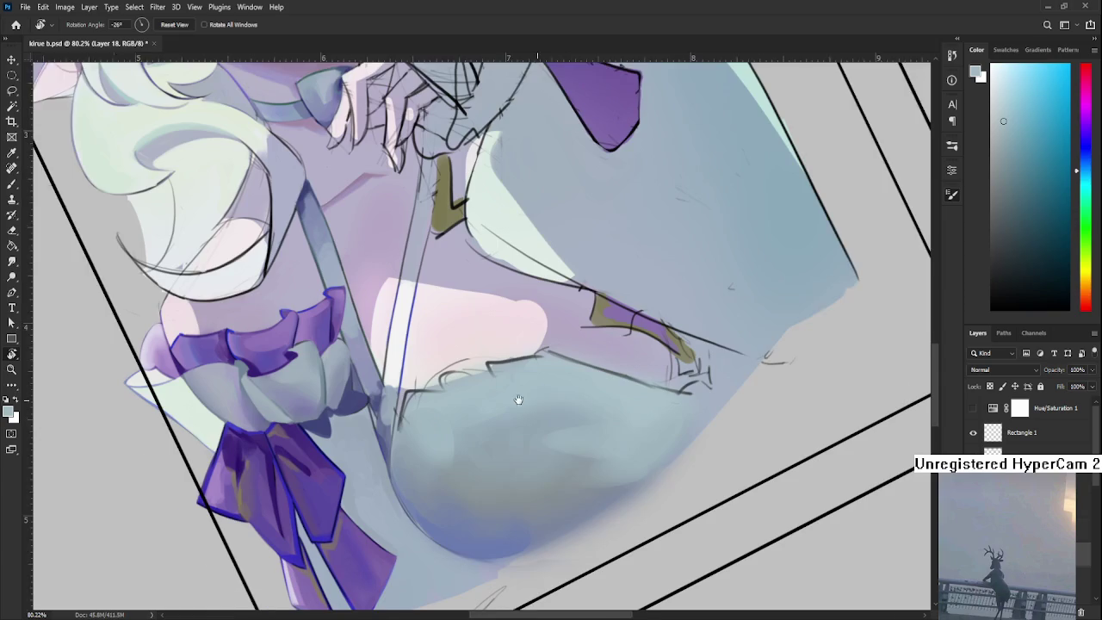
scroll(542, 399, up, 1)
key(b)
alt+click(488, 406)
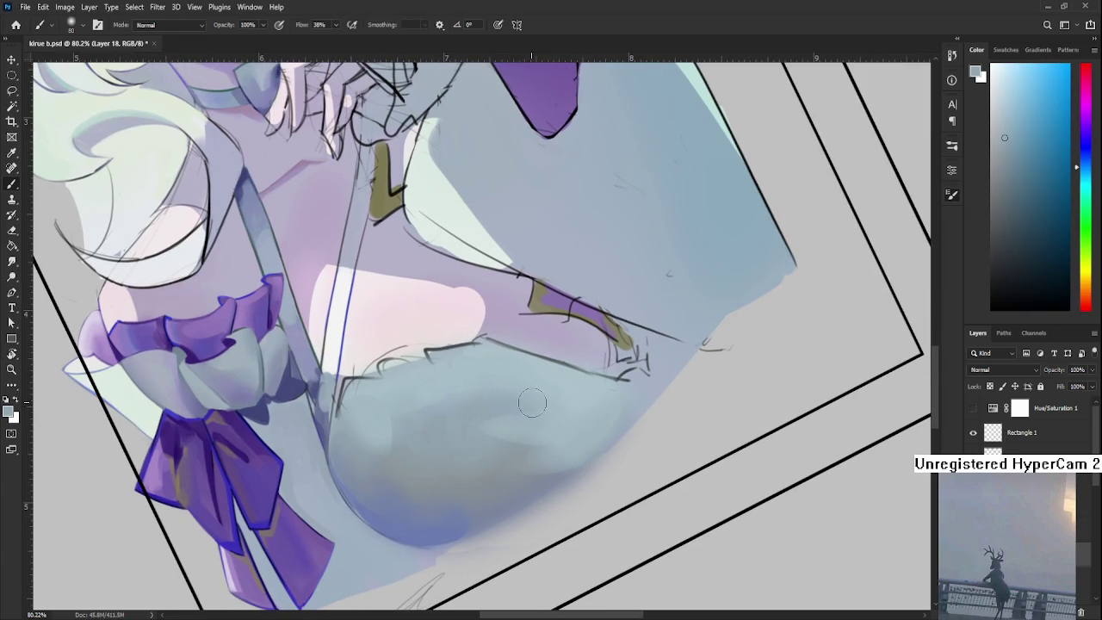
alt+click(502, 433)
drag(502, 433, 434, 479)
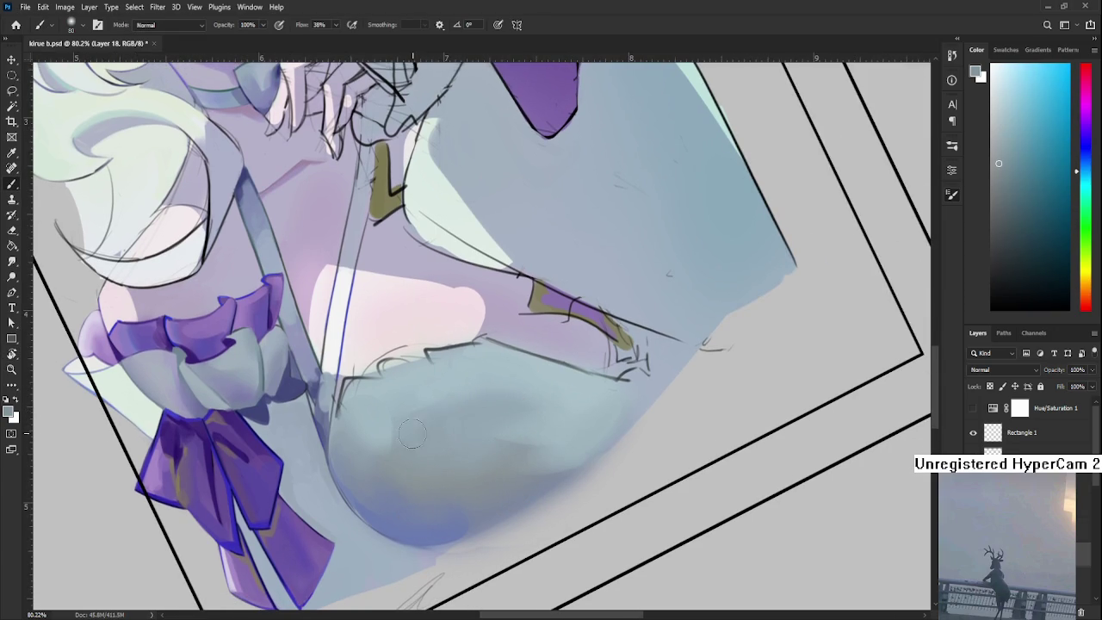
Resample lighter chest shades and turn the view to a new angle
alt+click(473, 422)
alt+click(426, 410)
alt+click(465, 430)
scroll(475, 426, down, 3)
mouse_move(475, 426)
mouse_down()
mouse_move(499, 502)
mouse_move(546, 523)
mouse_move(535, 503)
mouse_move(492, 499)
mouse_up()
scroll(535, 503, down, 2)
scroll(516, 501, down, 2)
scroll(508, 501, up, 1)
scroll(492, 499, down, 1)
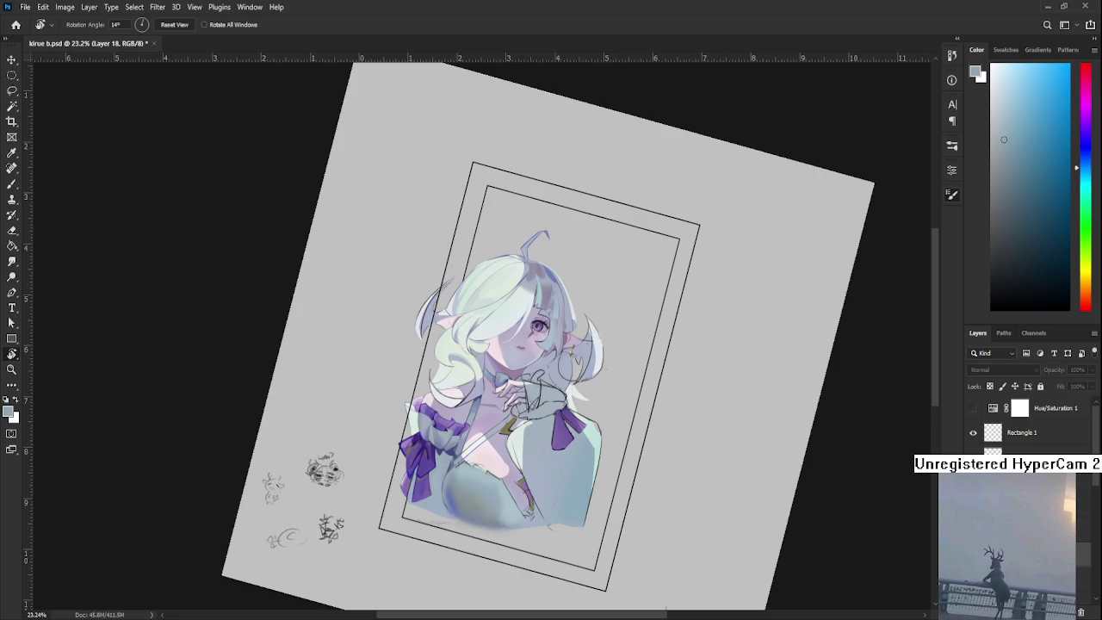
Tilt the view and sample a blue from the dress shading as the paint colour
scroll(499, 508, up, 2)
scroll(499, 506, up, 3)
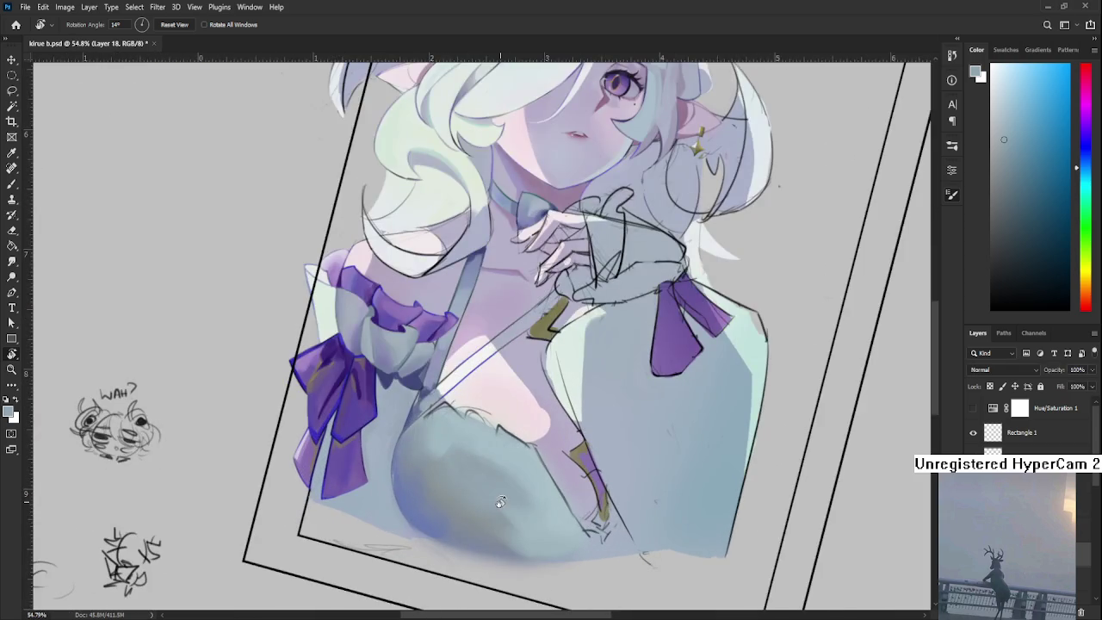
drag(500, 502, 400, 460)
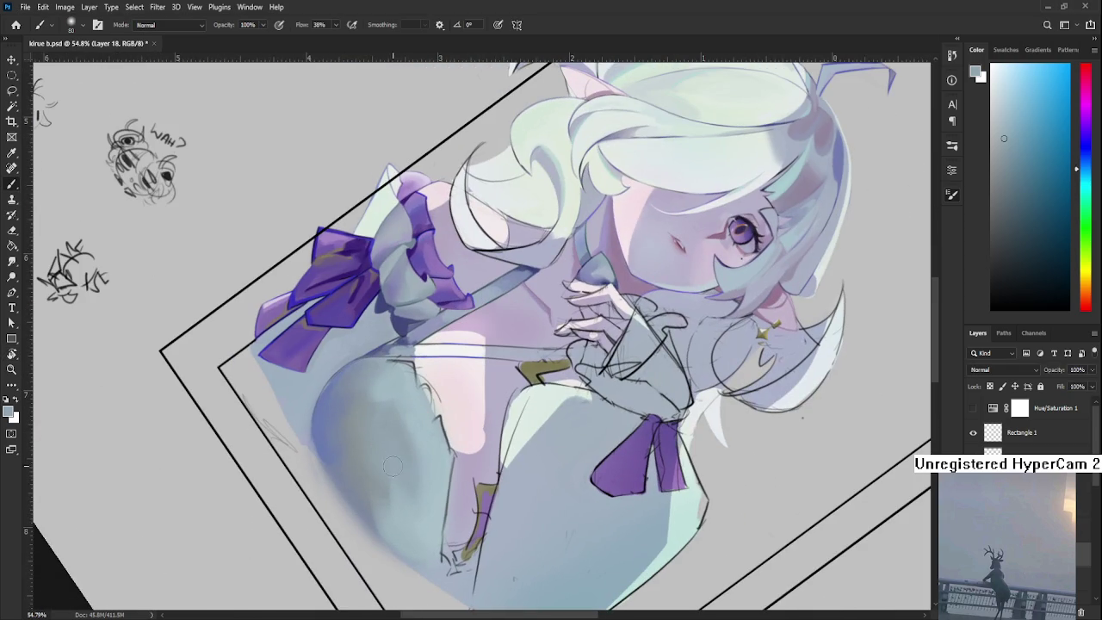
drag(406, 480, 454, 486)
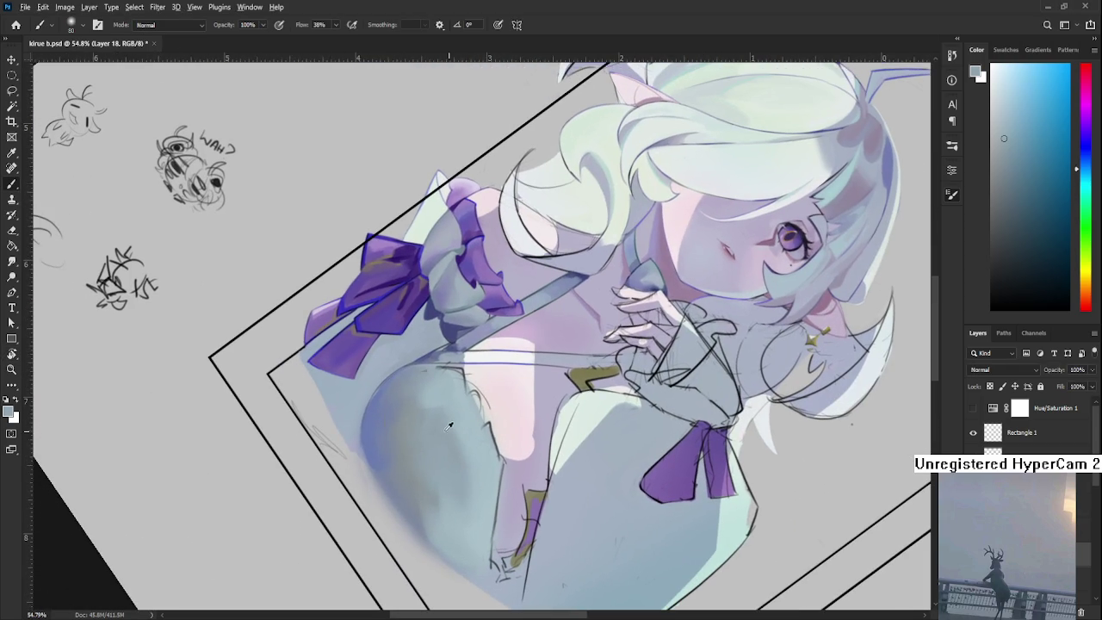
alt+click(439, 433)
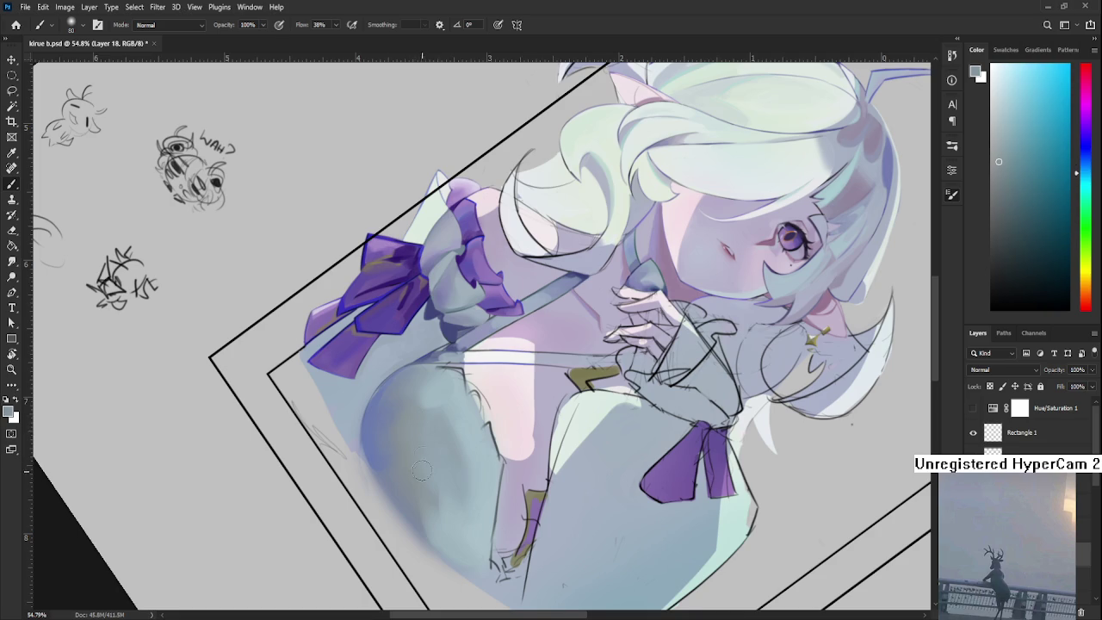
alt+click(440, 446)
Rotate the canvas view to a new angle and zoom in and out
key(r)
drag(422, 454, 538, 438)
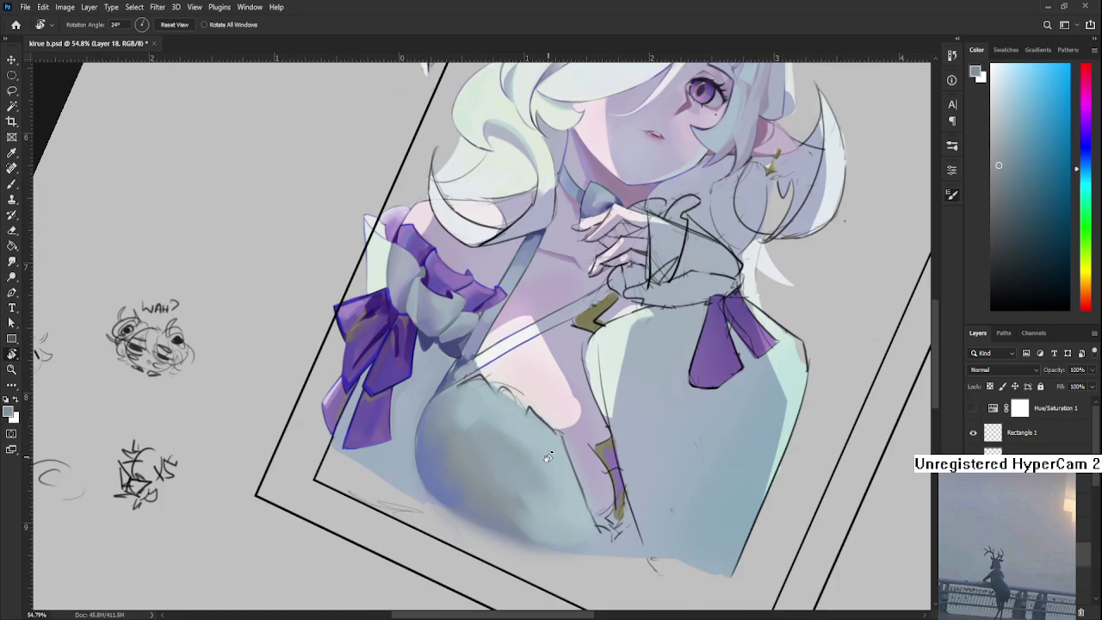
scroll(538, 437, down, 1)
scroll(538, 437, down, 3)
scroll(508, 450, up, 3)
scroll(491, 461, up, 2)
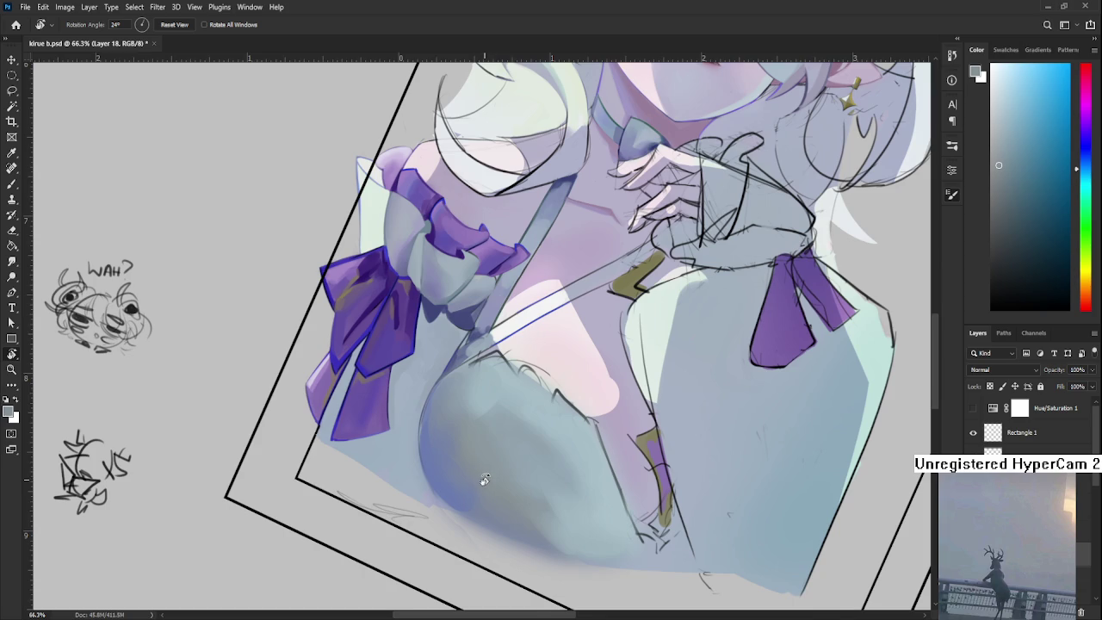
scroll(482, 476, down, 2)
scroll(482, 478, down, 5)
scroll(482, 476, down, 2)
scroll(482, 473, down, 4)
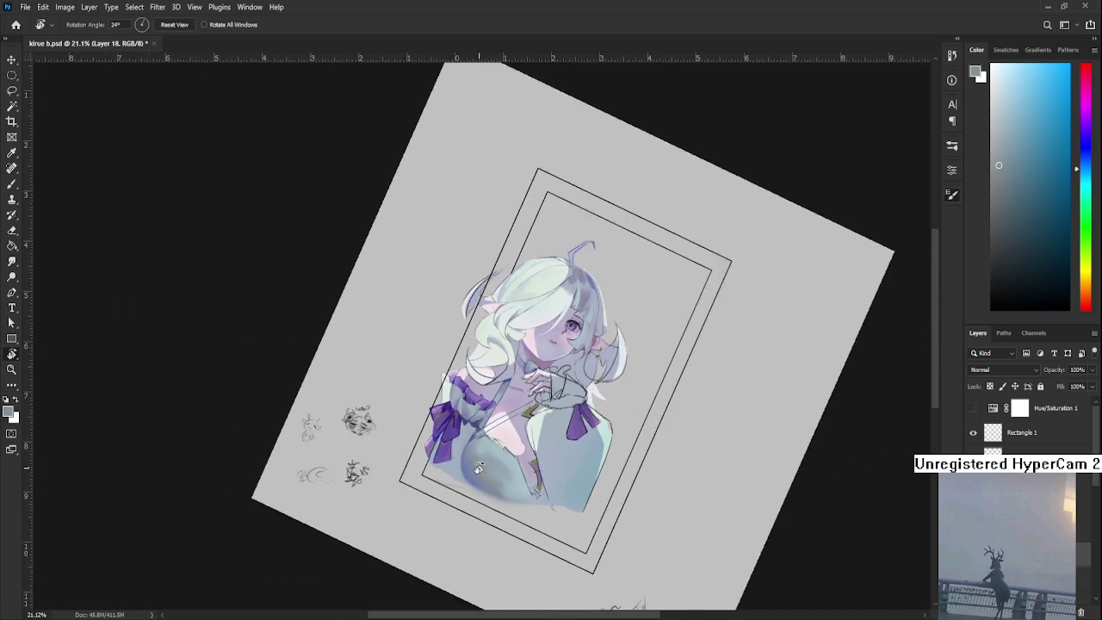
scroll(482, 470, down, 4)
Turn the canvas back to 0° and zoom to show the whole framed portrait
drag(486, 460, 544, 484)
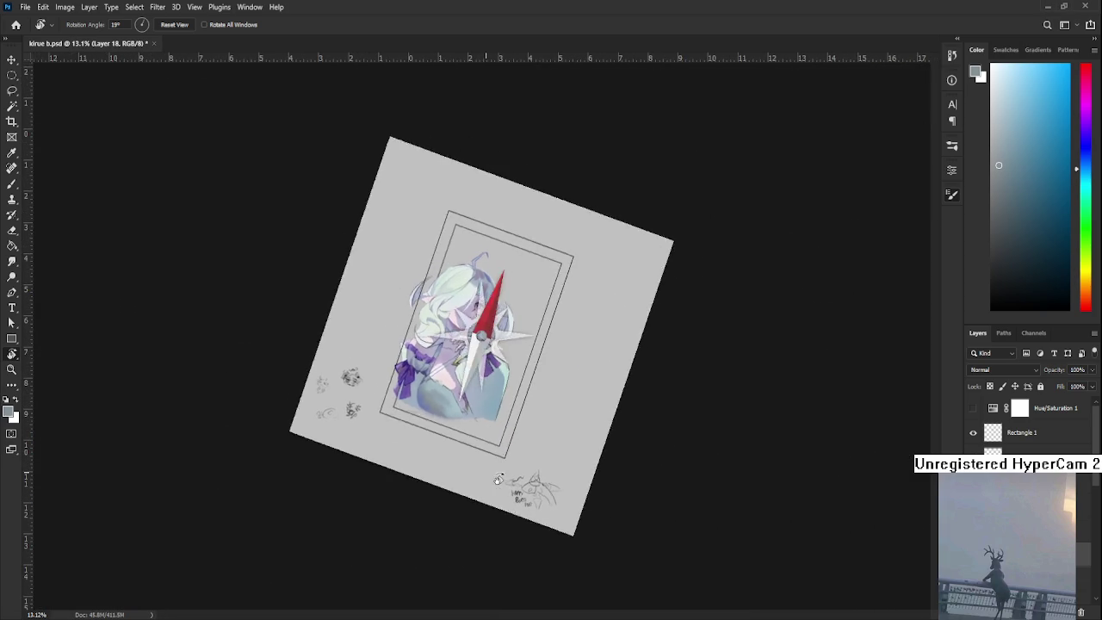
scroll(482, 387, up, 2)
scroll(461, 360, up, 5)
scroll(460, 360, up, 4)
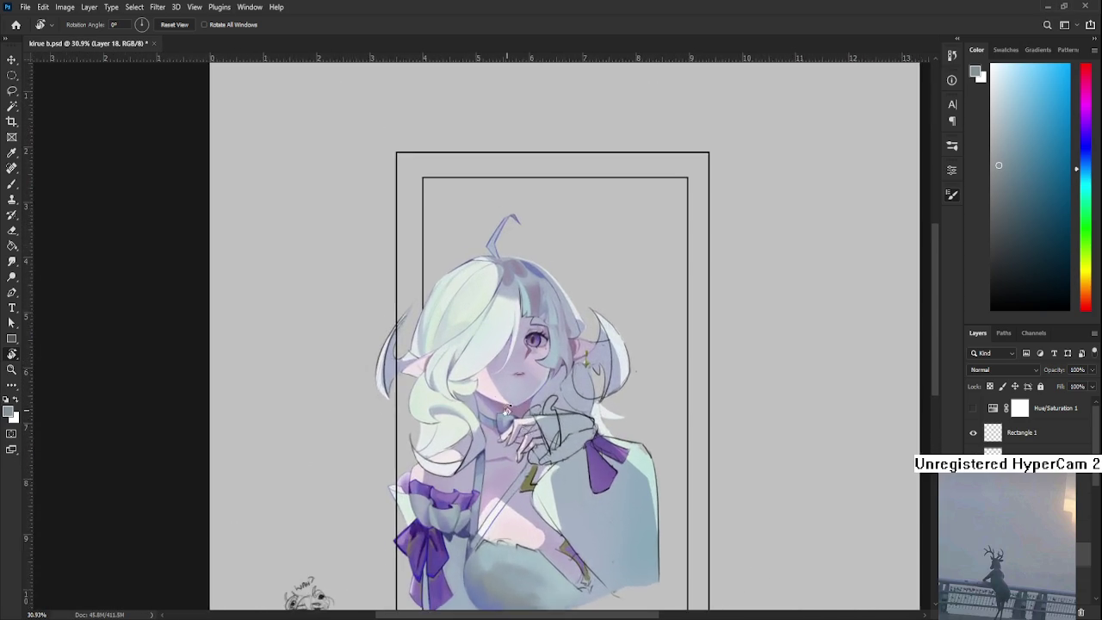
scroll(461, 360, up, 4)
scroll(460, 360, down, 2)
scroll(473, 366, down, 1)
scroll(495, 374, down, 1)
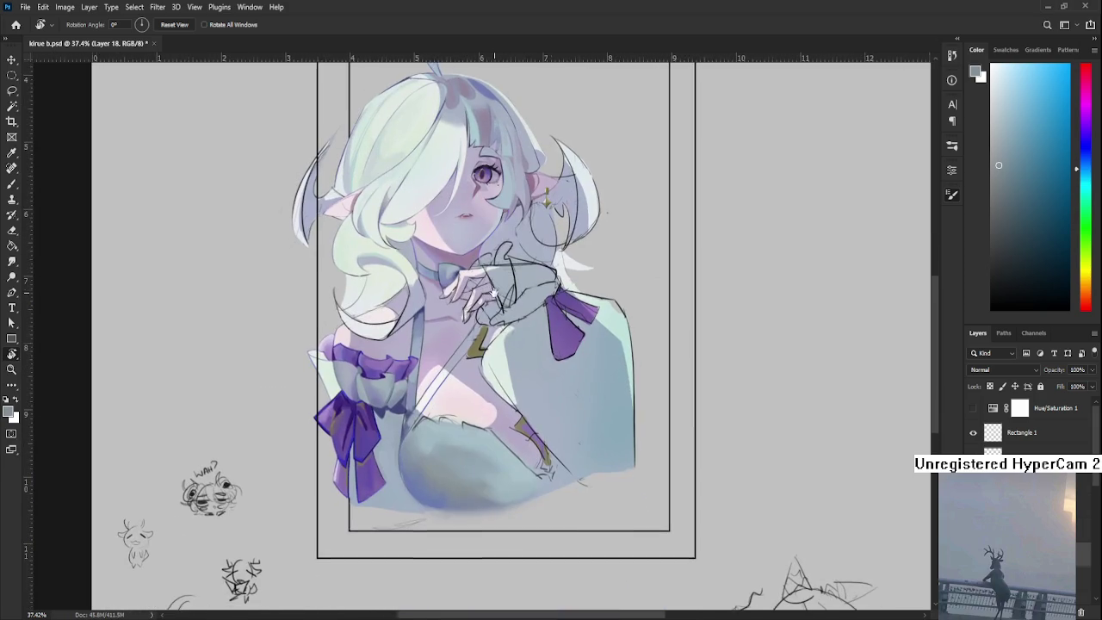
drag(503, 376, 506, 379)
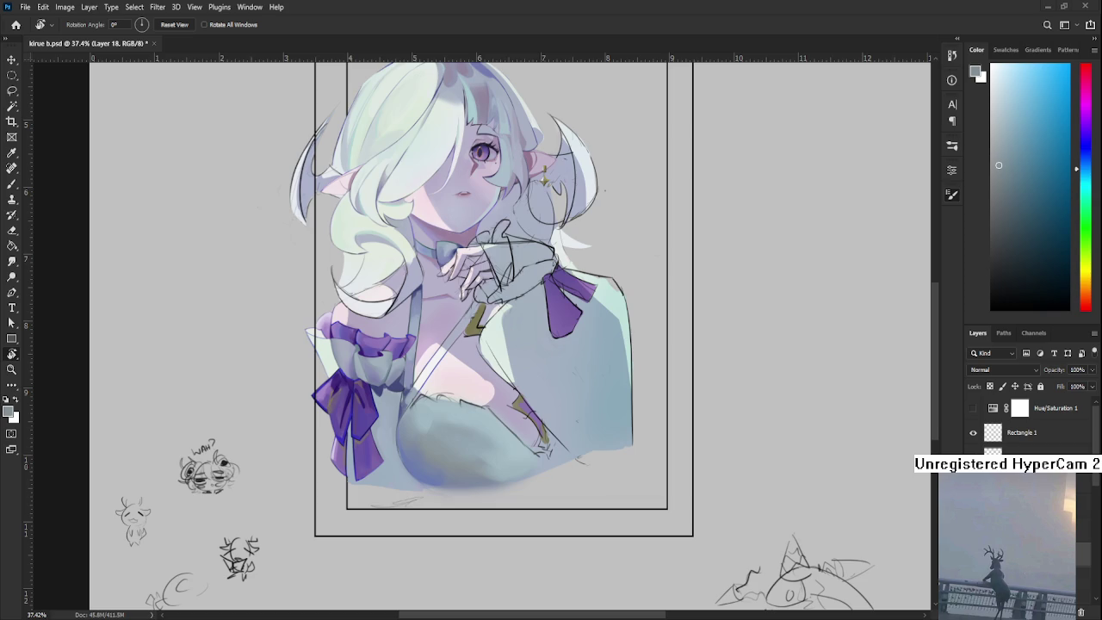
Try dark blue shadow strokes under the chest shape, then undo them
scroll(474, 503, up, 2)
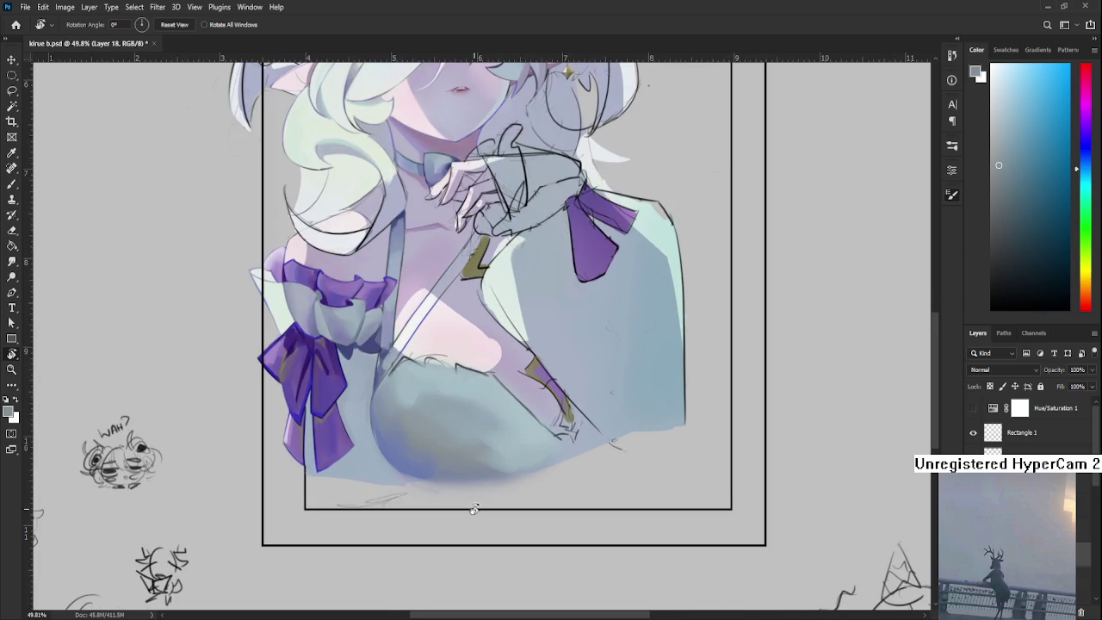
scroll(474, 503, up, 1)
key(b)
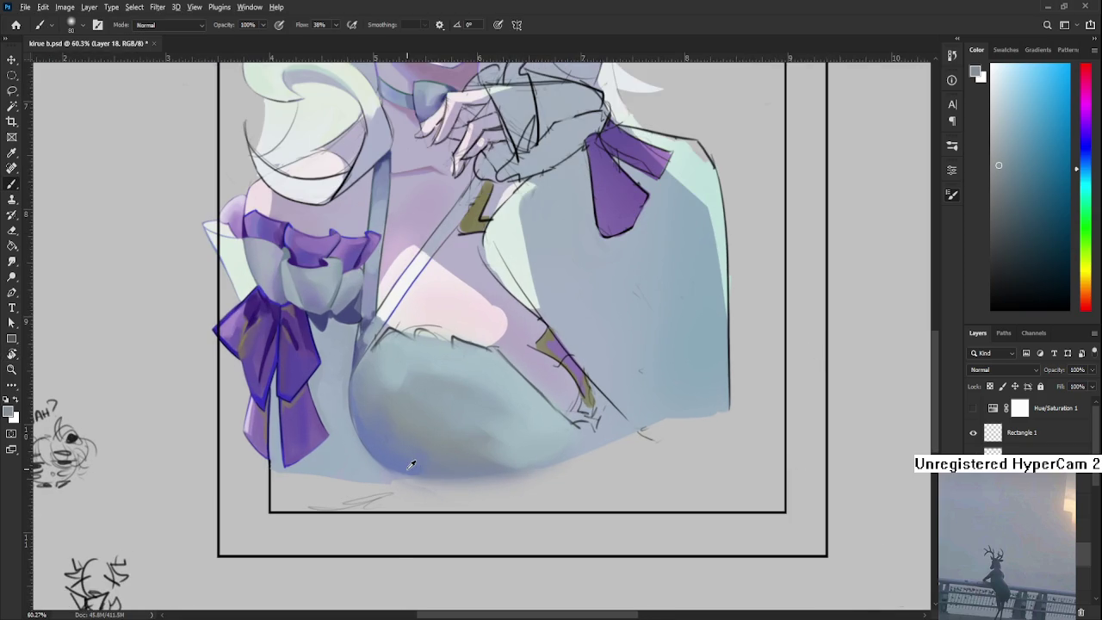
alt+click(408, 470)
drag(1069, 226, 1058, 223)
drag(457, 435, 573, 469)
key(ctrl+z)
drag(469, 471, 557, 447)
key(ctrl+z)
alt+click(557, 447)
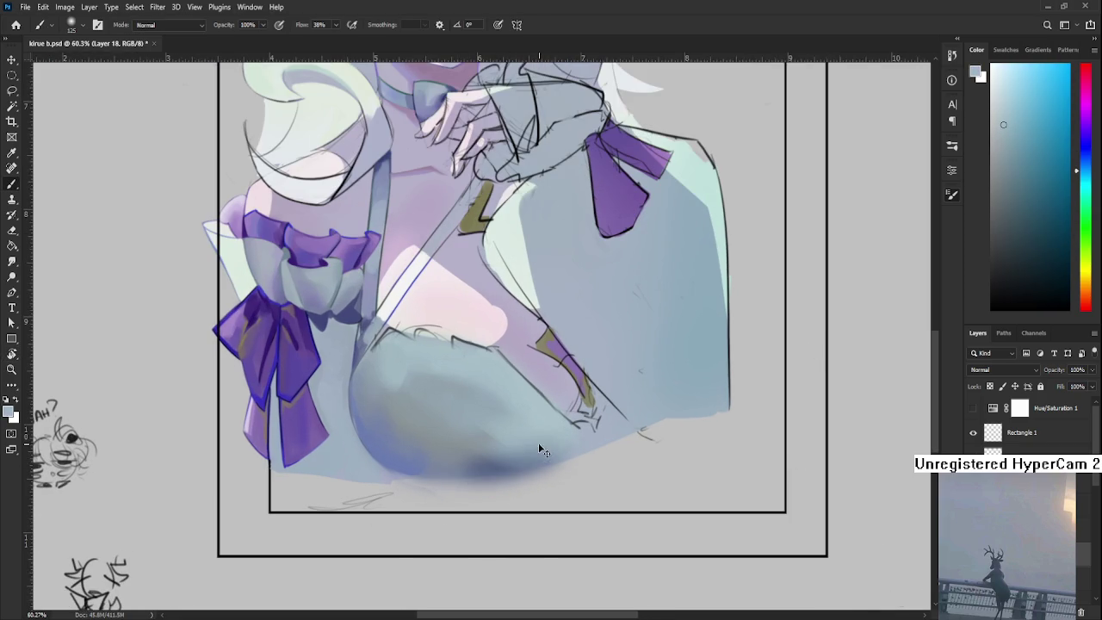
key(ctrl+z)
Lasso a thin sliver under the chest shape, fill it with dark blue, and deselect
key(l)
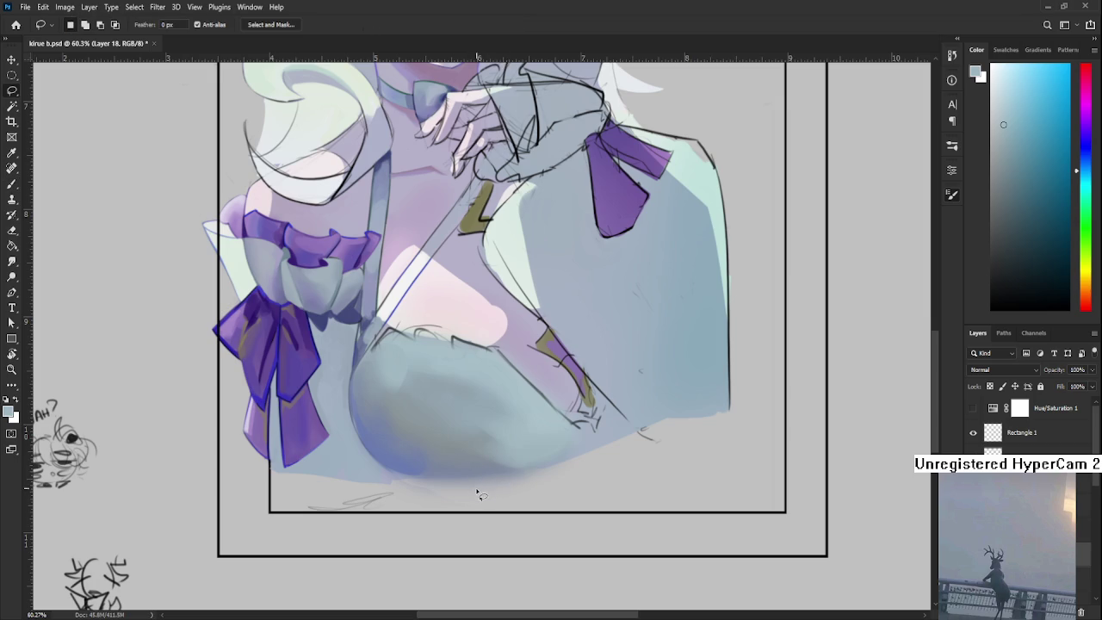
drag(458, 483, 580, 449)
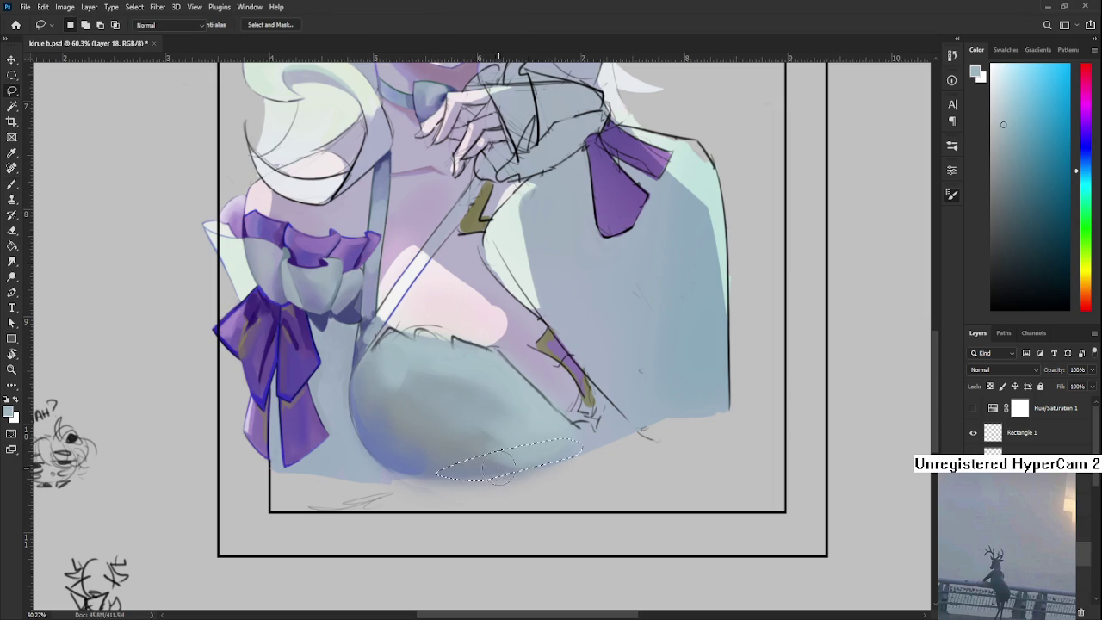
key(b)
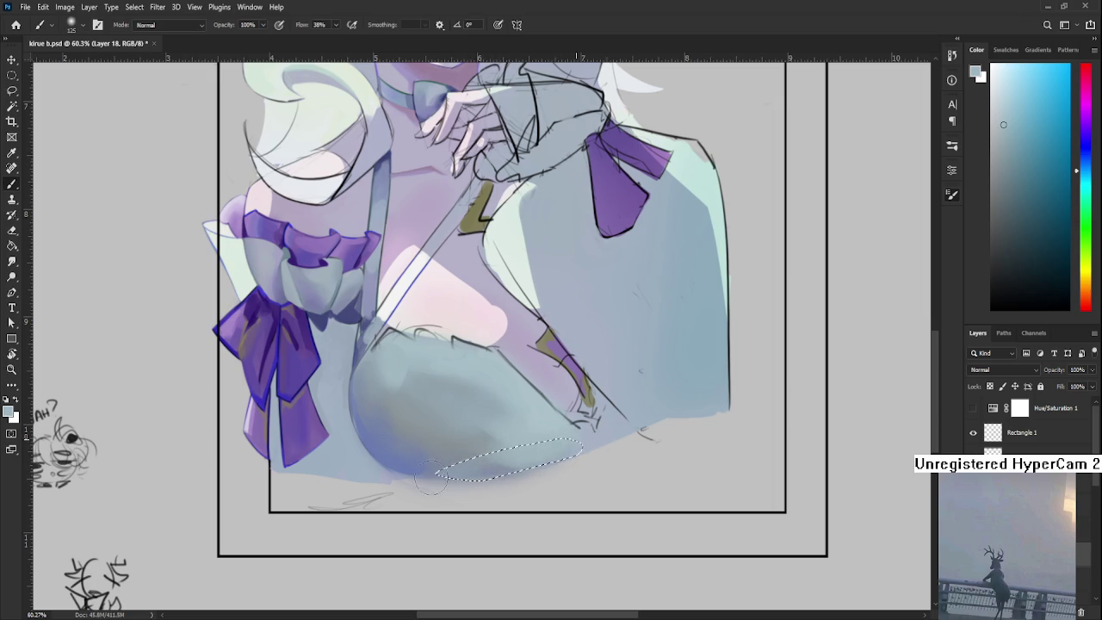
click(1063, 222)
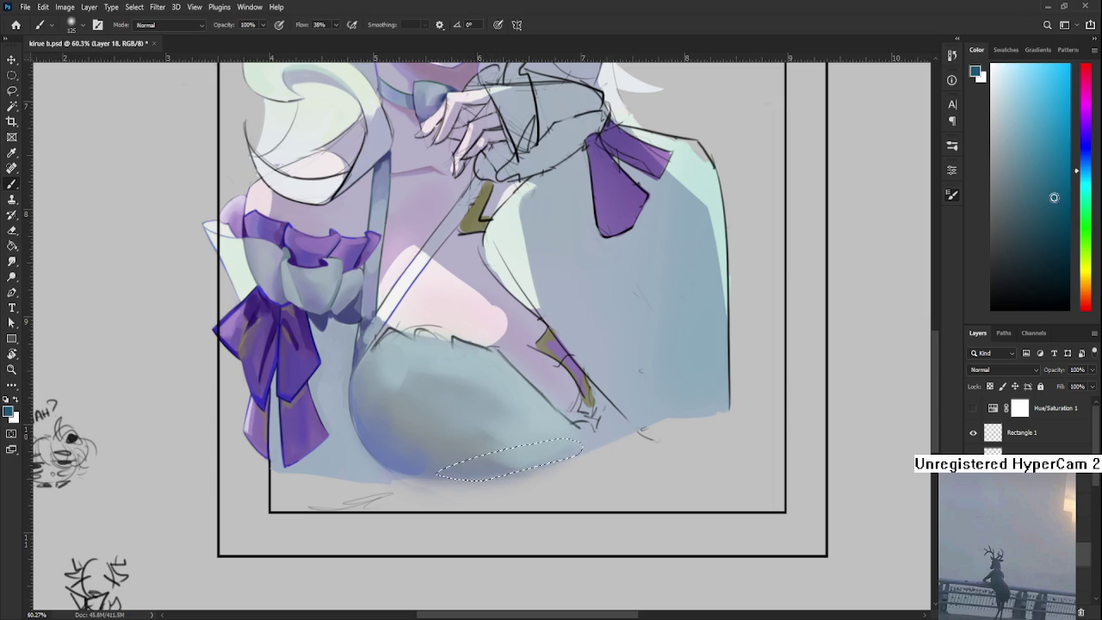
drag(1076, 171, 1076, 153)
click(1059, 239)
mouse_move(440, 472)
mouse_down()
mouse_move(579, 444)
mouse_move(523, 443)
mouse_up()
key(ctrl+d)
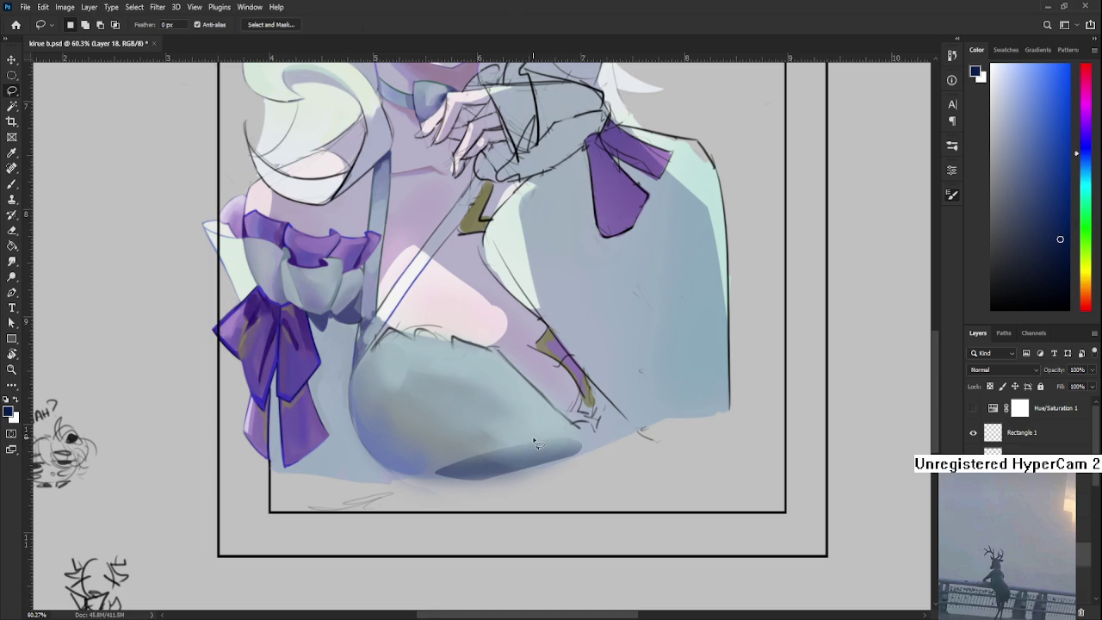
Soften the dark shadow's edge with light and dark blues sampled from the dress
scroll(532, 436, down, 2)
scroll(532, 433, down, 1)
scroll(531, 433, up, 1)
scroll(516, 443, up, 1)
scroll(494, 463, up, 1)
scroll(486, 461, up, 1)
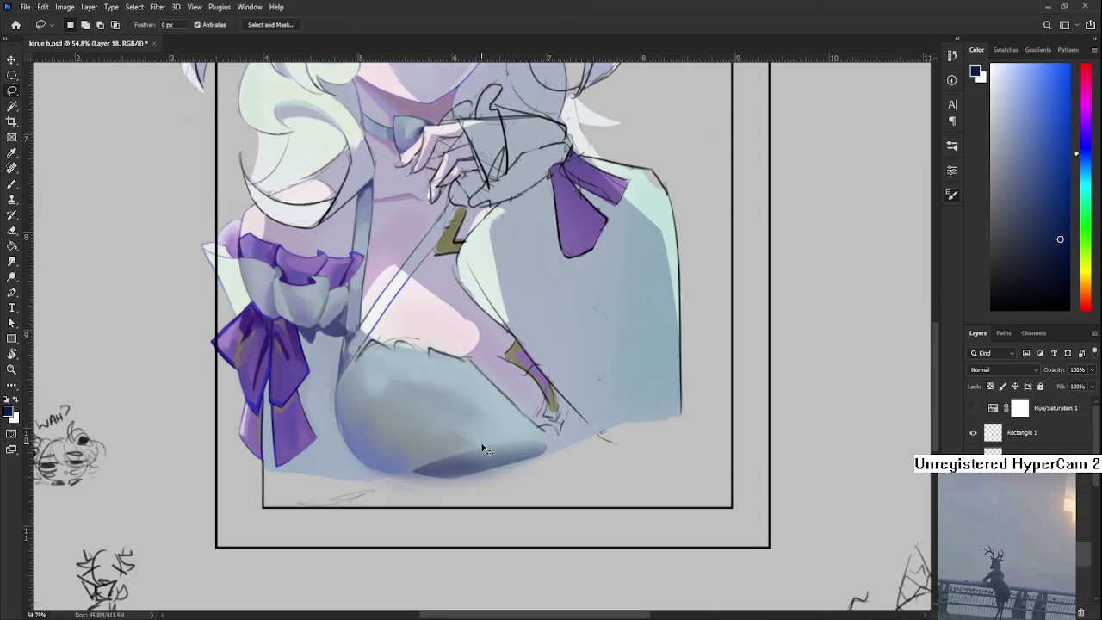
key(b)
alt+click(491, 439)
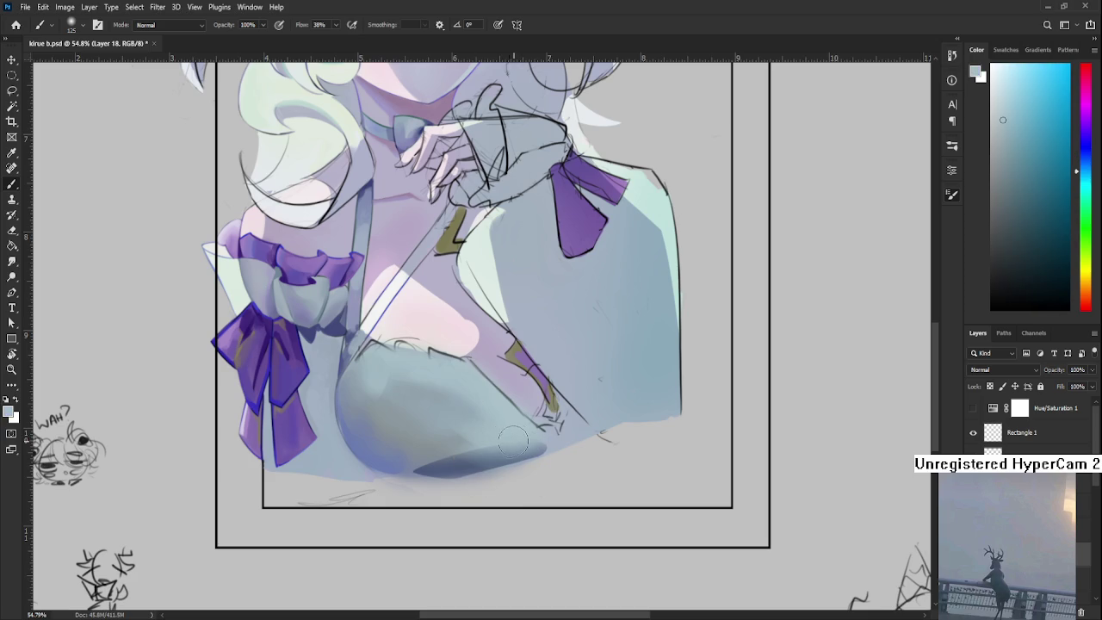
alt+click(432, 451)
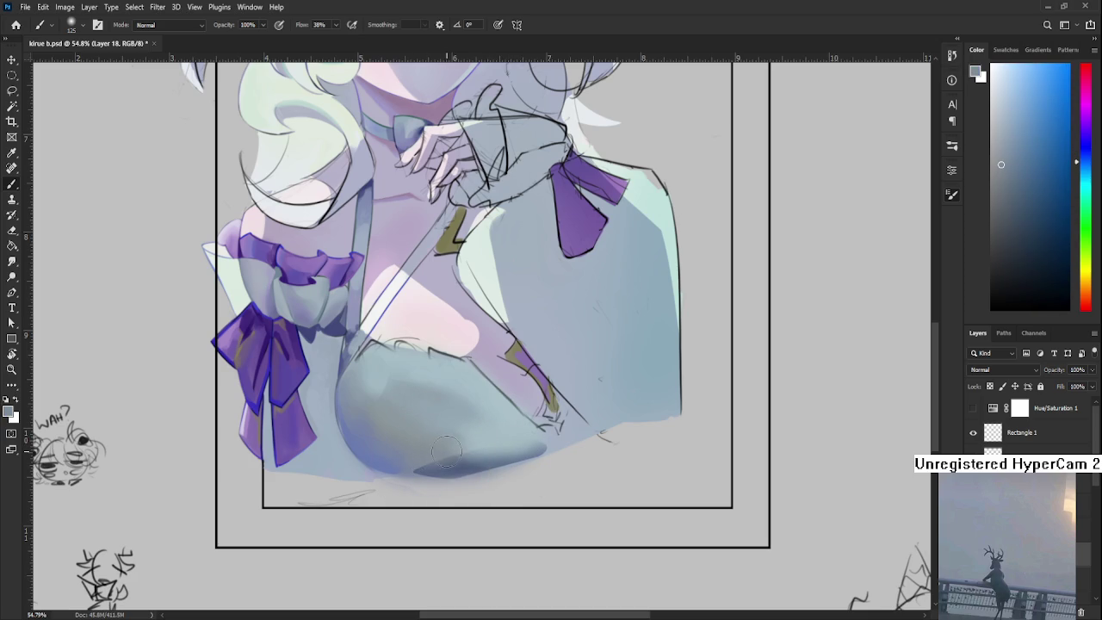
mouse_move(456, 458)
mouse_down()
mouse_move(422, 469)
mouse_move(527, 446)
mouse_up()
Deepen the shadow along the lower edge using re-sampled dress blues, then tilt the view
alt+click(465, 460)
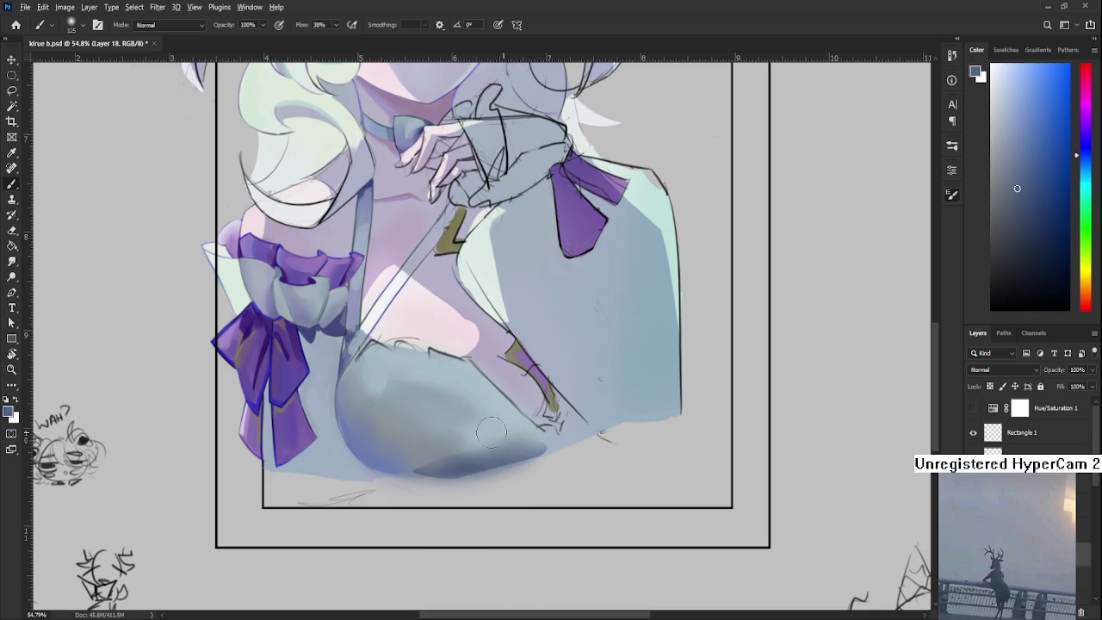
alt+click(515, 423)
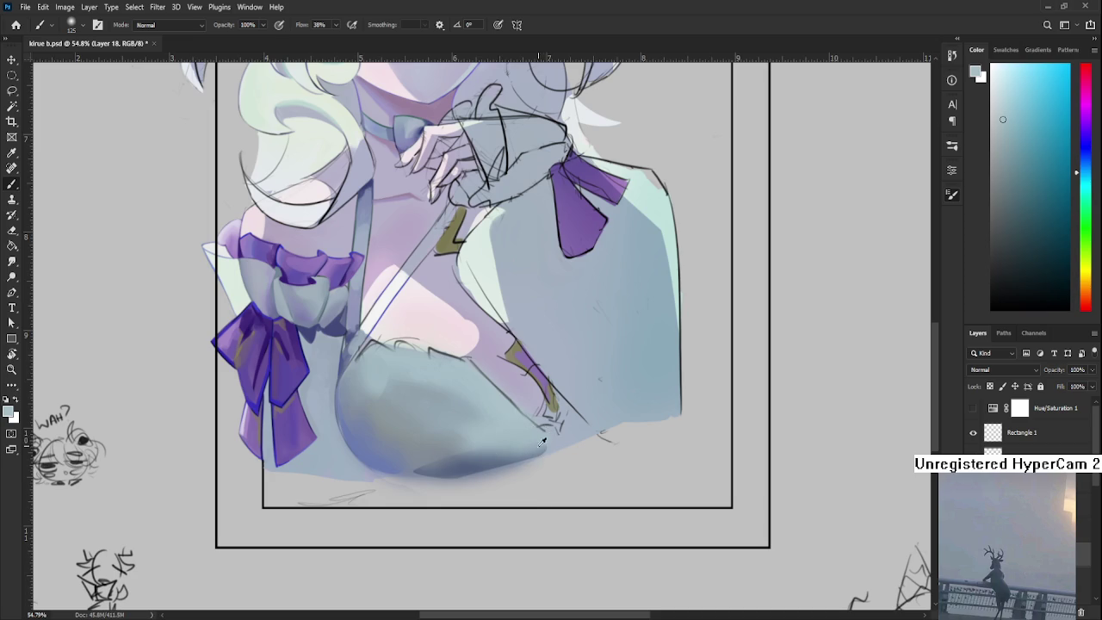
alt+click(504, 430)
mouse_move(489, 467)
mouse_down()
mouse_move(426, 469)
mouse_move(517, 452)
mouse_up()
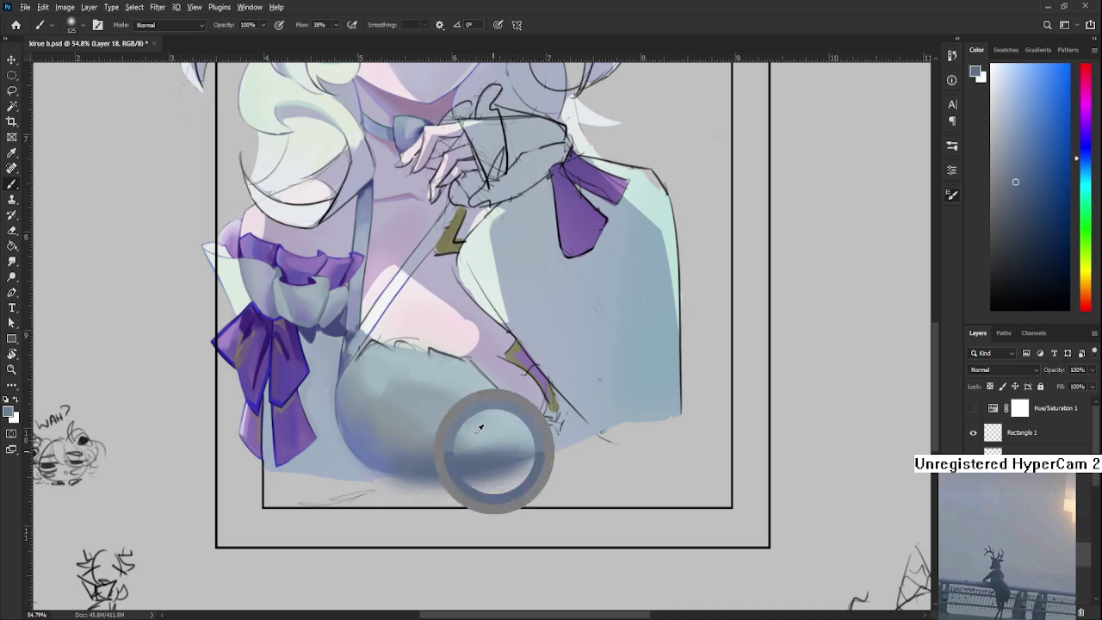
alt+click(496, 435)
alt+click(459, 458)
alt+click(493, 435)
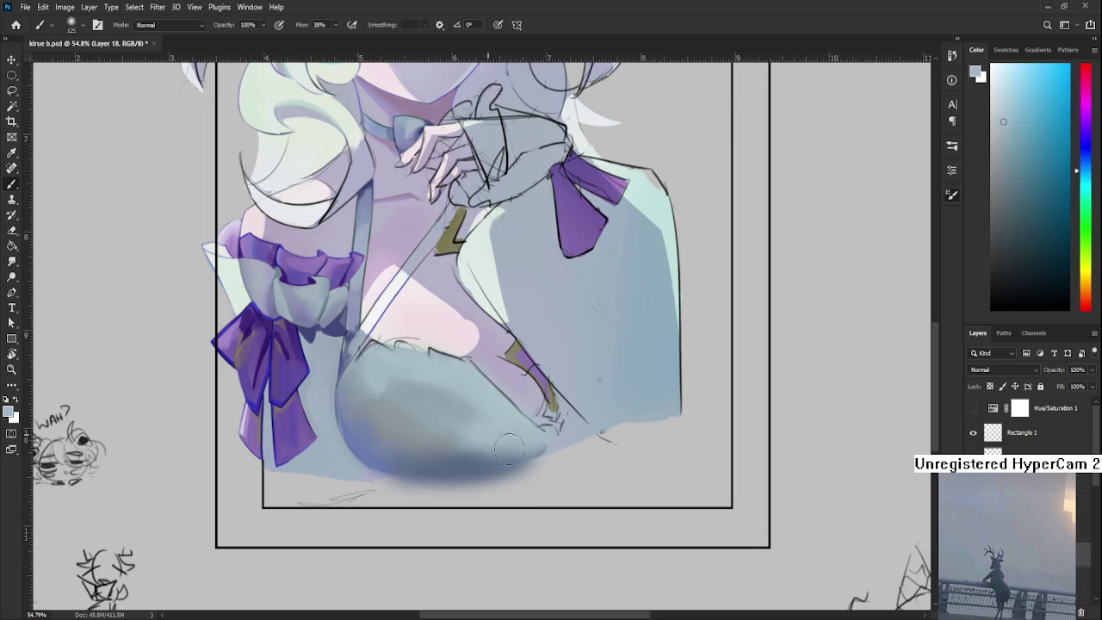
alt+click(512, 437)
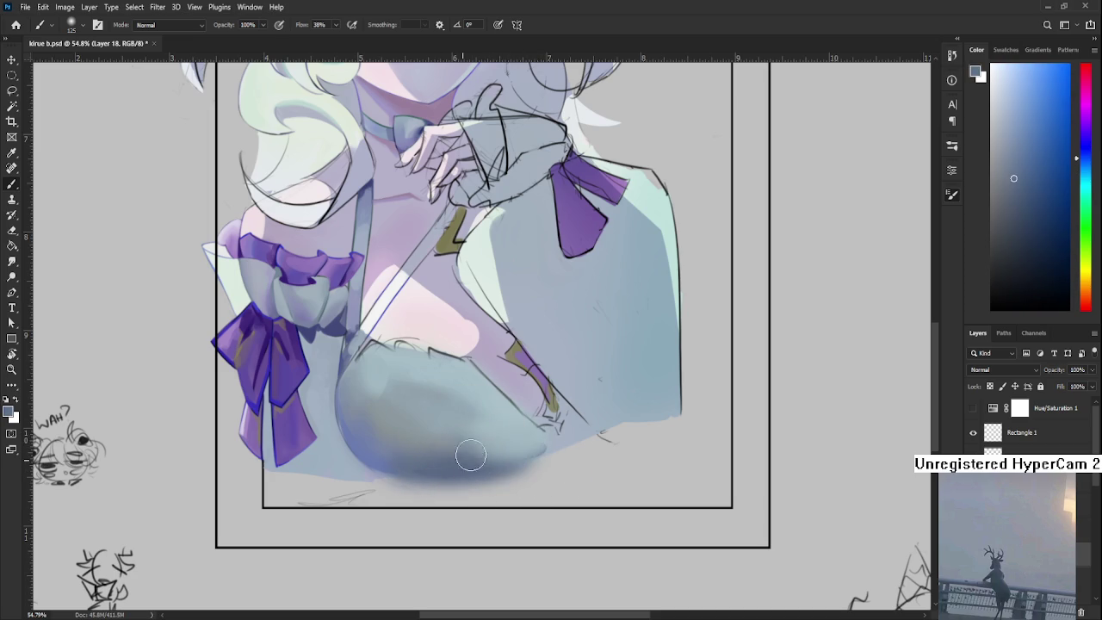
key(r)
drag(530, 450, 431, 517)
Lasso the lower chest area, paint darker blue shading inside it, and deselect
scroll(472, 495, down, 3)
scroll(431, 516, down, 2)
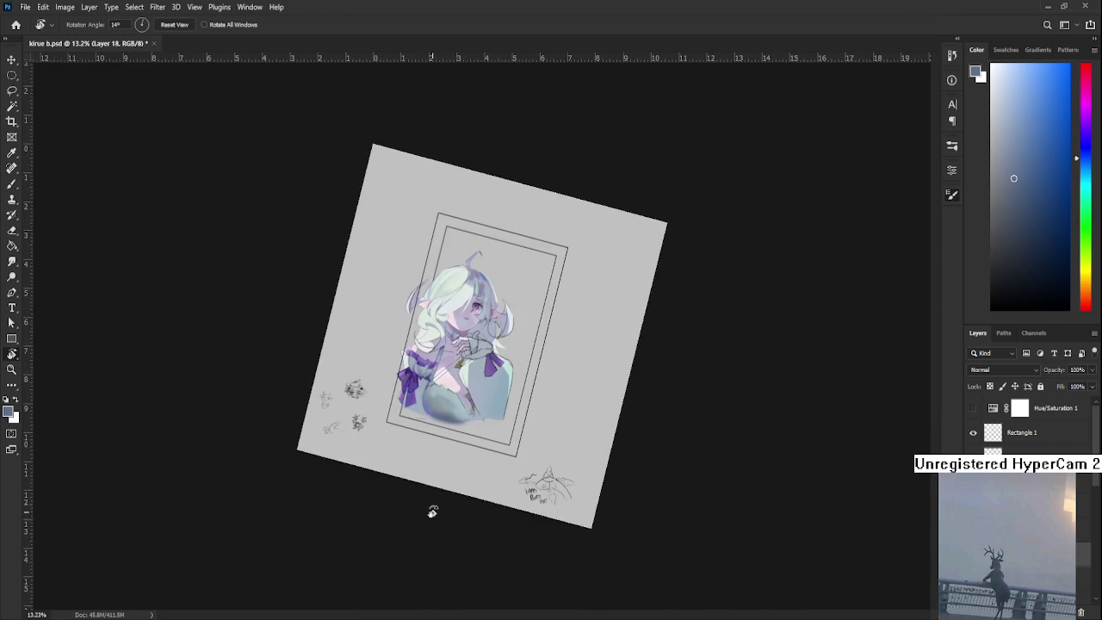
scroll(425, 473, up, 3)
scroll(422, 460, up, 3)
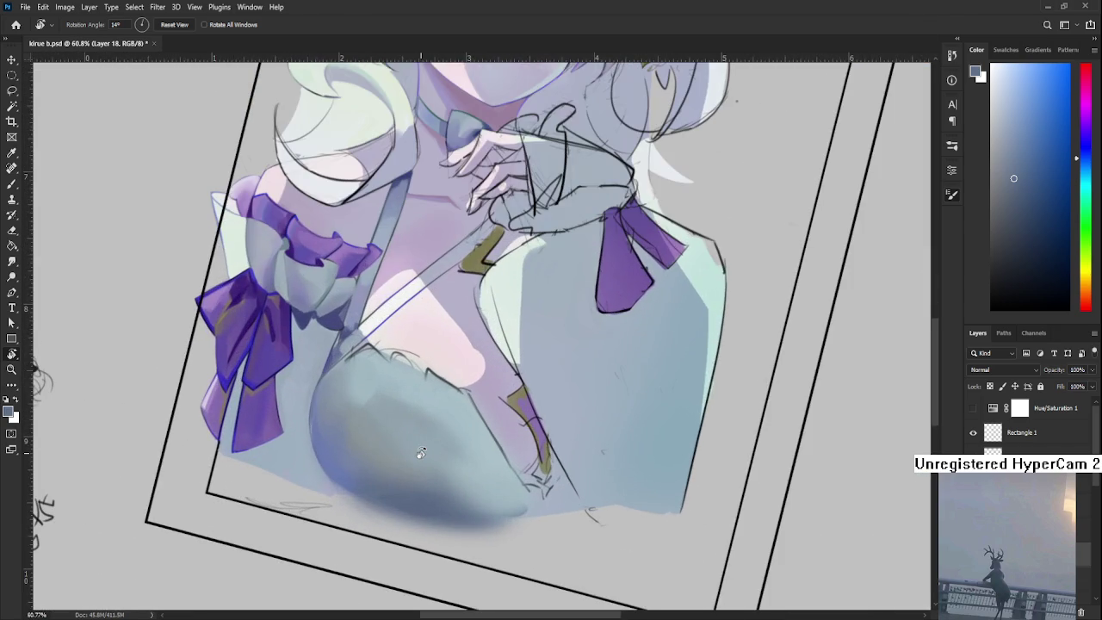
drag(419, 452, 441, 428)
key(l)
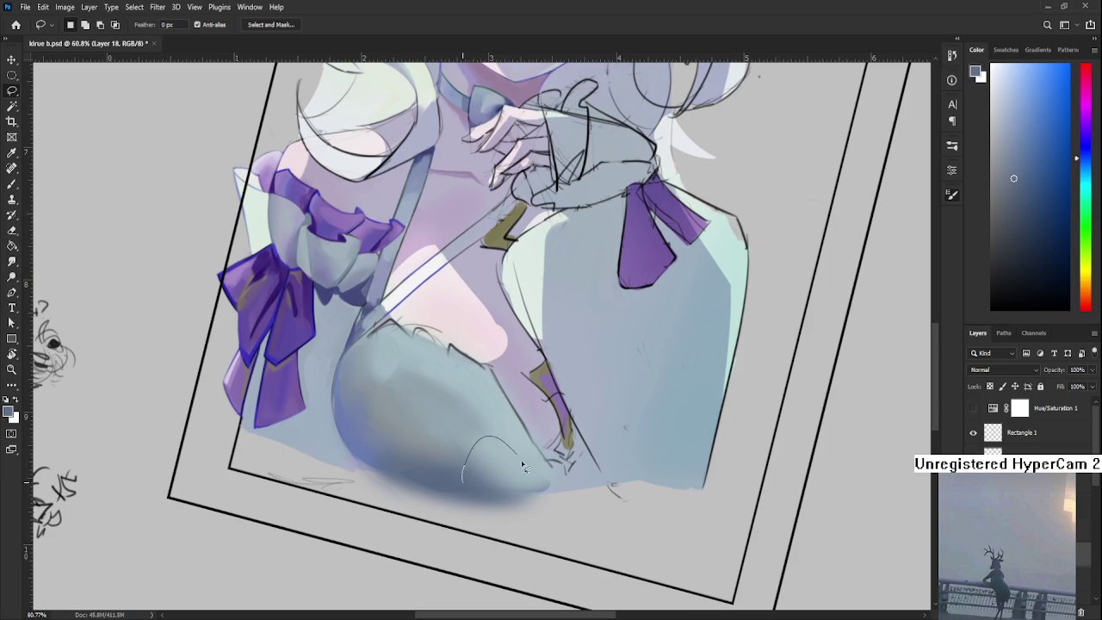
drag(512, 453, 453, 452)
key(b)
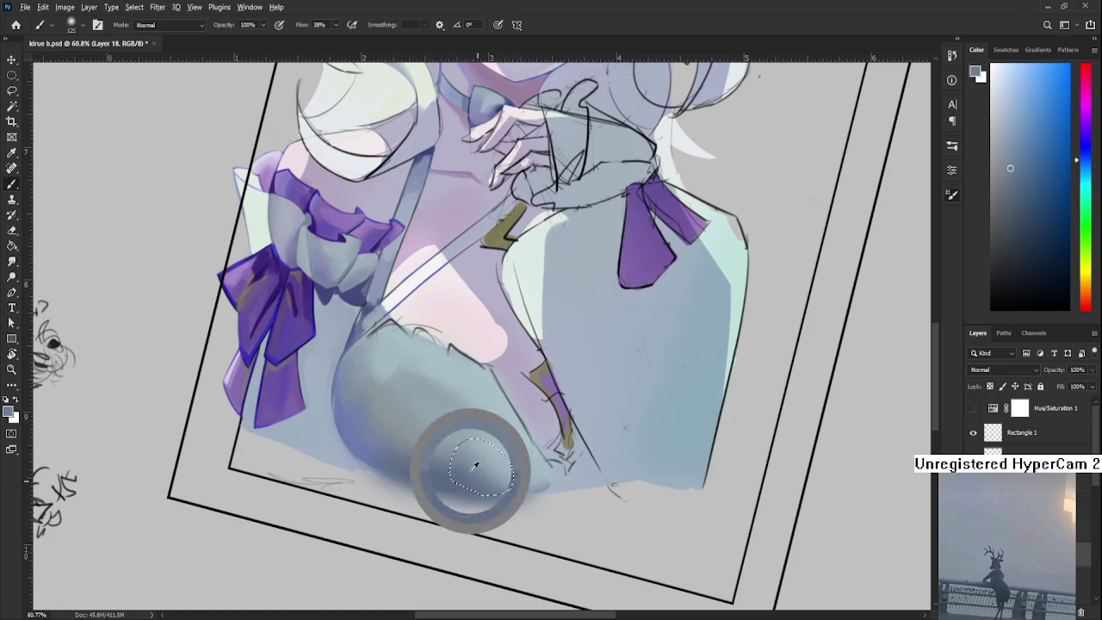
alt+click(508, 438)
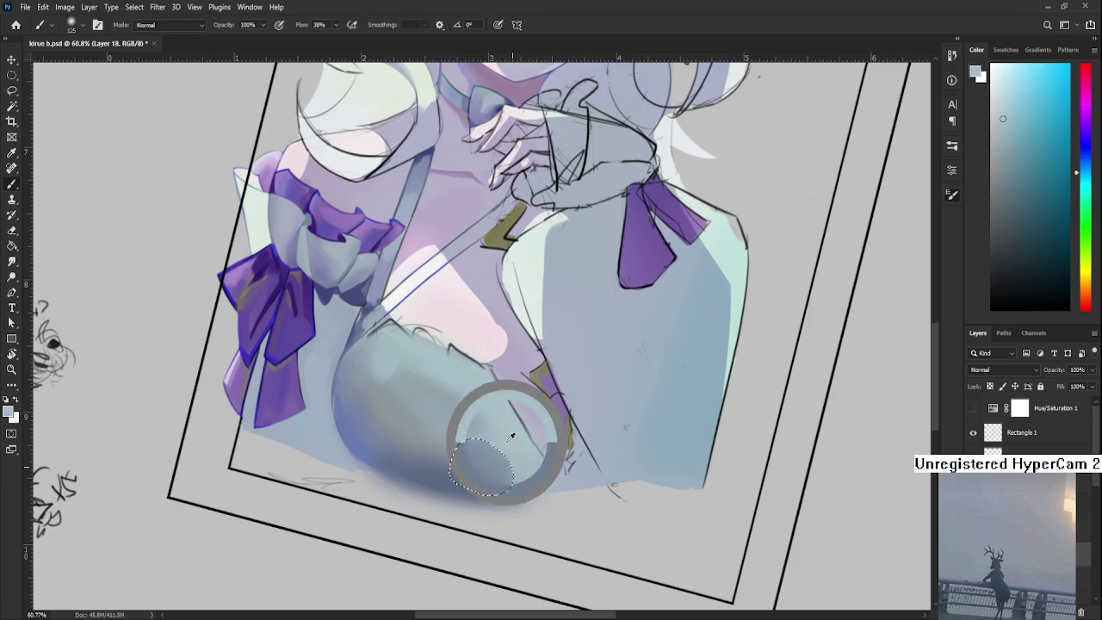
alt+click(487, 475)
drag(482, 470, 494, 488)
key(l)
key(ctrl+d)
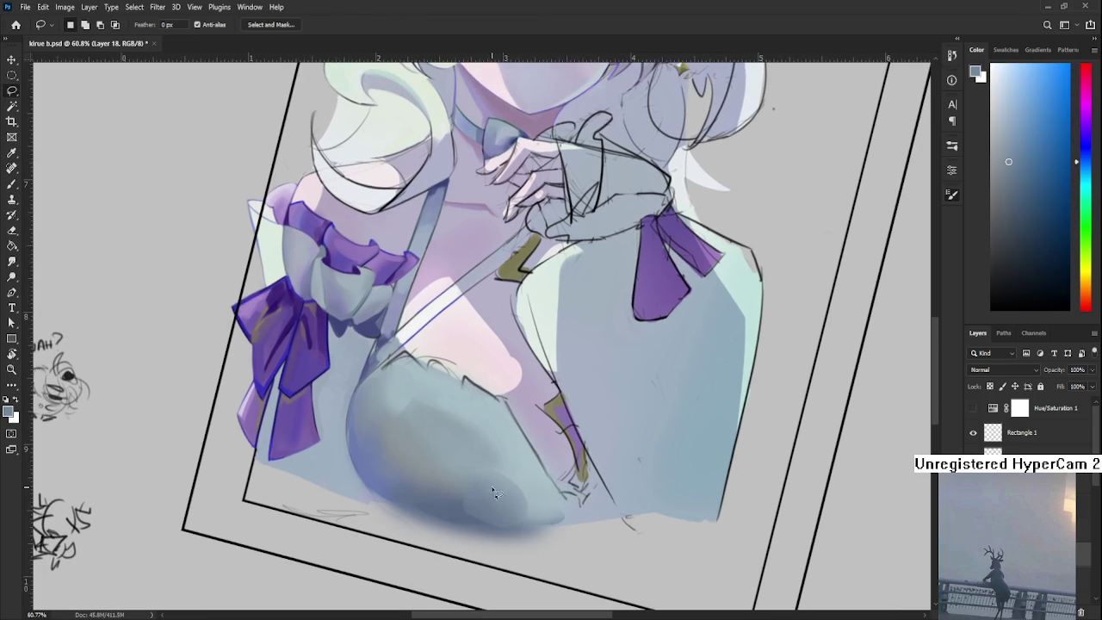
Sample cyan, mid-blue and grey-blue shades from the chest to keep blending the shadow
key(b)
alt+click(457, 507)
alt+click(487, 508)
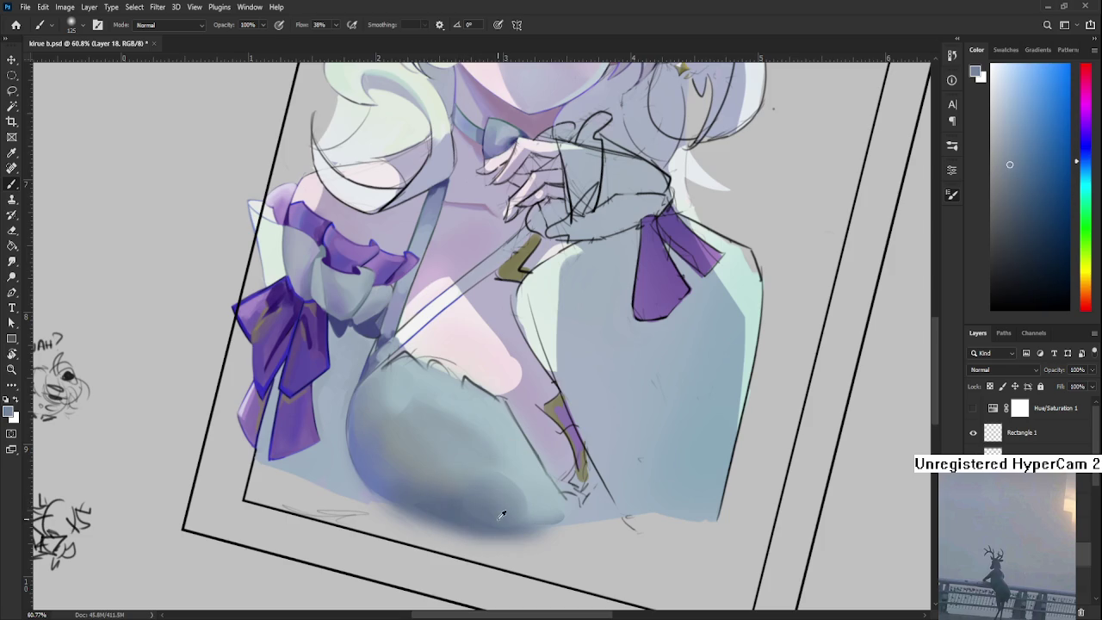
alt+click(426, 455)
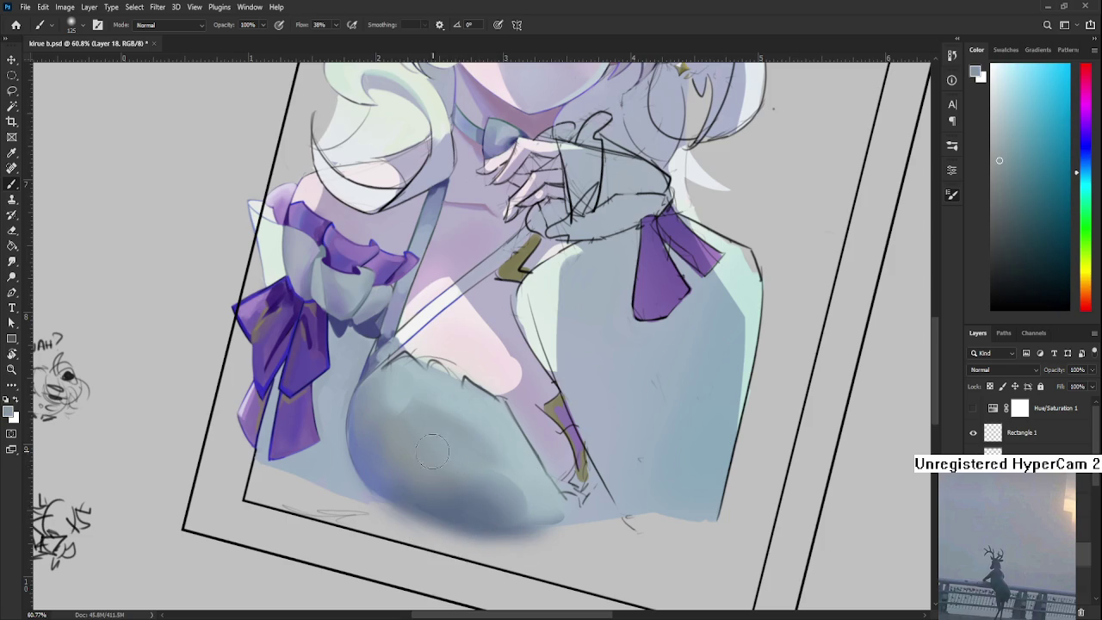
alt+click(426, 463)
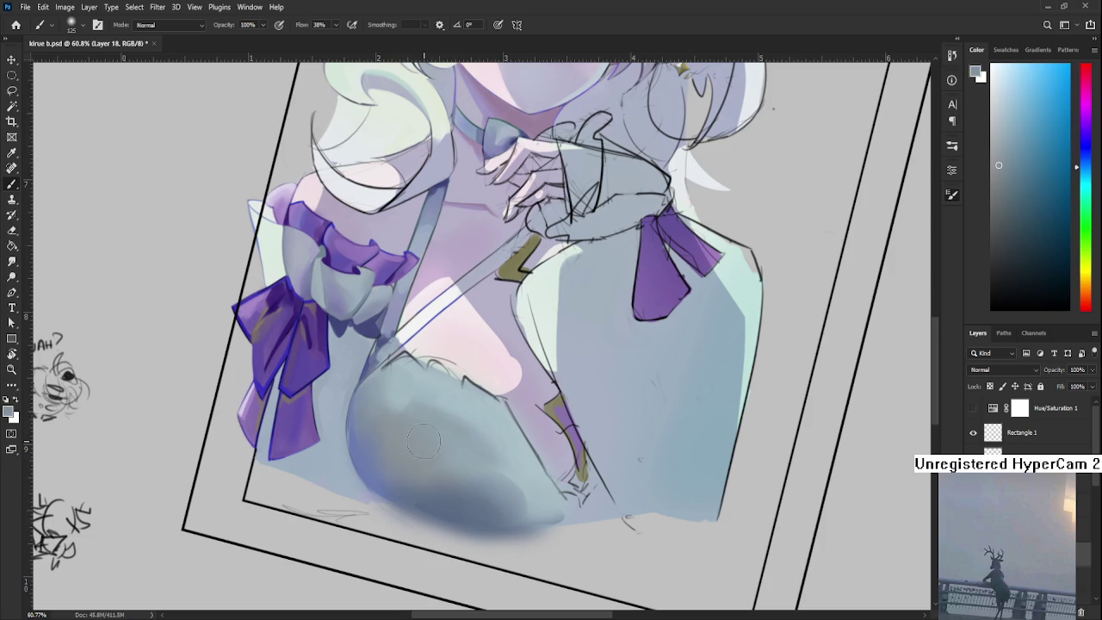
alt+click(422, 452)
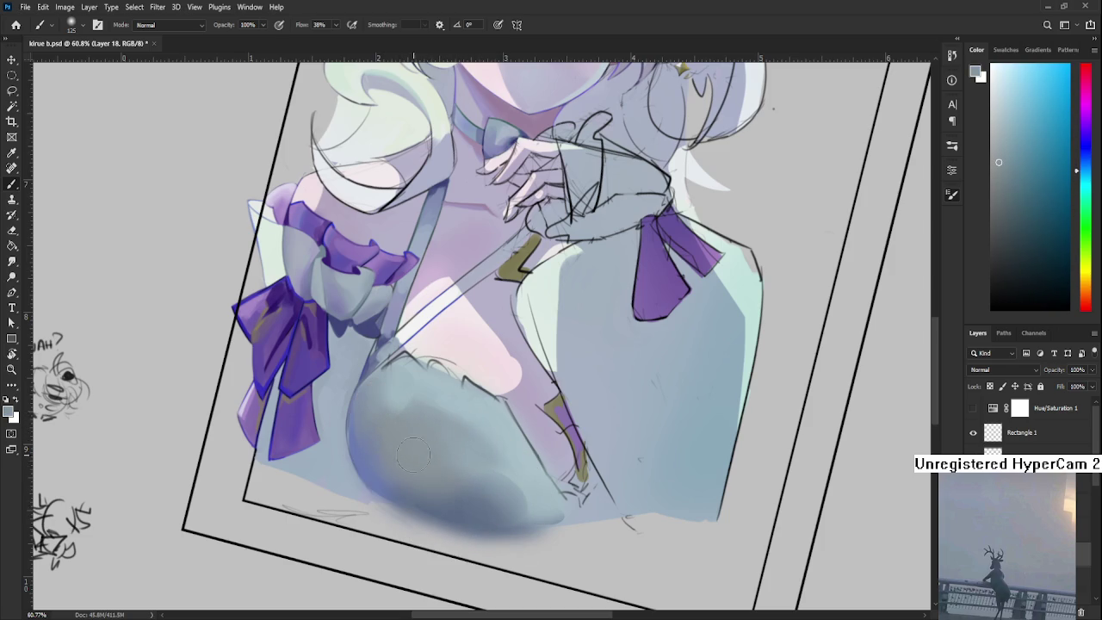
alt+click(500, 484)
alt+click(449, 480)
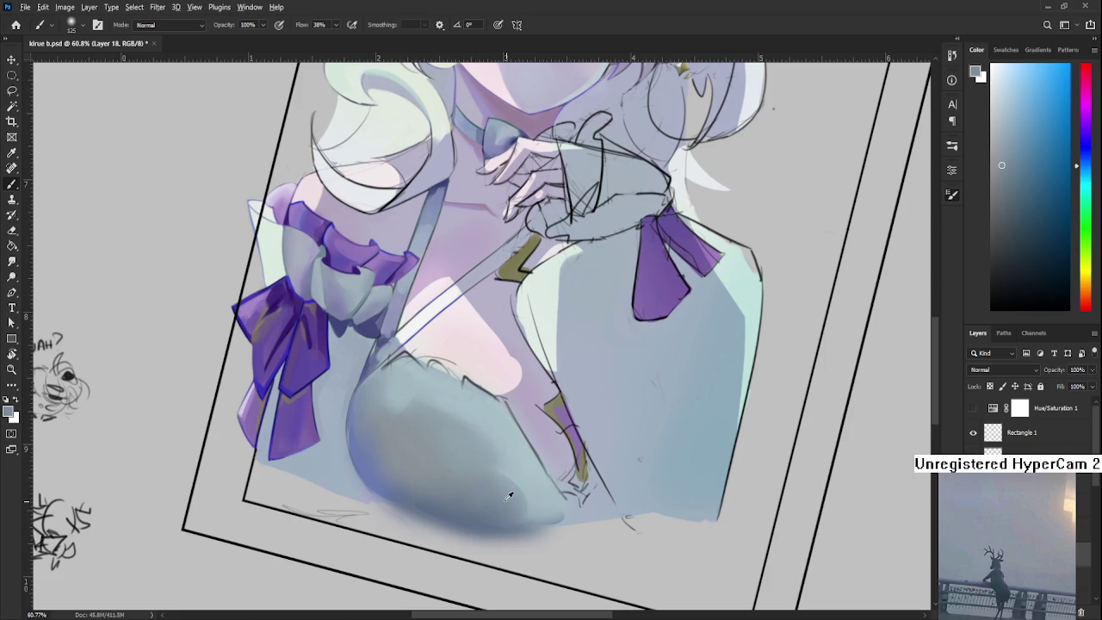
alt+click(375, 472)
Rotate the view, then lasso an oval on the chest and paint smooth sampled-blue shading inside
key(r)
mouse_move(465, 426)
mouse_down()
mouse_move(506, 408)
mouse_move(450, 472)
mouse_up()
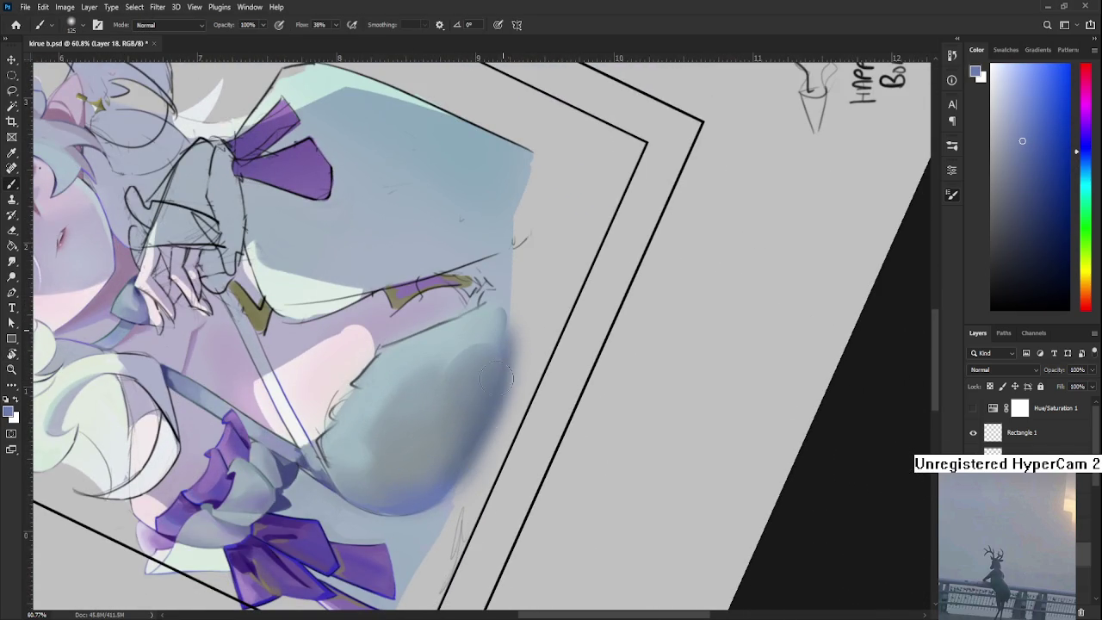
drag(510, 382, 467, 441)
key(l)
drag(383, 340, 386, 387)
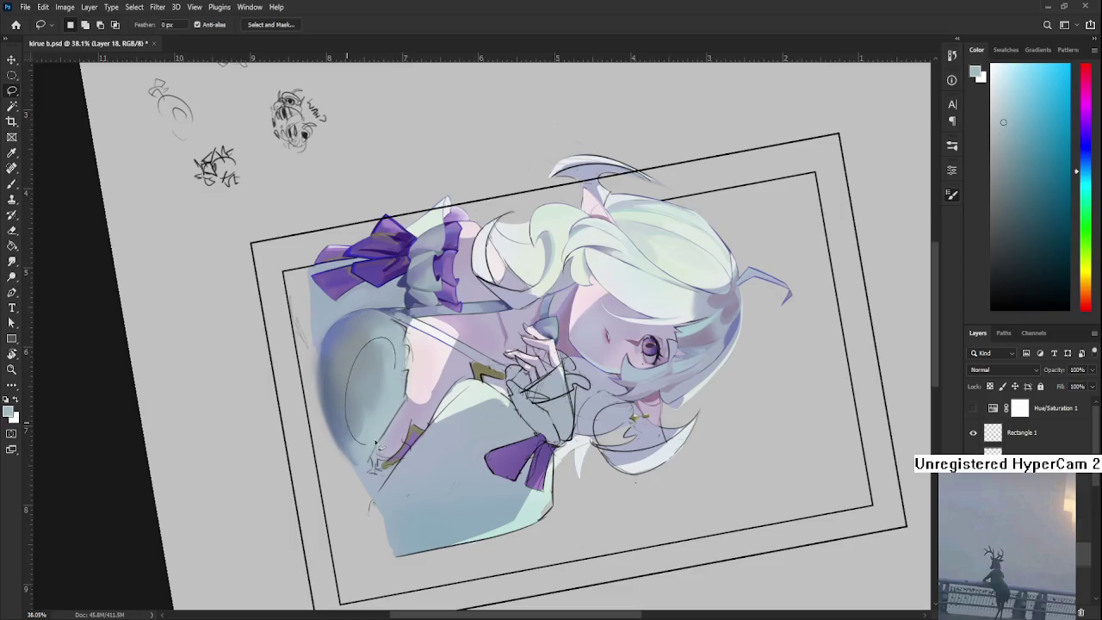
key(b)
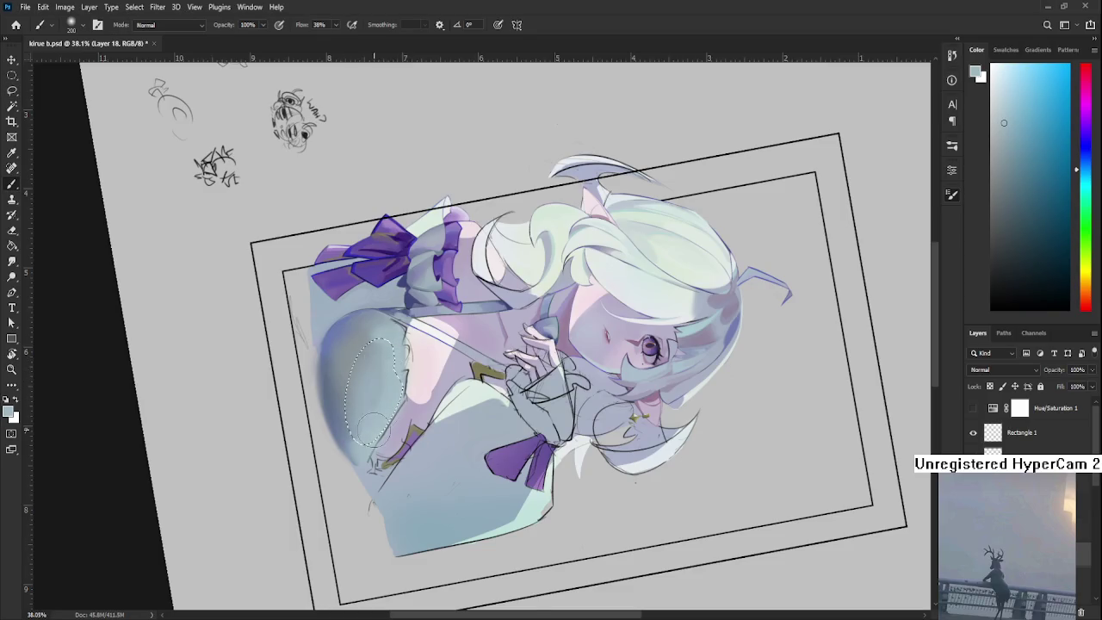
alt+click(364, 389)
alt+click(371, 369)
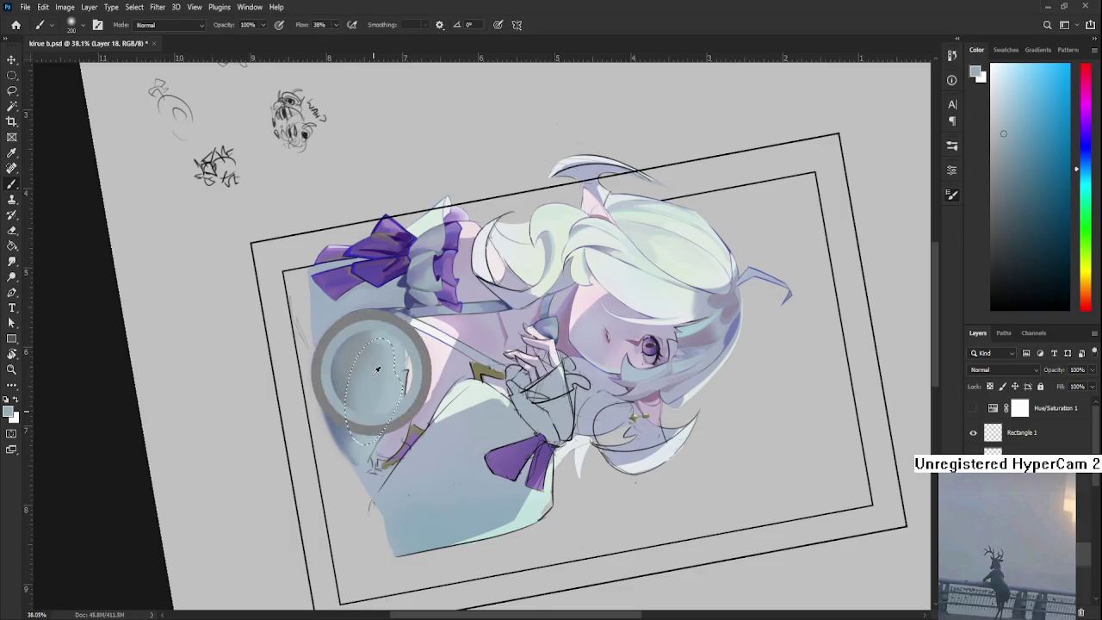
drag(372, 378, 357, 427)
key(ctrl+d)
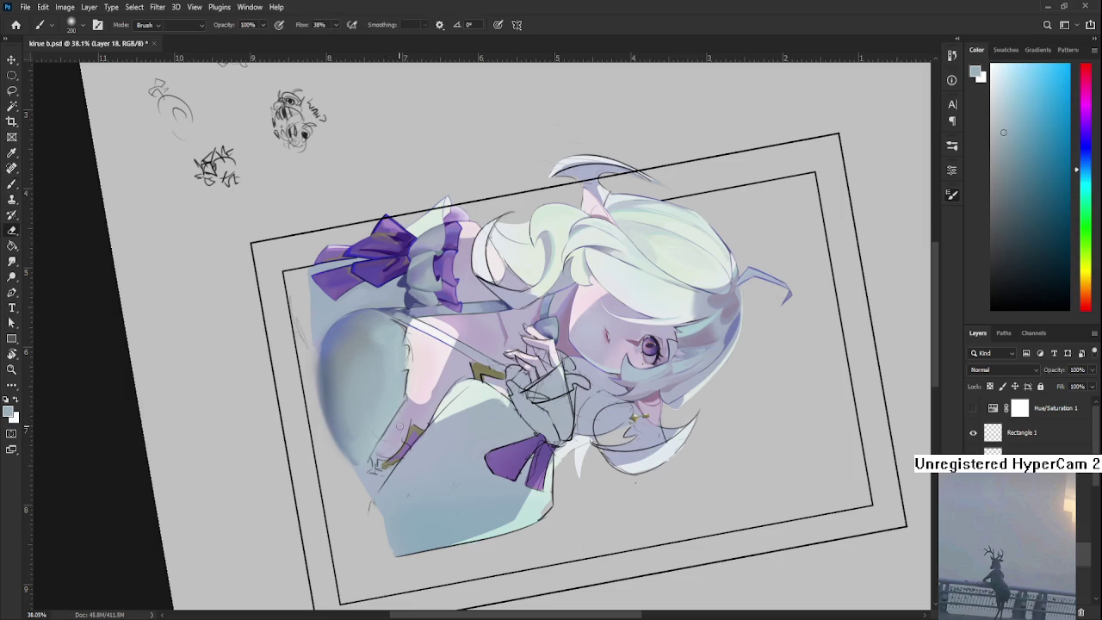
Rotate the canvas view back upright to 0°
key(e)
key(r)
drag(407, 410, 513, 406)
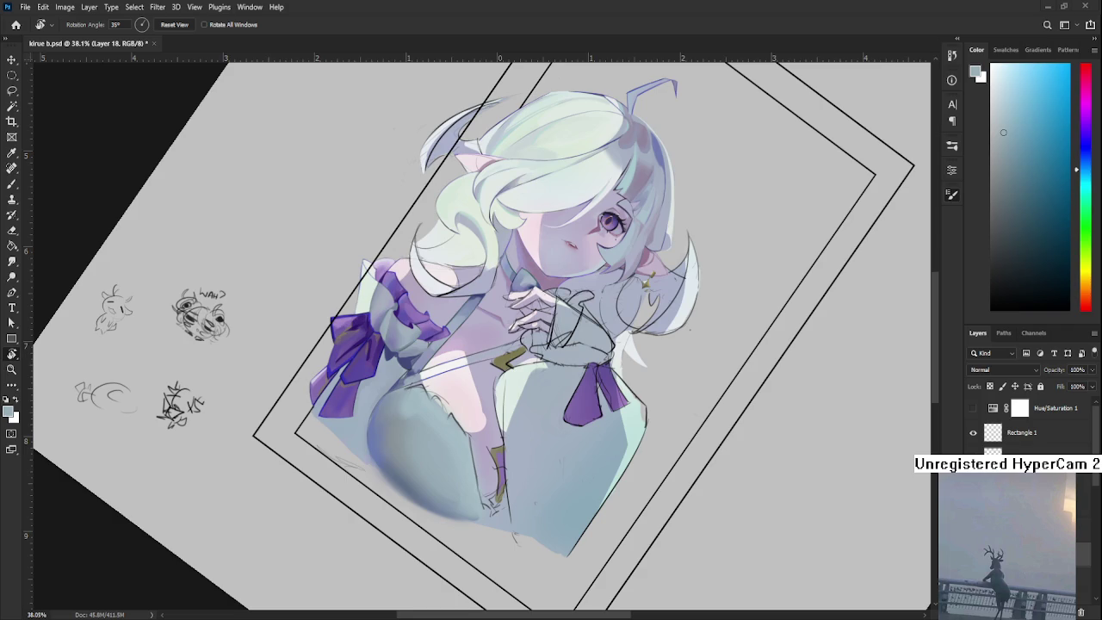
drag(381, 446, 400, 465)
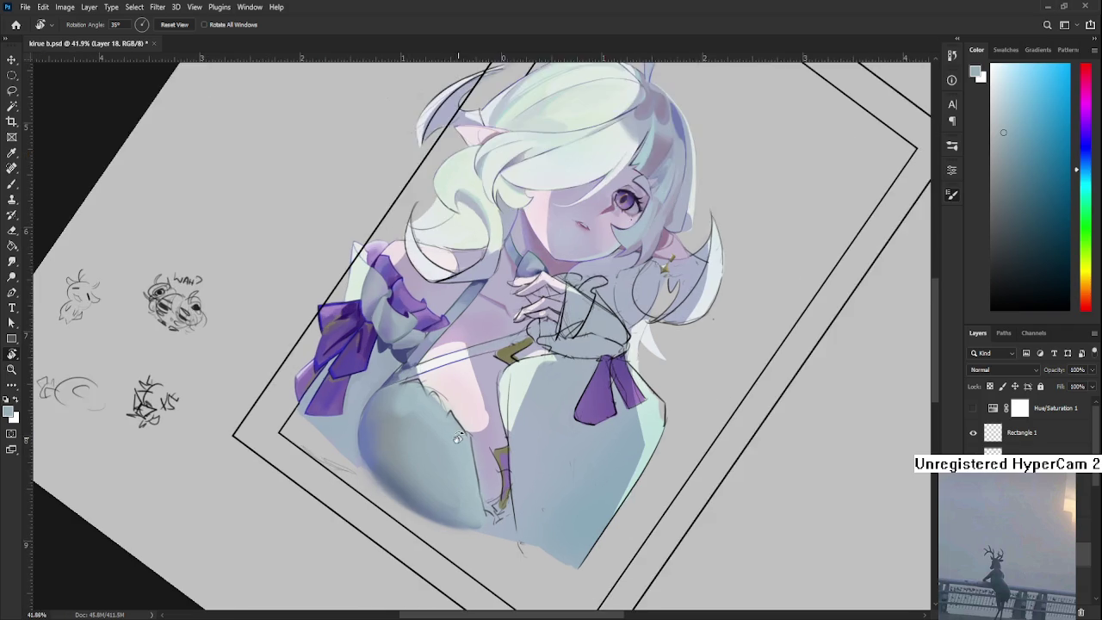
scroll(401, 465, down, 1)
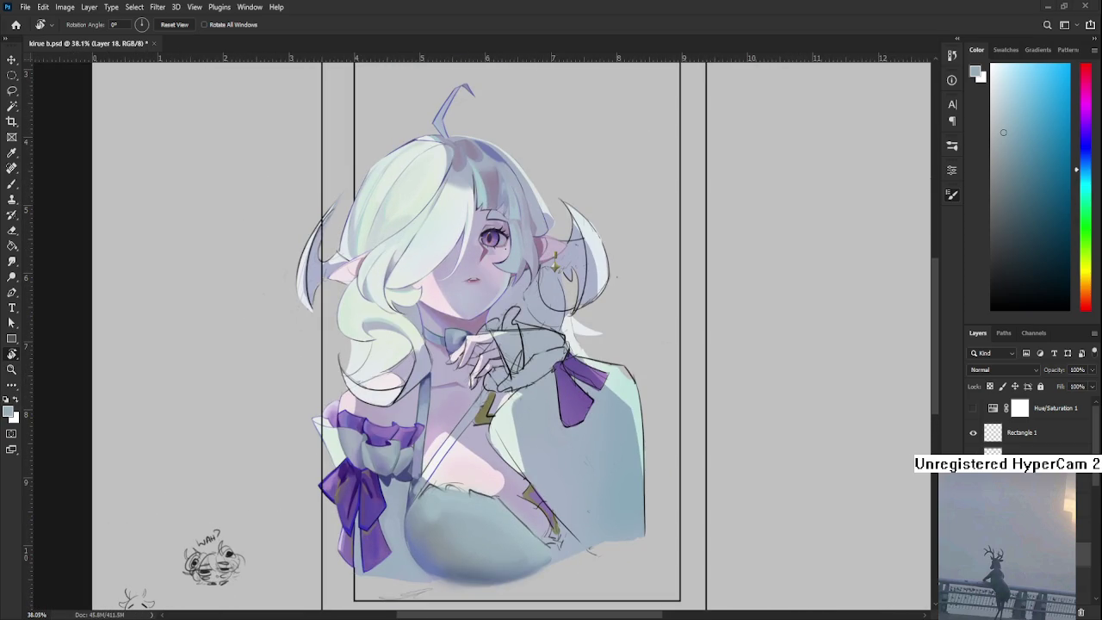
Open Raid.psd from the Home screen's recent files
click(15, 24)
click(232, 226)
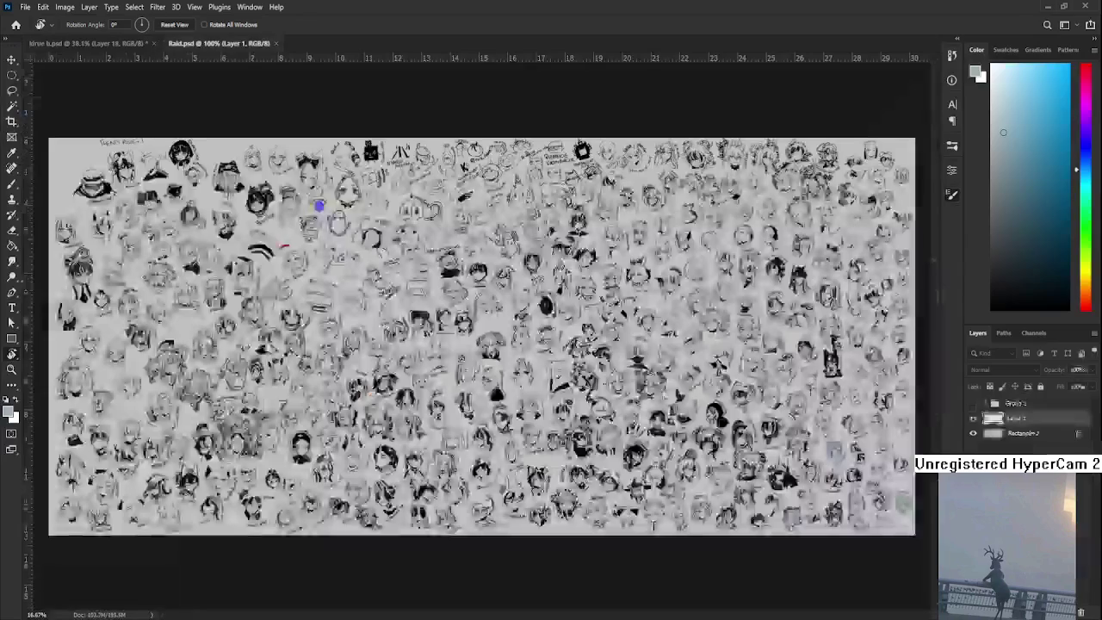
scroll(814, 418, up, 1)
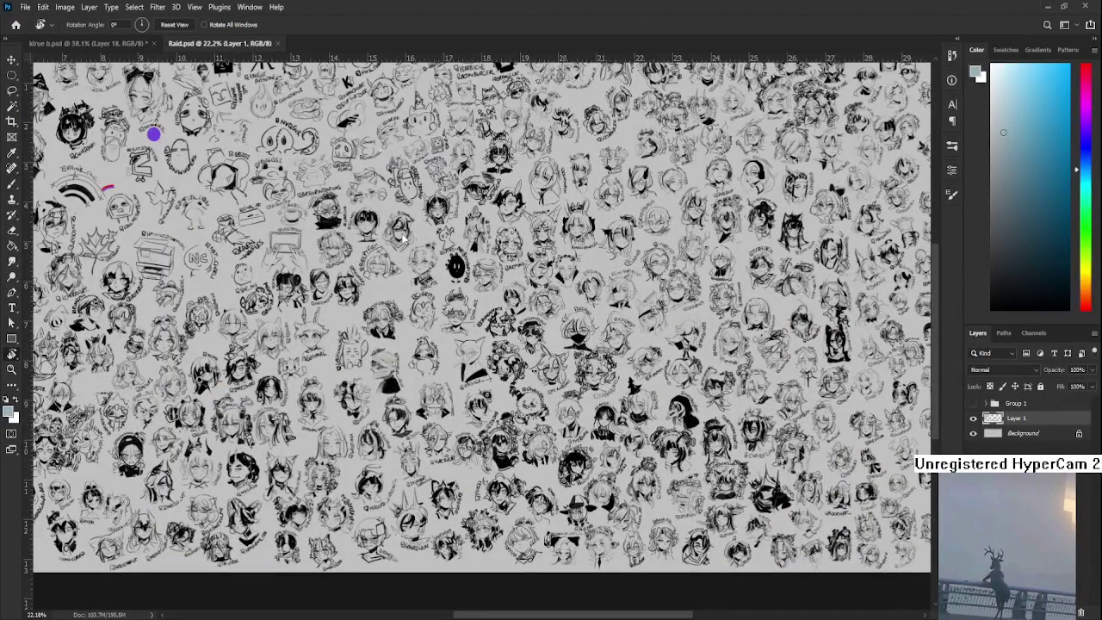
Recentre the kirue b.psd portrait, then return to Raid.psd with brush size 25
click(43, 44)
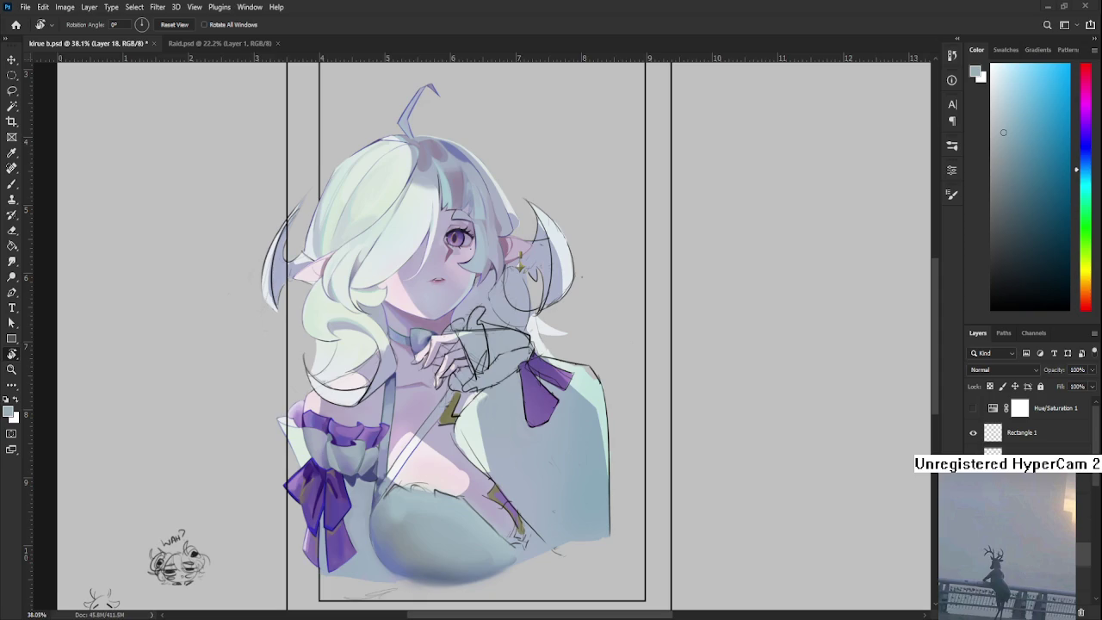
scroll(517, 371, up, 2)
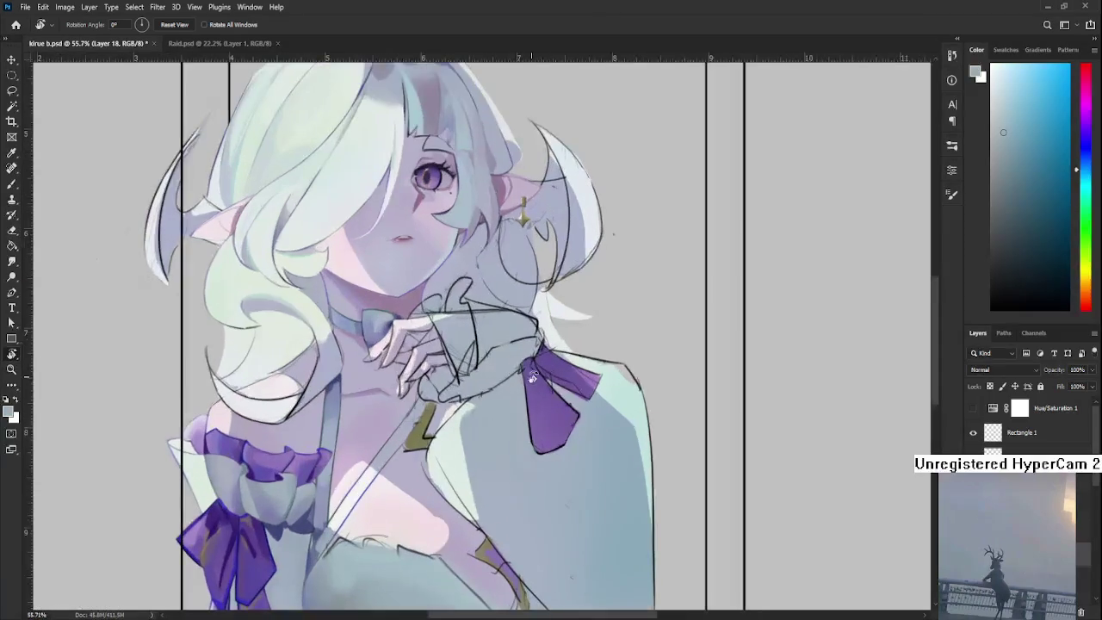
scroll(567, 547, down, 1)
scroll(583, 443, up, 2)
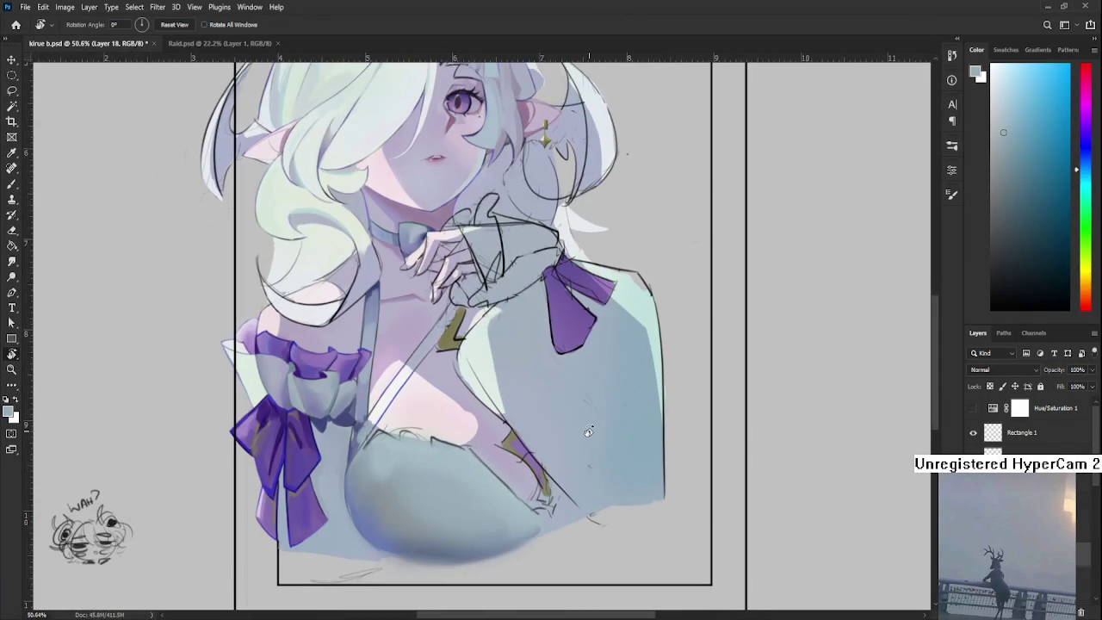
scroll(534, 284, down, 1)
scroll(542, 301, down, 1)
scroll(551, 318, down, 1)
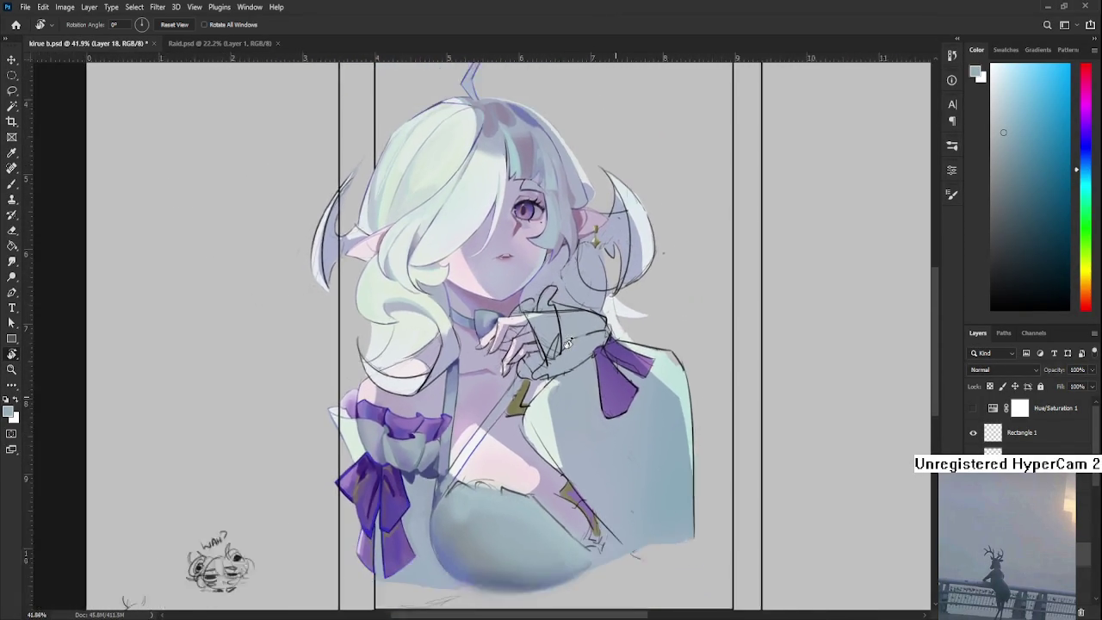
scroll(564, 342, down, 1)
drag(564, 342, 546, 324)
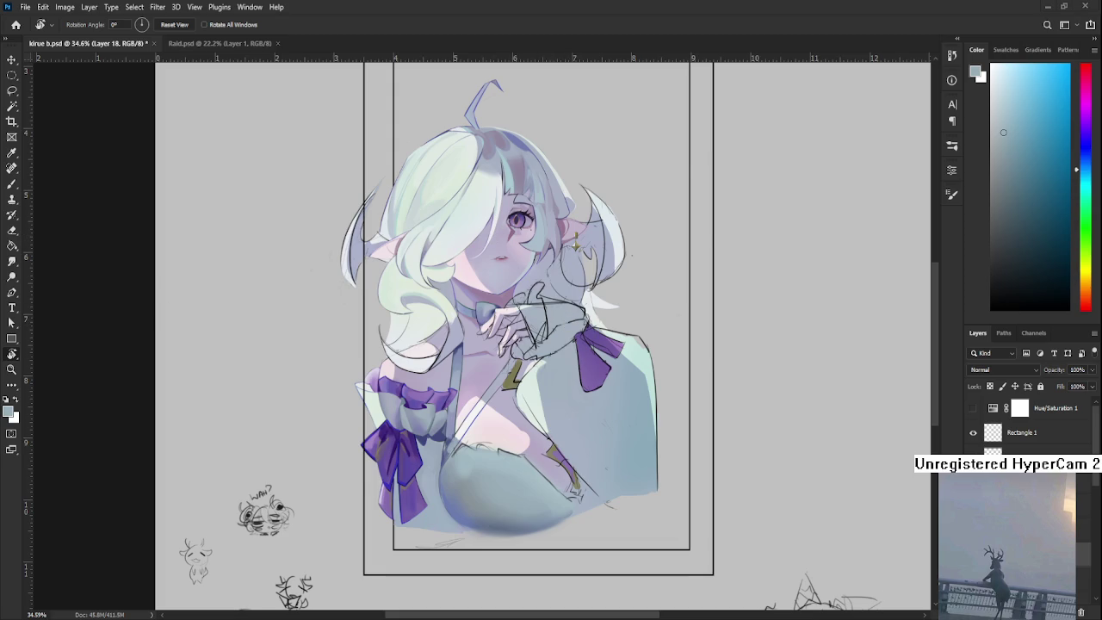
key(ctrl+Tab)
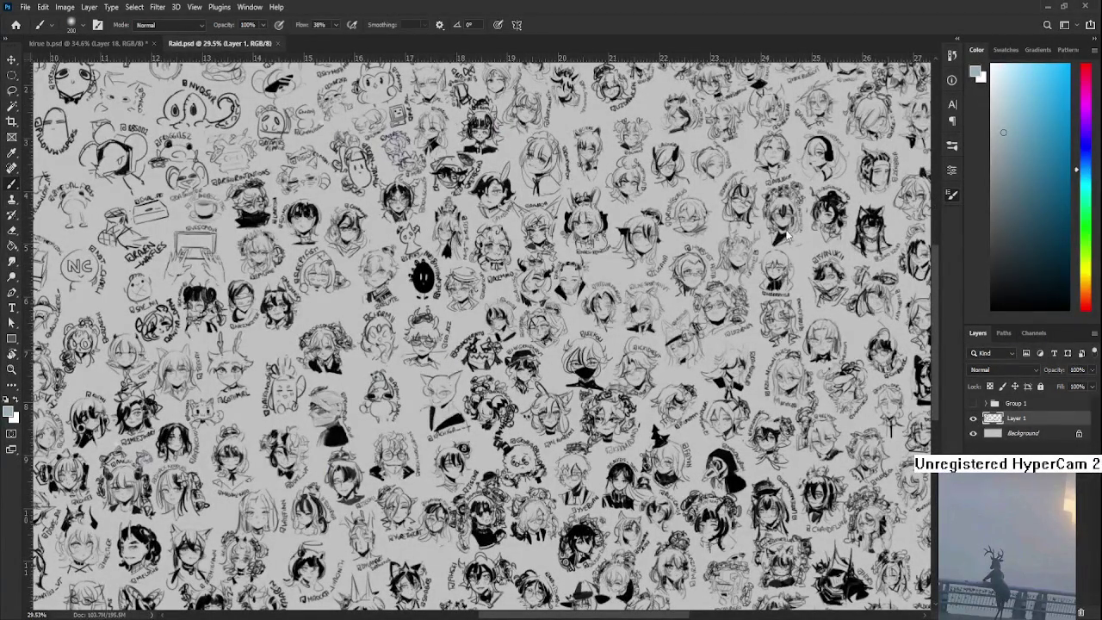
key(bracketleft)
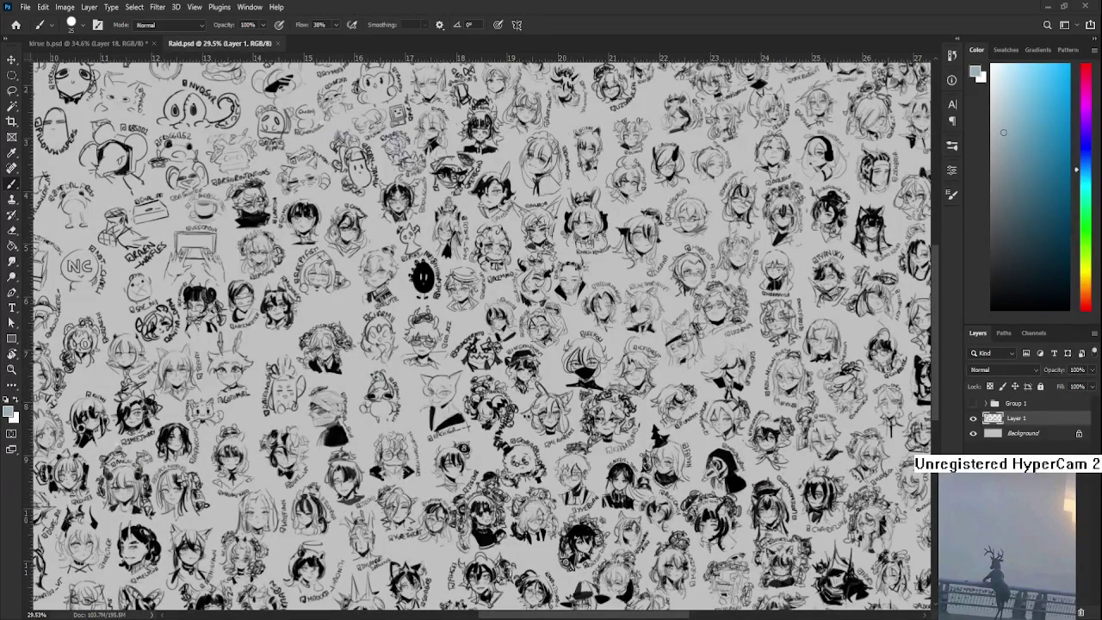
At 90.5% zoom on Raid.psd's right edge, lasso the lowest right-hand head sketch
scroll(679, 401, up, 3)
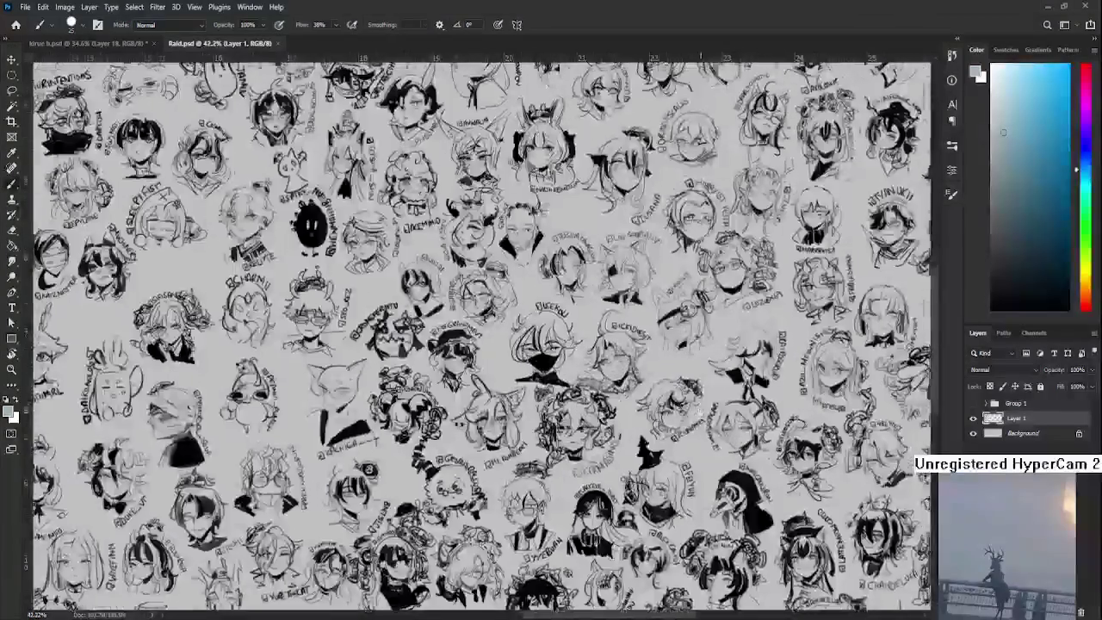
scroll(516, 345, right, 5)
scroll(388, 344, up, 2)
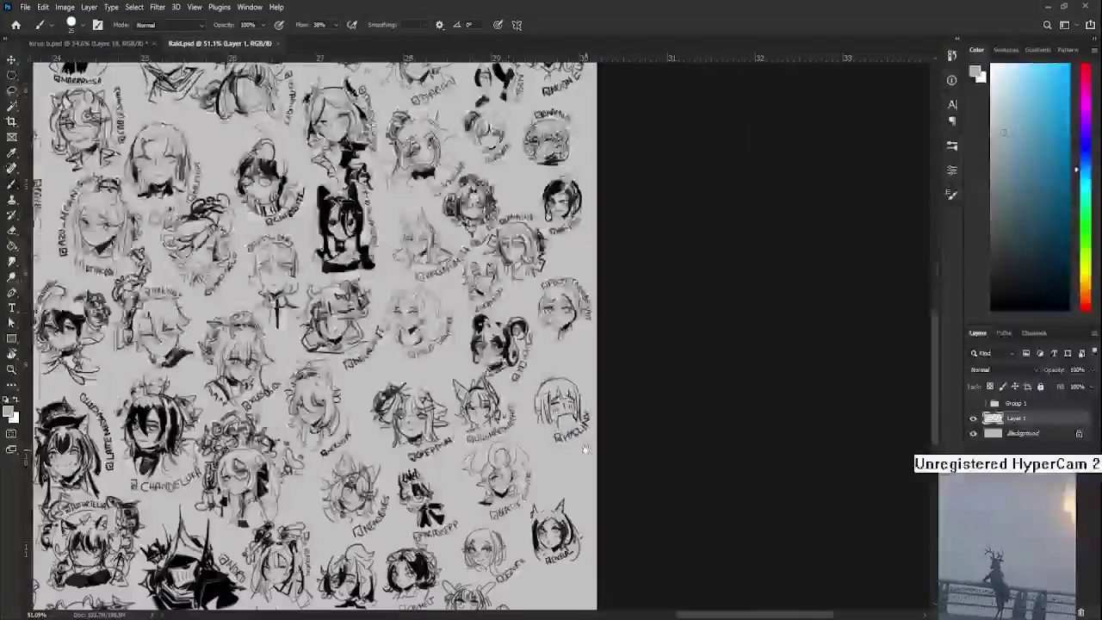
scroll(387, 344, down, 5)
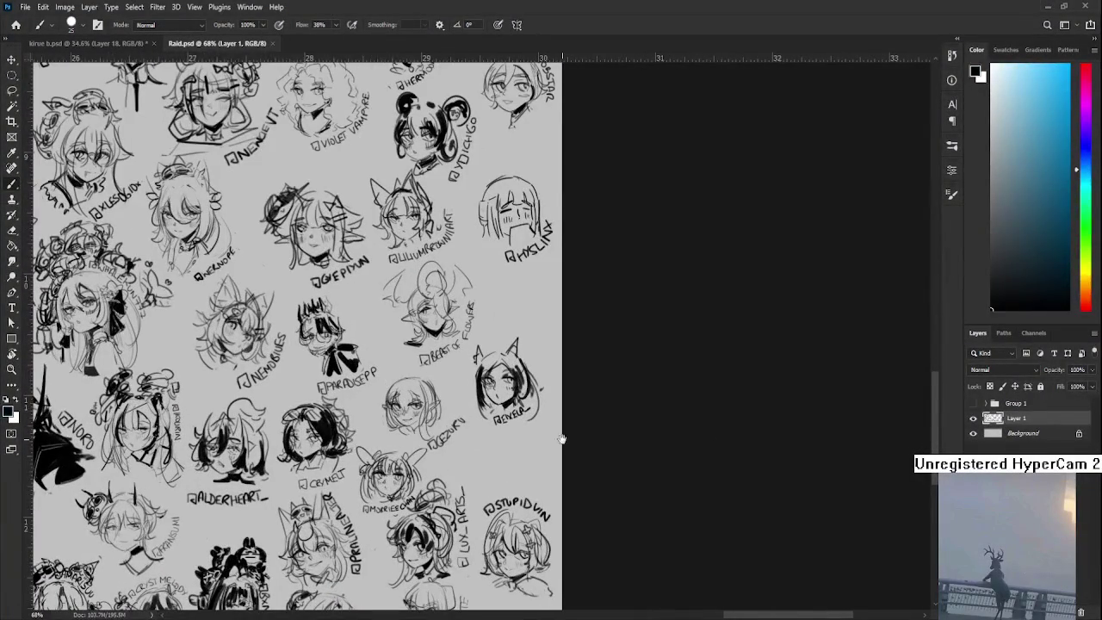
scroll(563, 438, down, 3)
scroll(517, 439, up, 4)
scroll(448, 440, up, 3)
scroll(447, 441, up, 2)
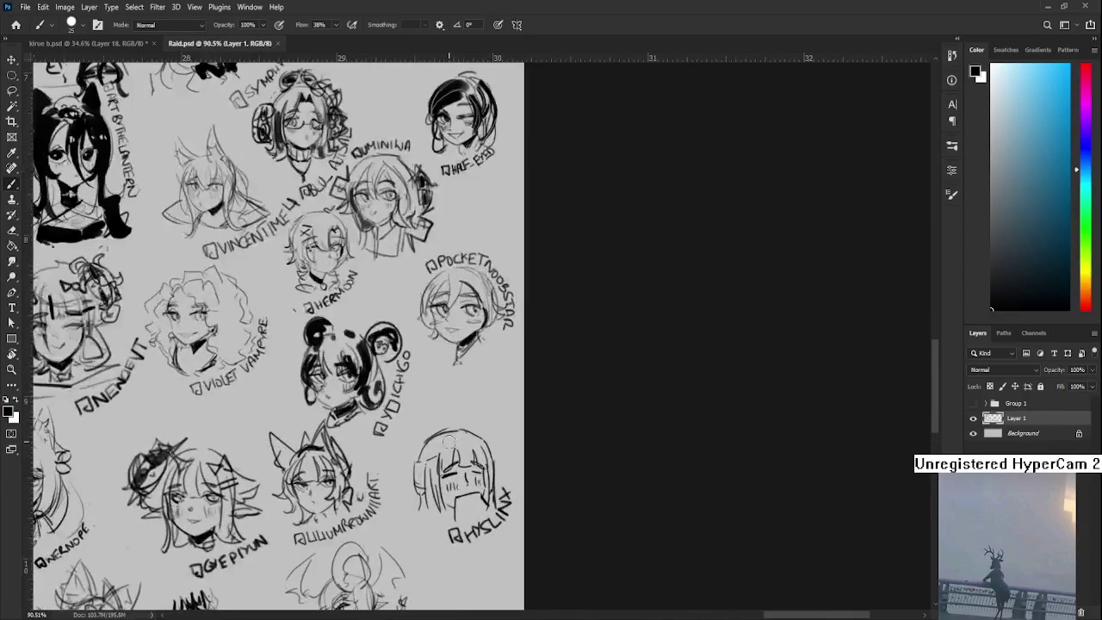
key(l)
scroll(452, 365, down, 1)
drag(450, 363, 452, 361)
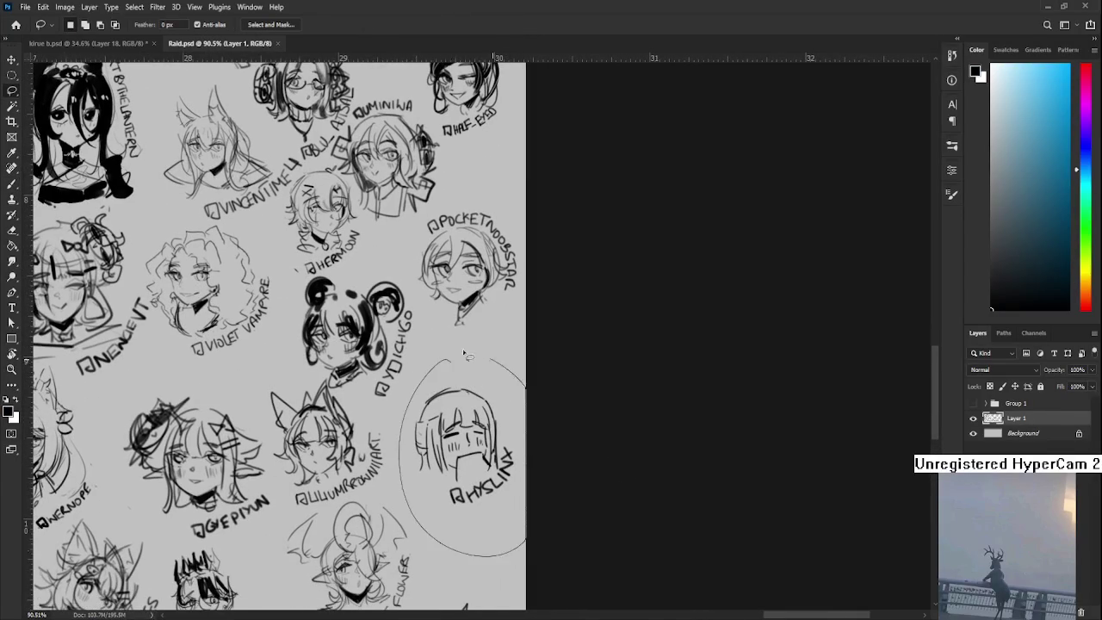
Scale the lassoed head sketch to about 84% and shift it left and down
key(ctrl+t)
mouse_move(525, 353)
mouse_down()
mouse_move(464, 437)
mouse_move(470, 450)
mouse_up()
key(Return)
scroll(463, 355, down, 1)
key(ctrl+z)
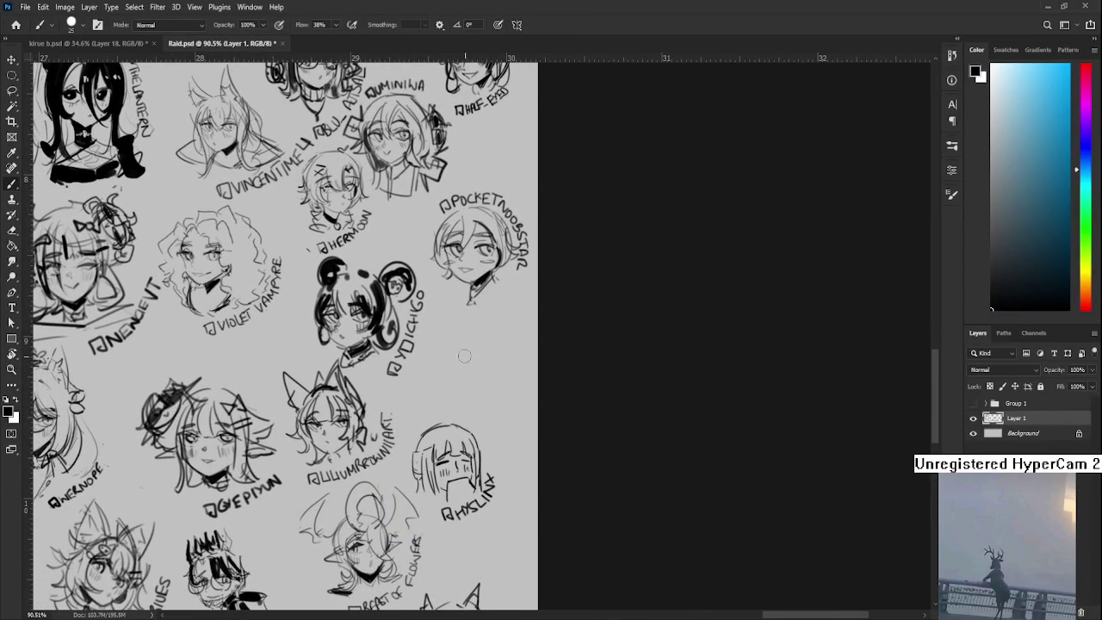
With a smaller brush, start a tiny new sketch in the freed space and reposition it
key(bracketleft)
mouse_move(454, 346)
mouse_down()
mouse_move(456, 360)
mouse_move(442, 349)
mouse_move(482, 337)
mouse_move(480, 351)
mouse_up()
key(ctrl+z)
key(l)
drag(470, 366, 465, 362)
key(ctrl+t)
key(Return)
key(ctrl+d)
Add strokes to the tiny new face and darken its eyes
key(b)
mouse_move(477, 337)
mouse_down()
mouse_move(464, 346)
mouse_move(467, 361)
mouse_up()
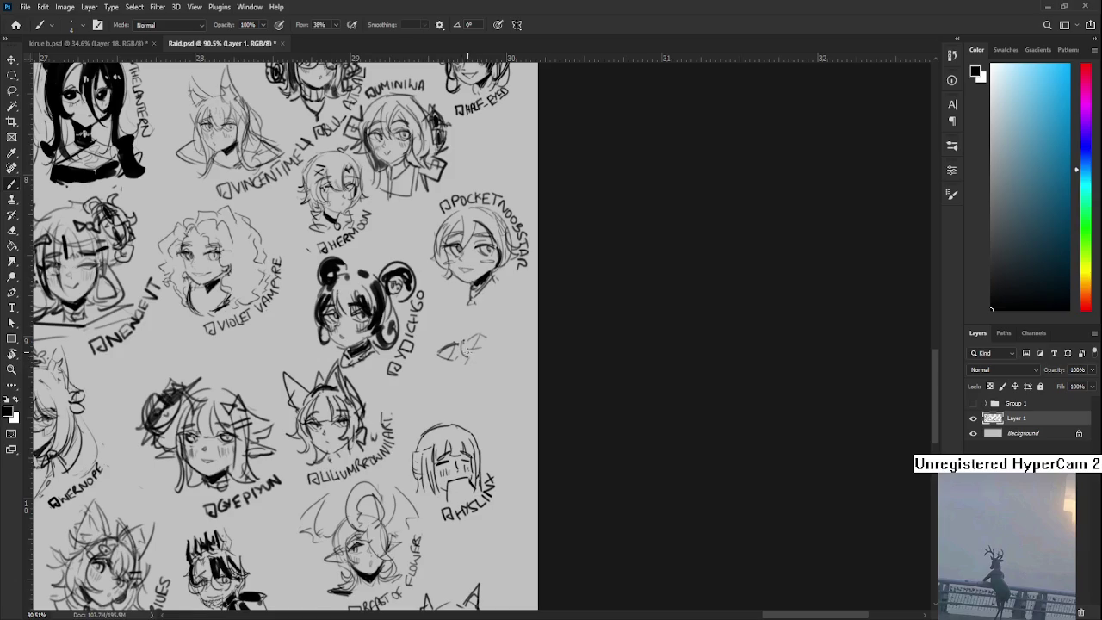
drag(469, 332, 469, 351)
drag(439, 350, 460, 341)
key(l)
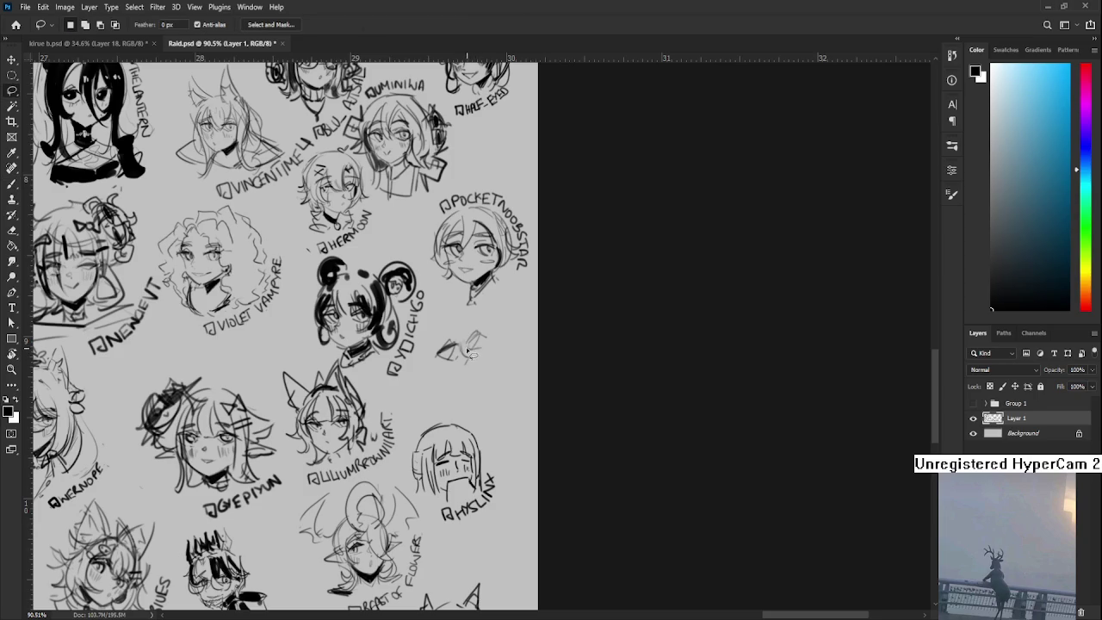
Lasso the small sketch, move part of it up-right, and shrink it slightly
key(b)
key(e)
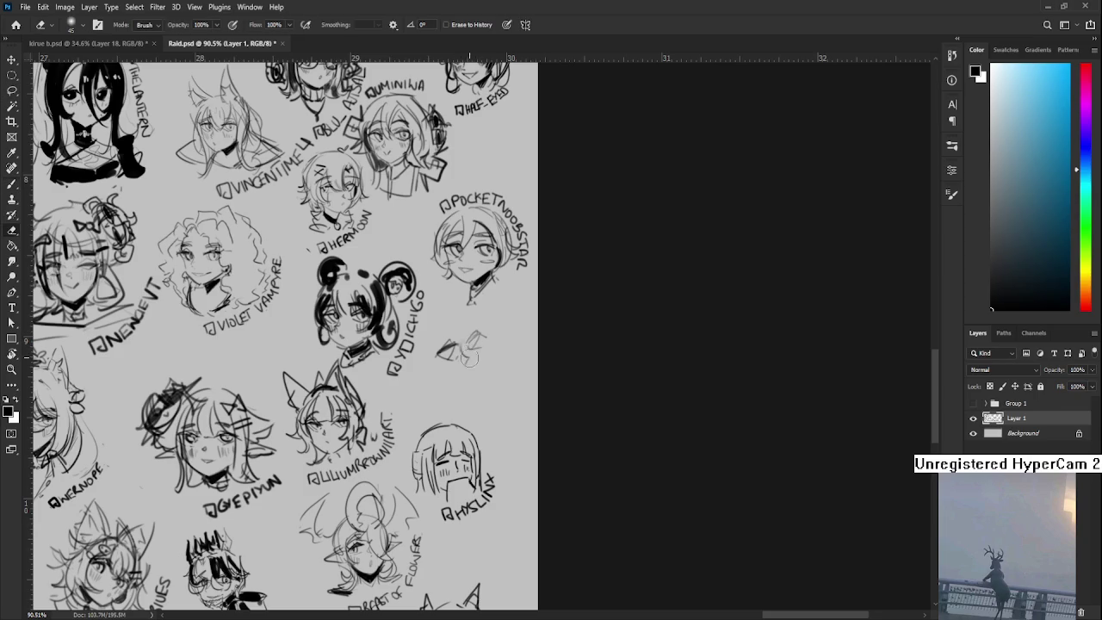
key(l)
drag(463, 341, 486, 351)
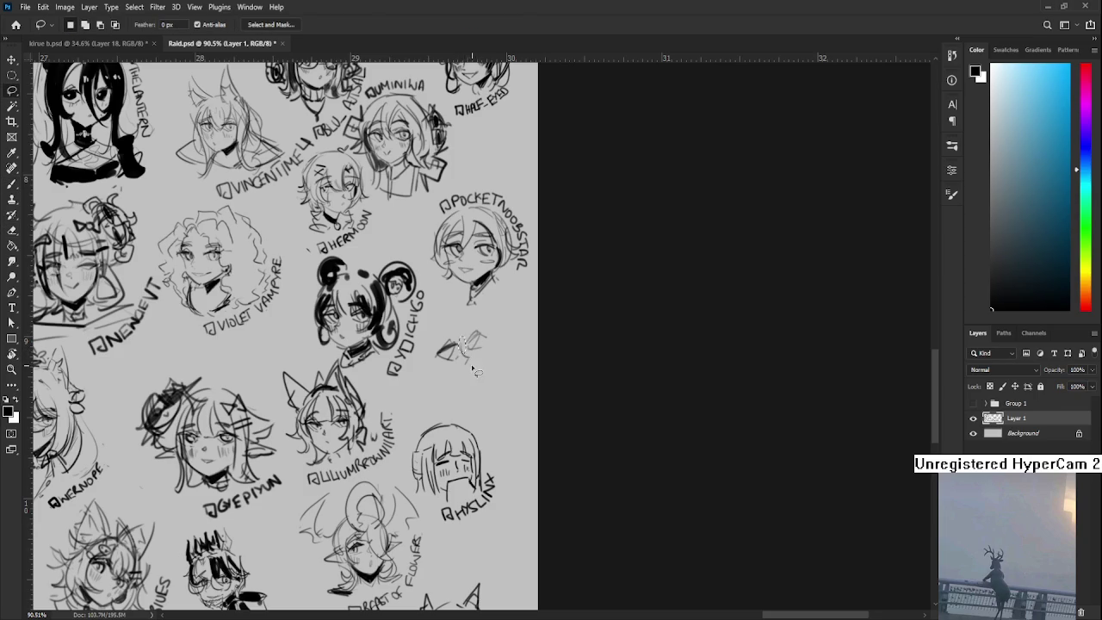
key(b)
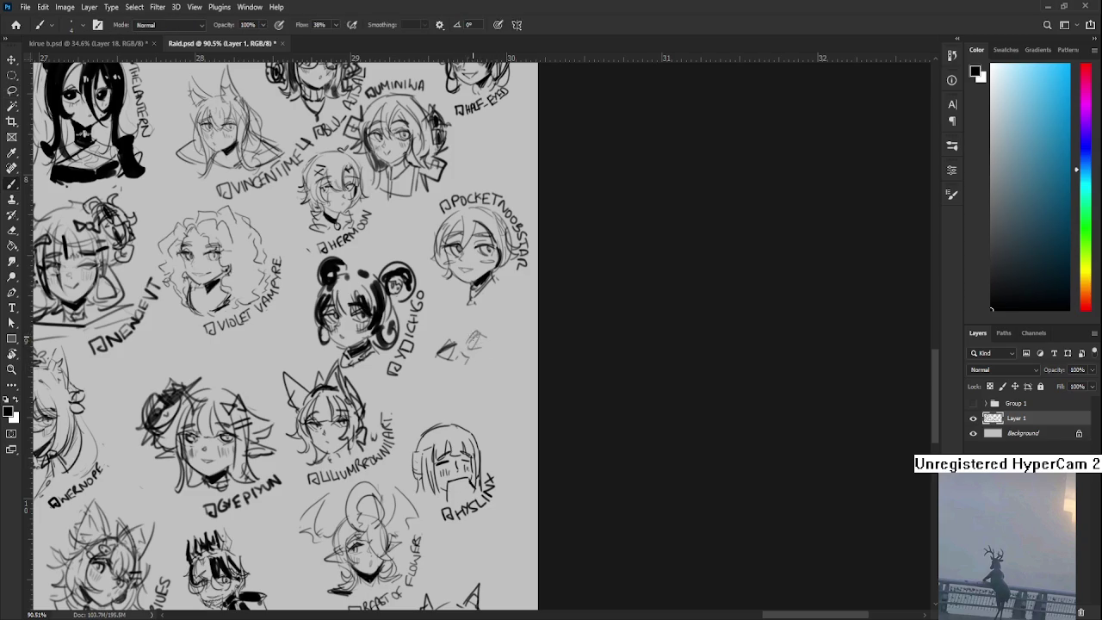
key(l)
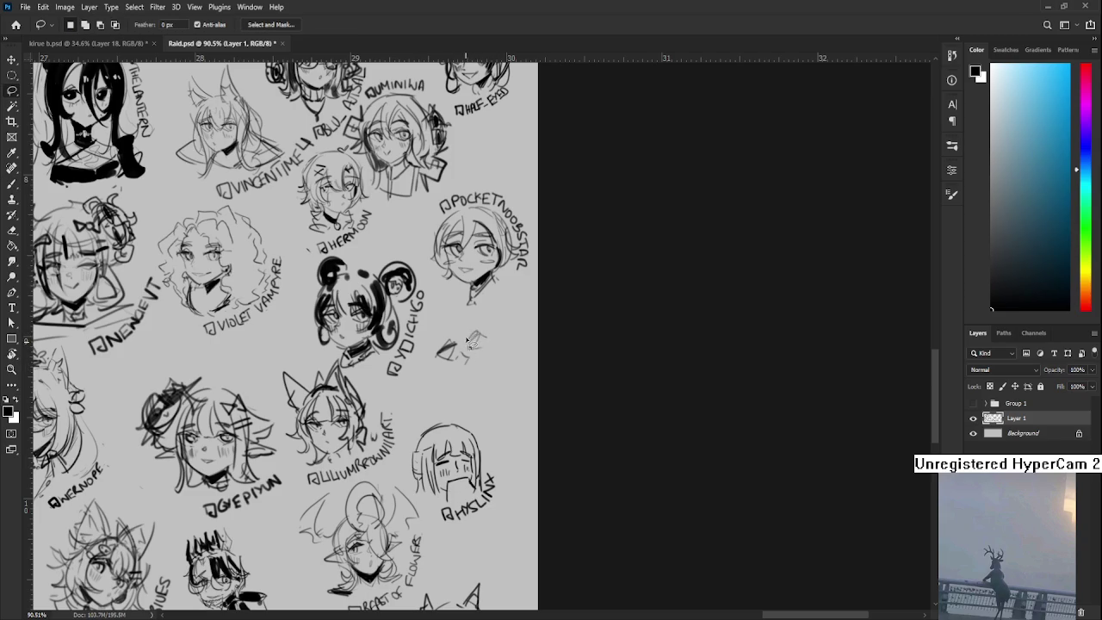
drag(465, 344, 488, 334)
key(ctrl+t)
key(Return)
Draw the head top, darker eyes, pointed cat ears and face outline of the small sketch
key(b)
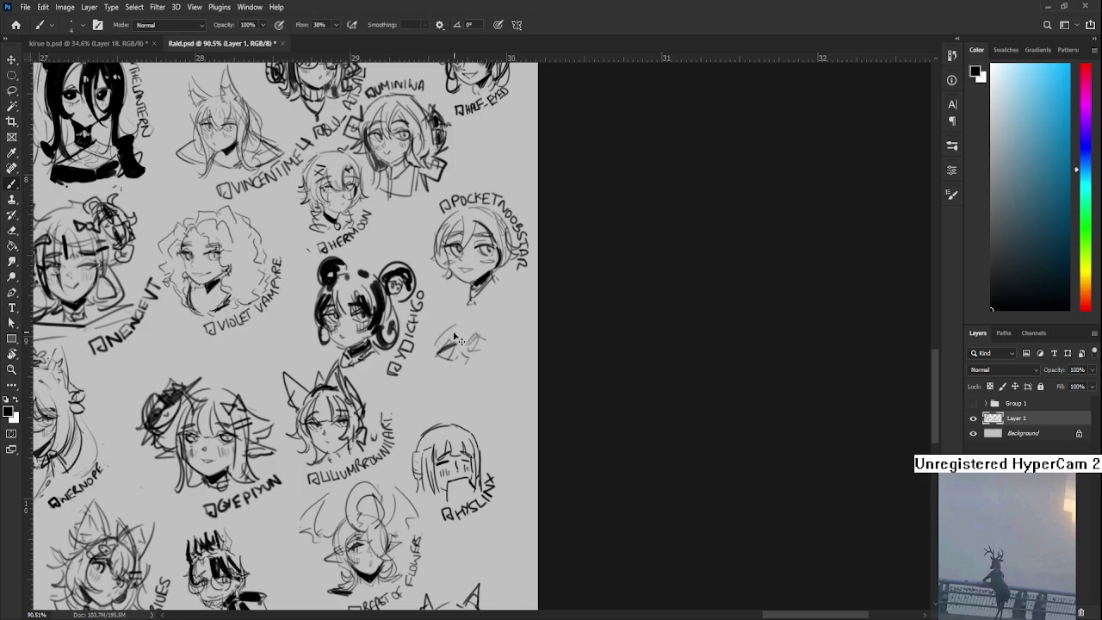
drag(466, 331, 487, 326)
scroll(471, 376, down, 1)
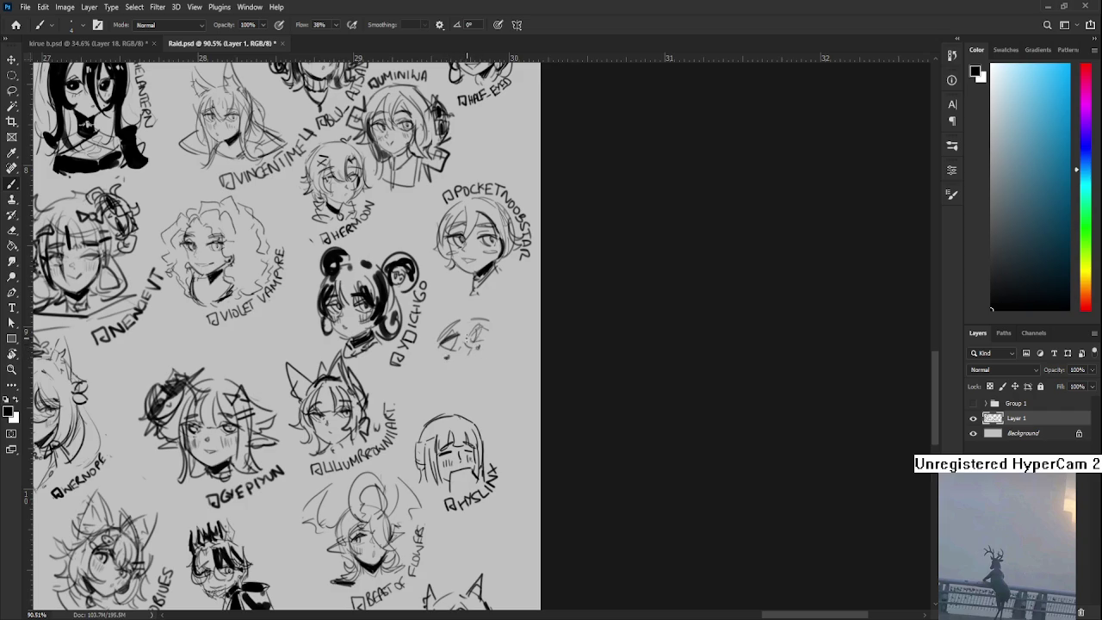
mouse_move(453, 348)
mouse_down()
mouse_move(463, 340)
mouse_move(459, 360)
mouse_up()
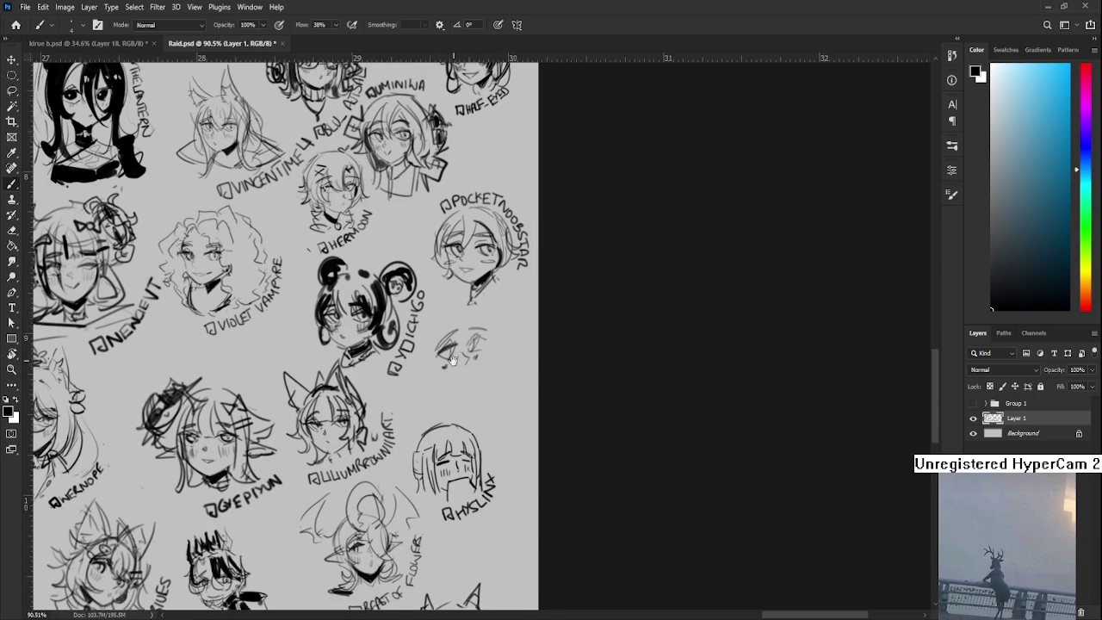
drag(449, 317, 434, 374)
drag(462, 332, 480, 369)
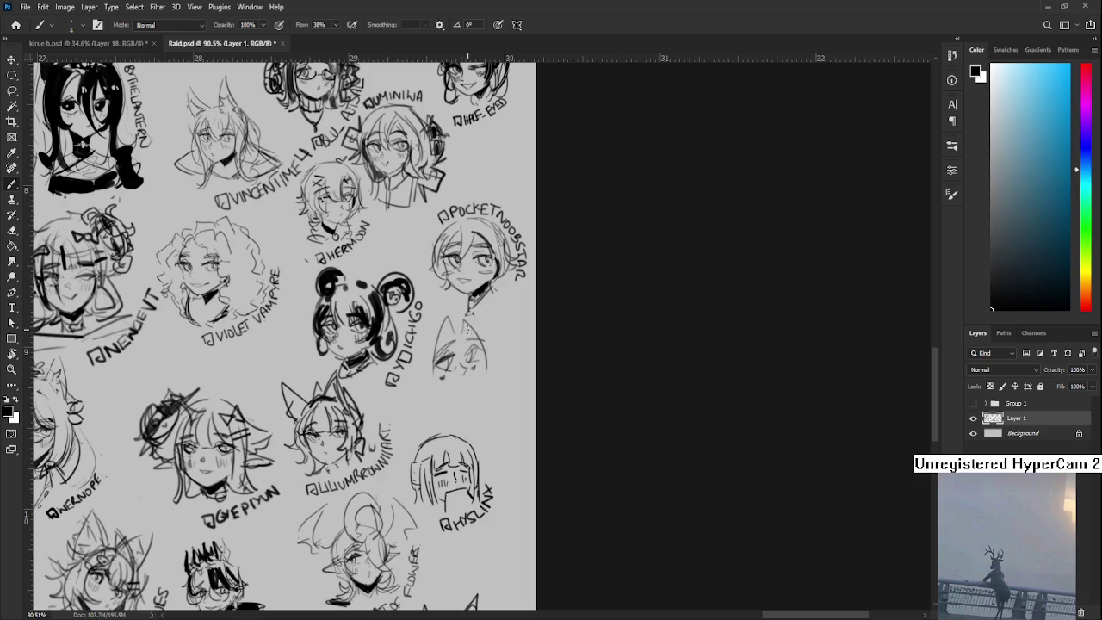
drag(443, 327, 433, 387)
drag(463, 334, 486, 377)
scroll(485, 370, down, 1)
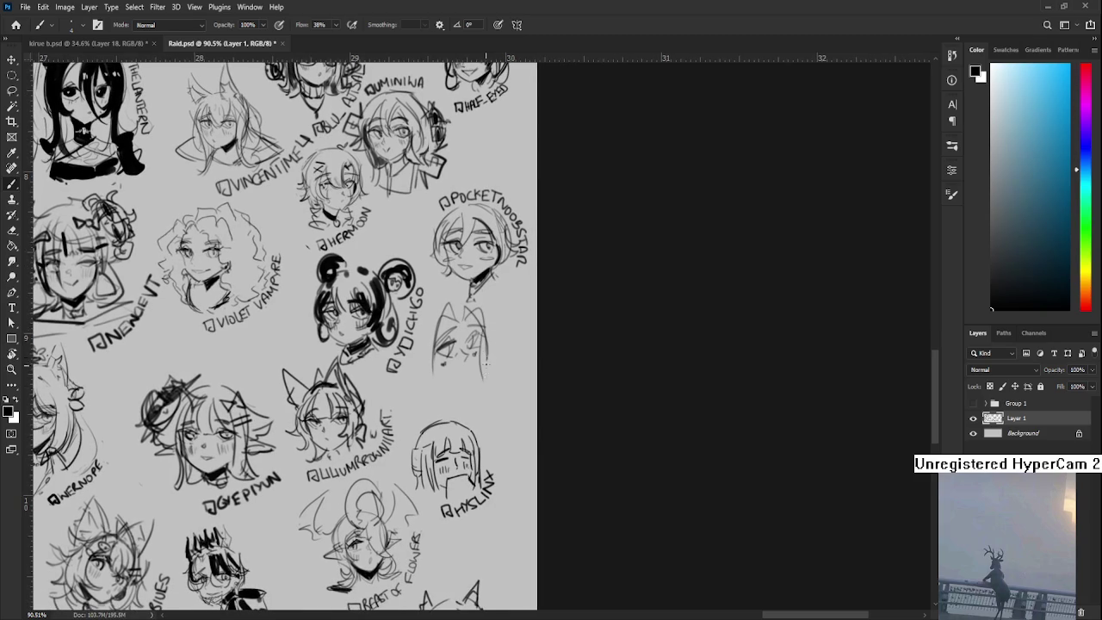
key(ctrl+z)
Add a small mouth to the cat face and select part of its sketch for adjustment
drag(458, 365, 470, 366)
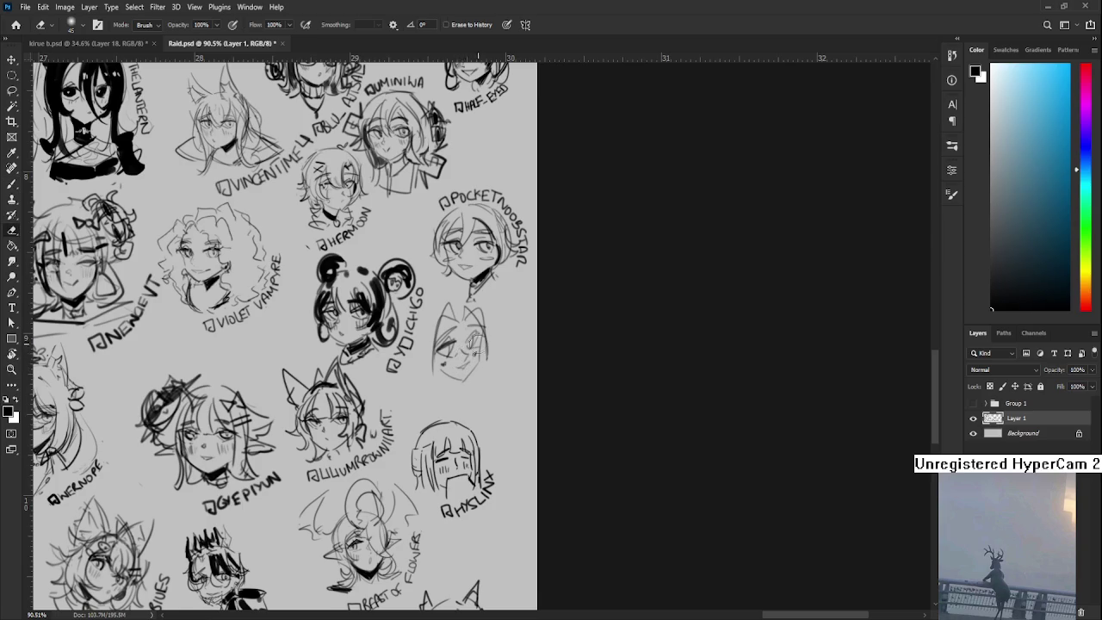
key(l)
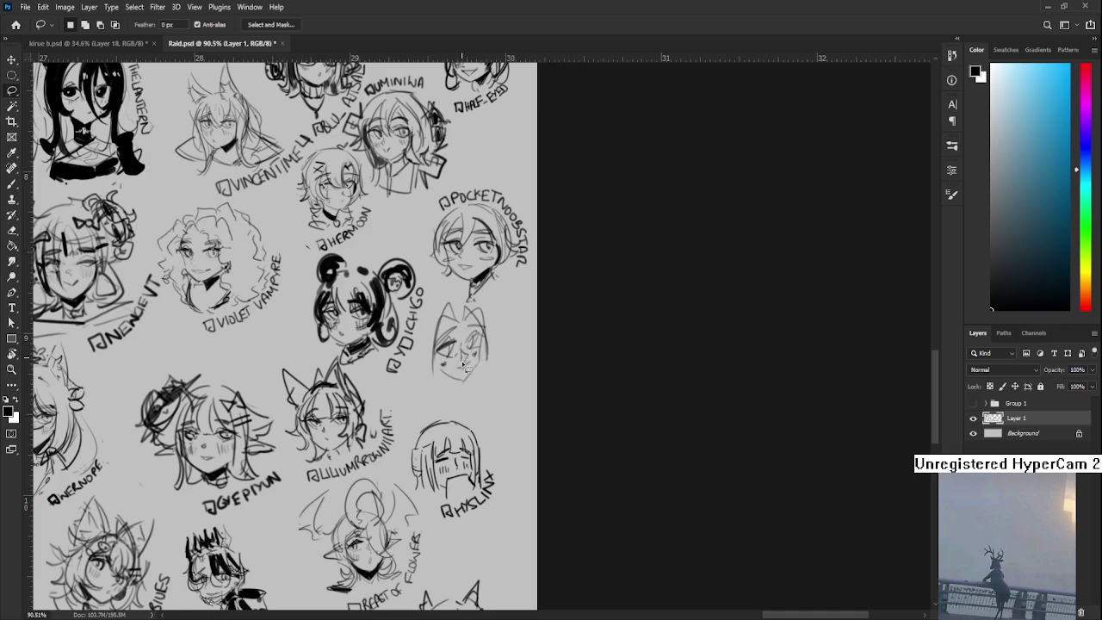
drag(474, 360, 472, 353)
key(b)
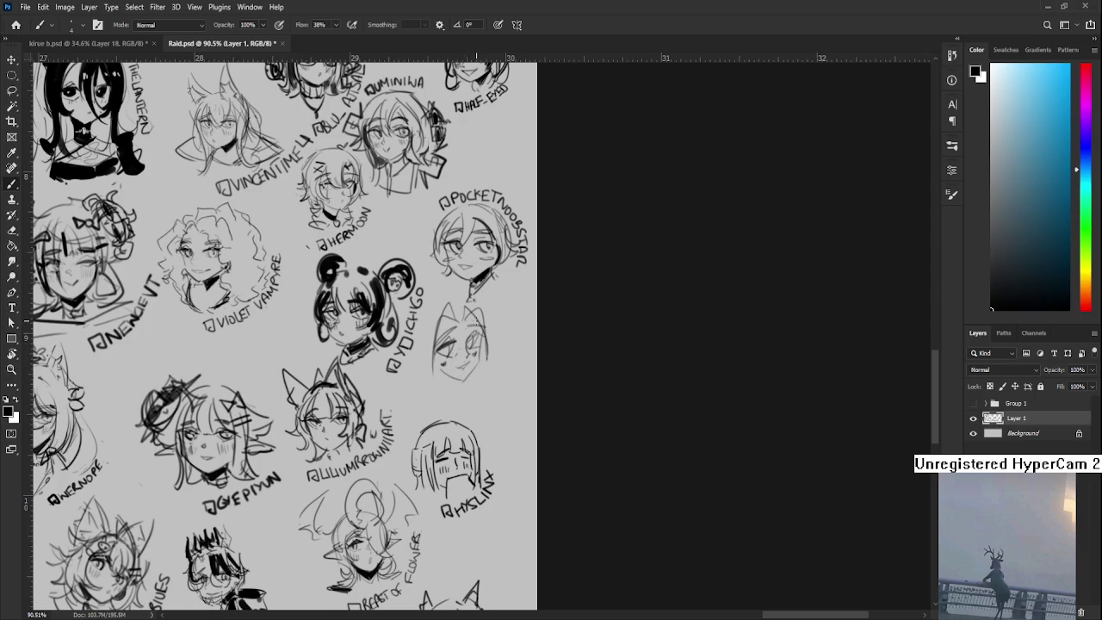
drag(456, 324, 457, 351)
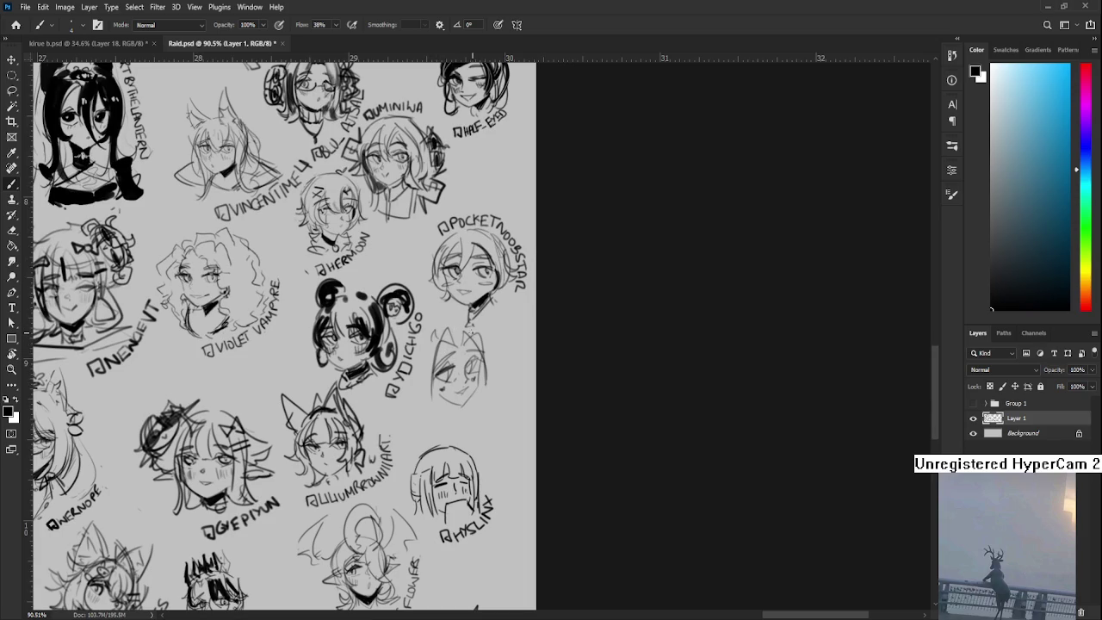
drag(439, 326, 496, 384)
Move the cat-eared sketch right and down, then sketch its hair top and left face line
key(l)
key(ctrl+t)
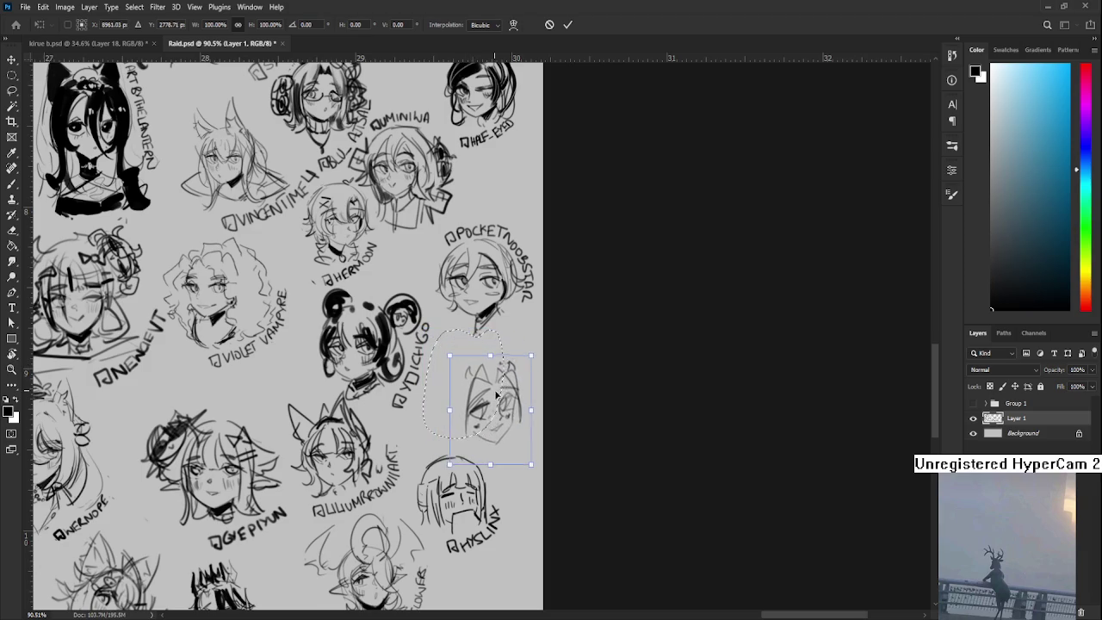
key(Return)
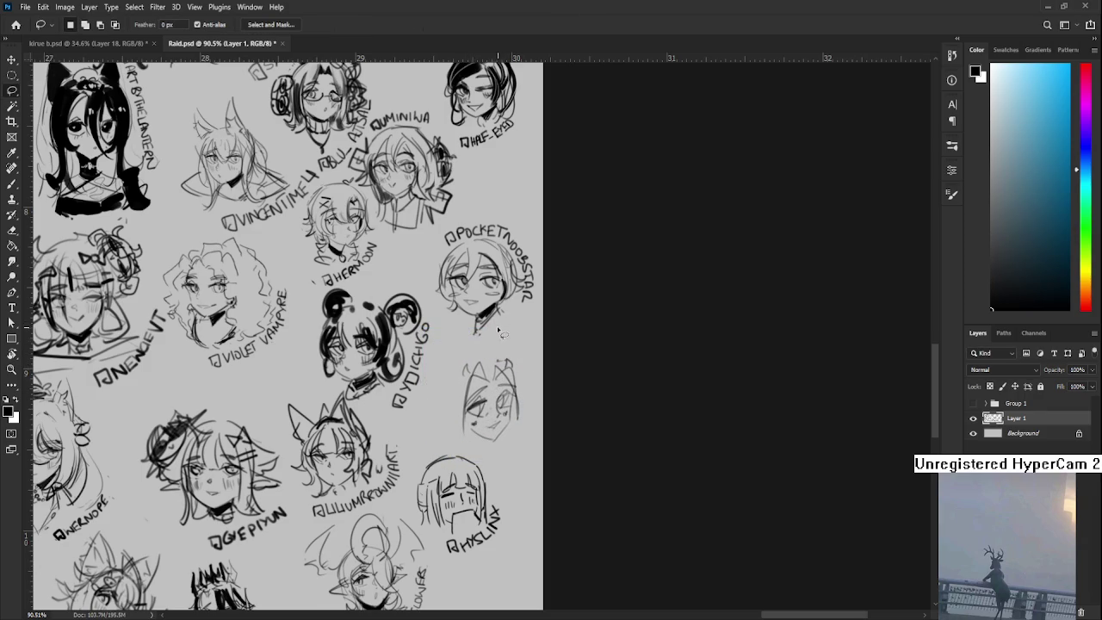
key(b)
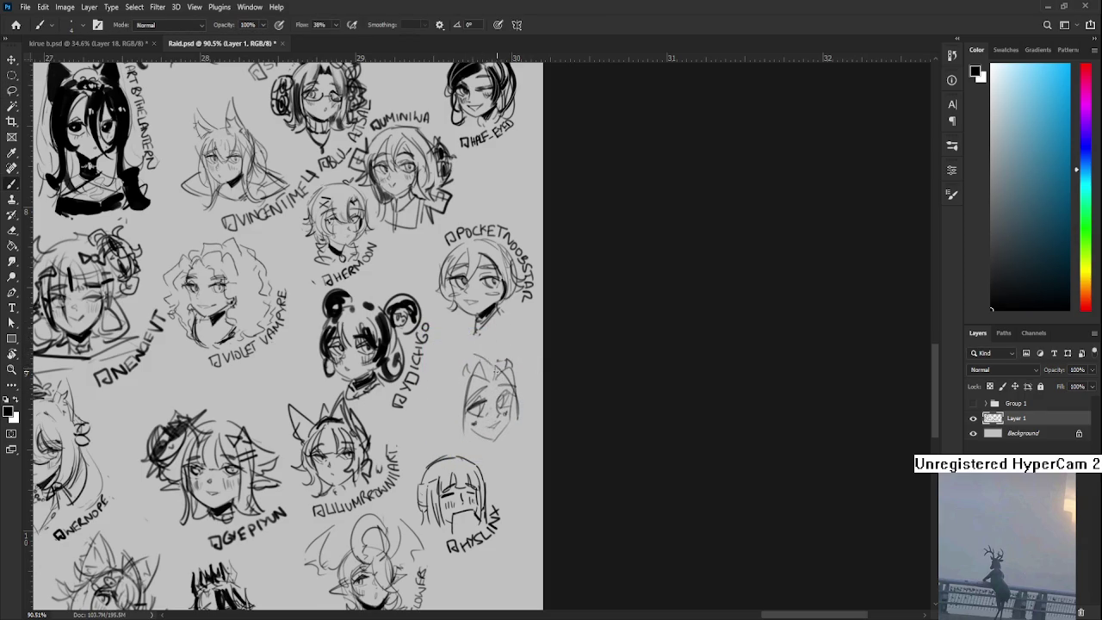
drag(463, 349, 497, 368)
drag(436, 387, 432, 414)
Redraw the left cheek curve, darken the chin, define the right eye and erase stray strokes
key(ctrl+z)
mouse_move(439, 375)
mouse_down()
mouse_move(418, 430)
mouse_move(447, 412)
mouse_move(460, 457)
mouse_up()
drag(458, 403, 457, 436)
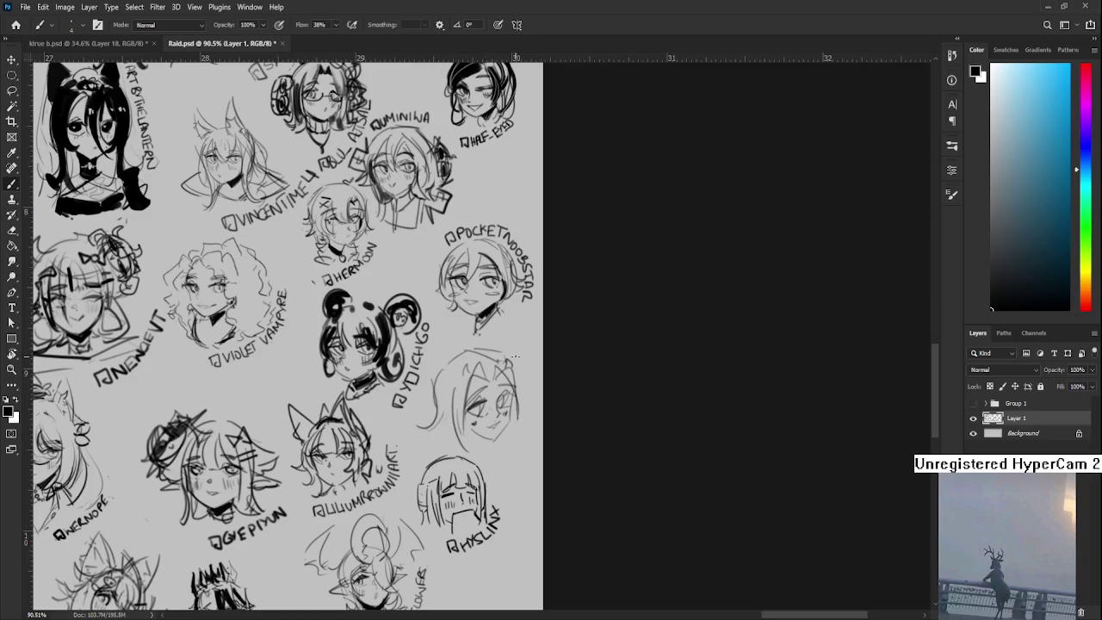
mouse_move(513, 362)
mouse_down()
mouse_move(529, 422)
mouse_move(509, 433)
mouse_up()
key(ctrl+z)
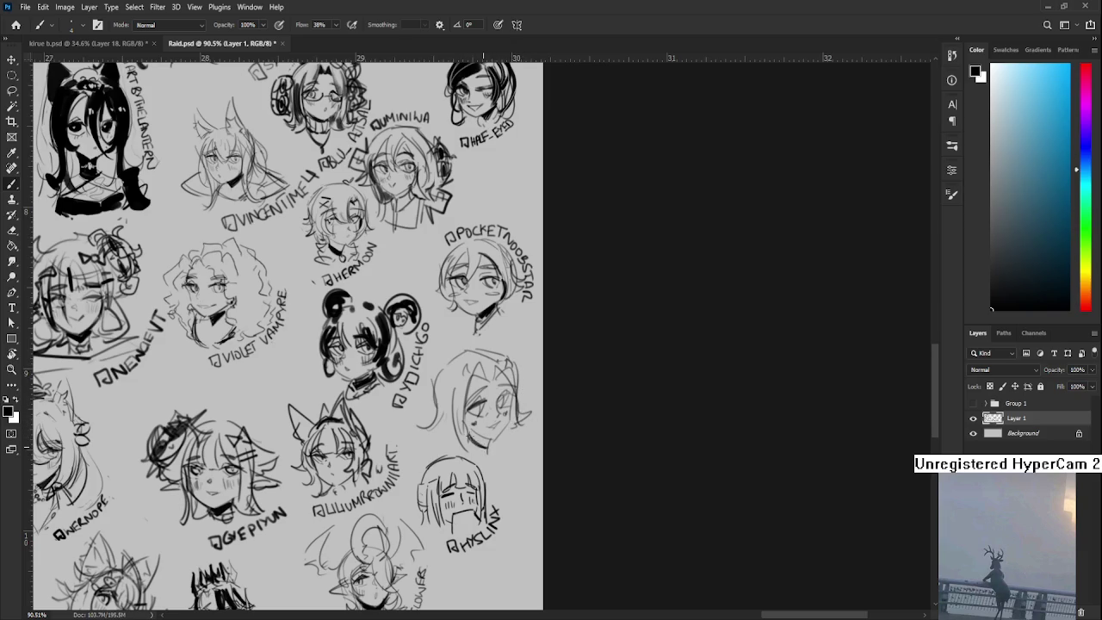
drag(469, 431, 488, 444)
drag(472, 403, 478, 410)
key(e)
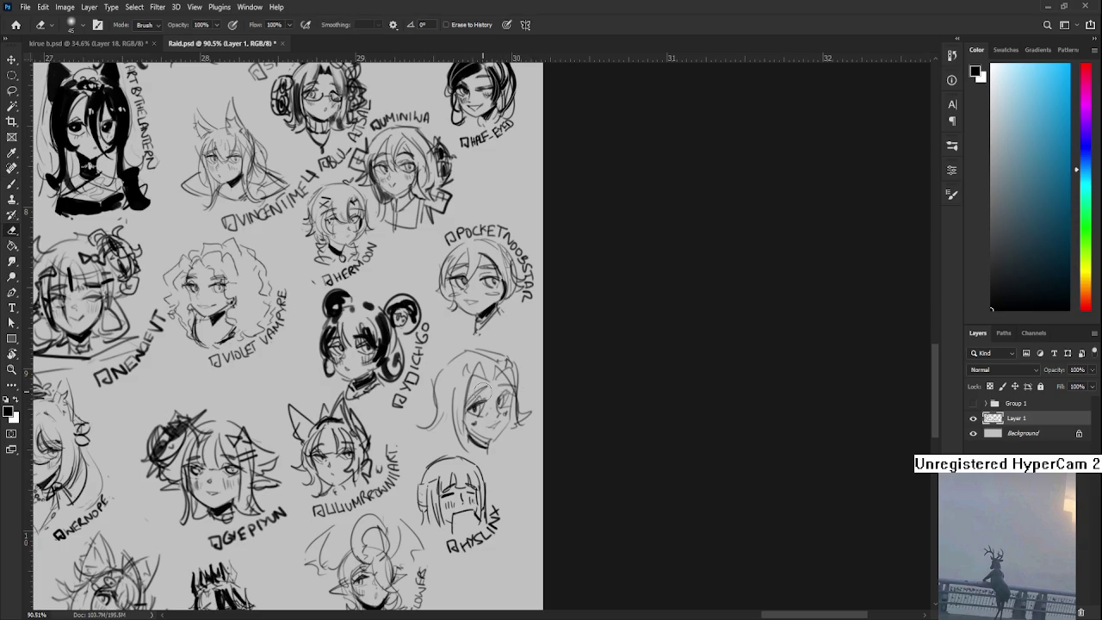
drag(479, 387, 468, 391)
drag(469, 392, 457, 396)
Build up dark hair on the new head, redrawing the line along its left side
key(b)
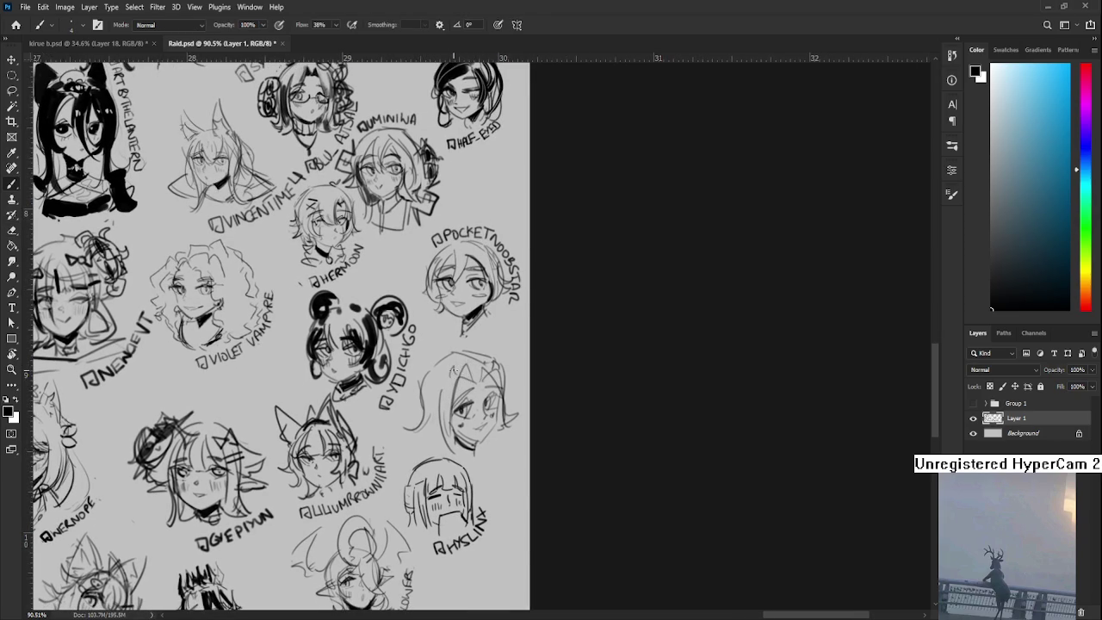
drag(451, 368, 454, 379)
key(ctrl+z)
key(ctrl+z)
drag(451, 375, 450, 416)
mouse_move(494, 360)
mouse_down()
mouse_move(510, 420)
mouse_move(500, 409)
mouse_up()
key(ctrl+z)
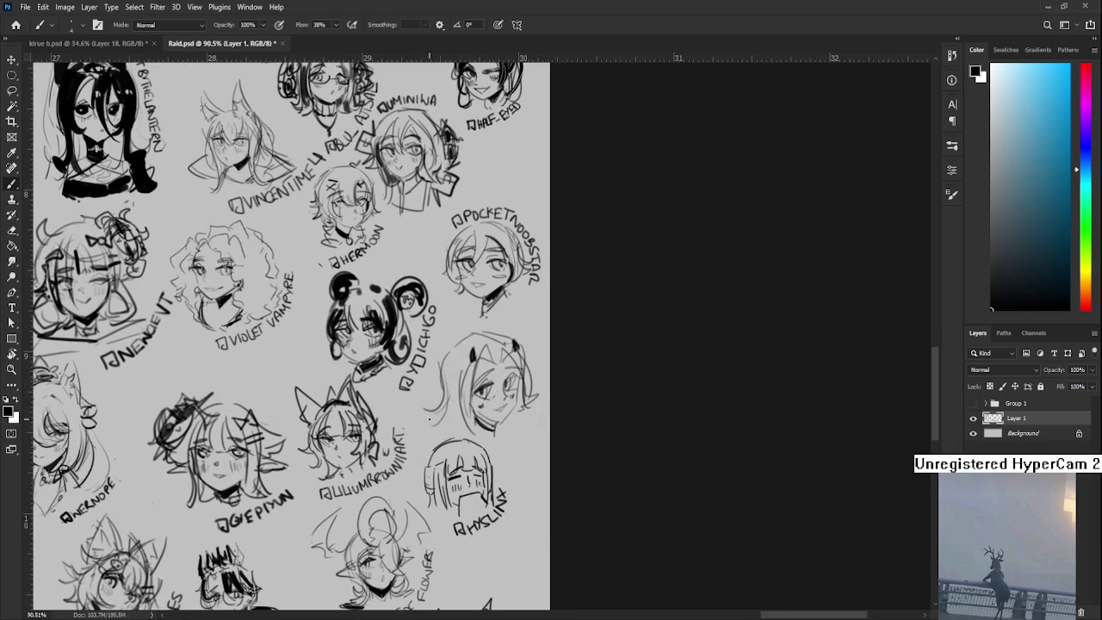
drag(447, 368, 472, 436)
key(ctrl+z)
drag(444, 367, 459, 432)
Pan around the sheet and add a small dark mark on the face
scroll(479, 392, right, 1)
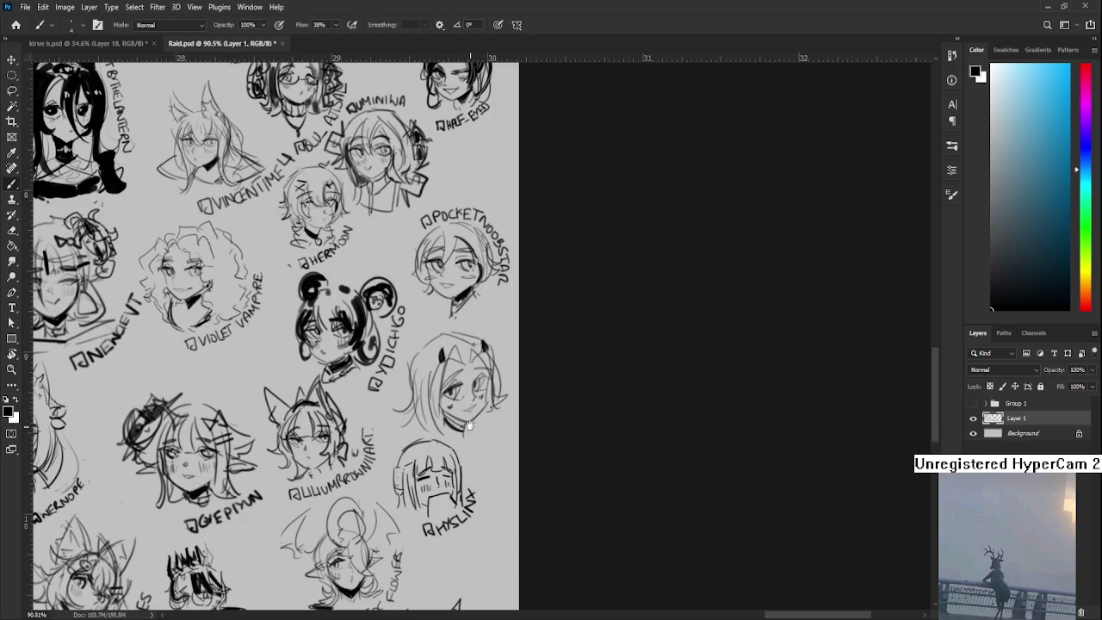
scroll(483, 402, down, 1)
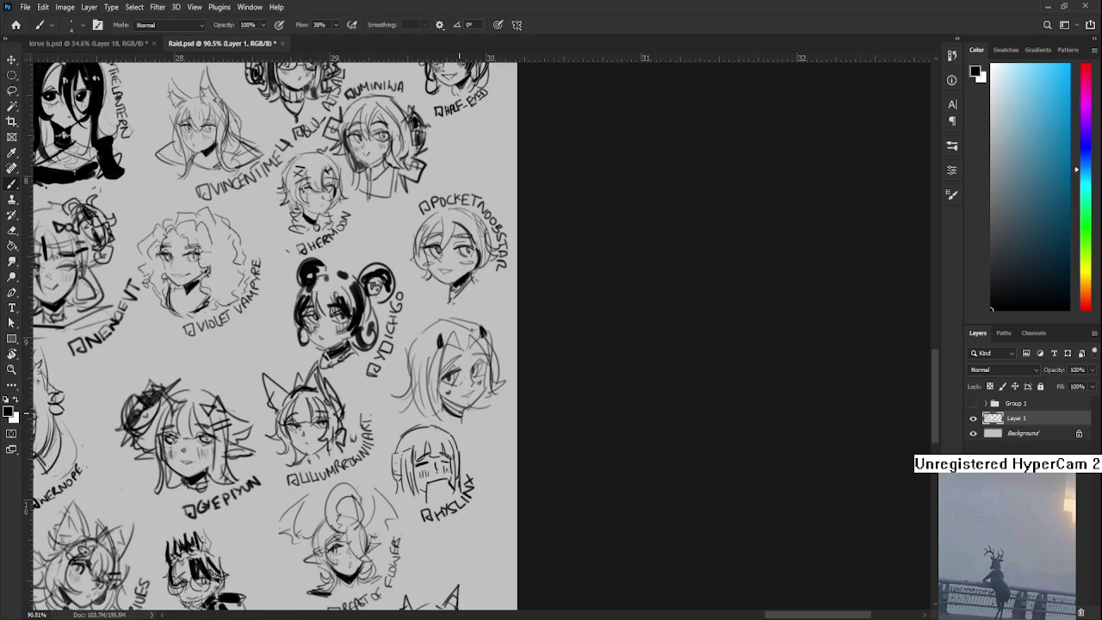
scroll(438, 412, up, 3)
scroll(430, 387, left, 1)
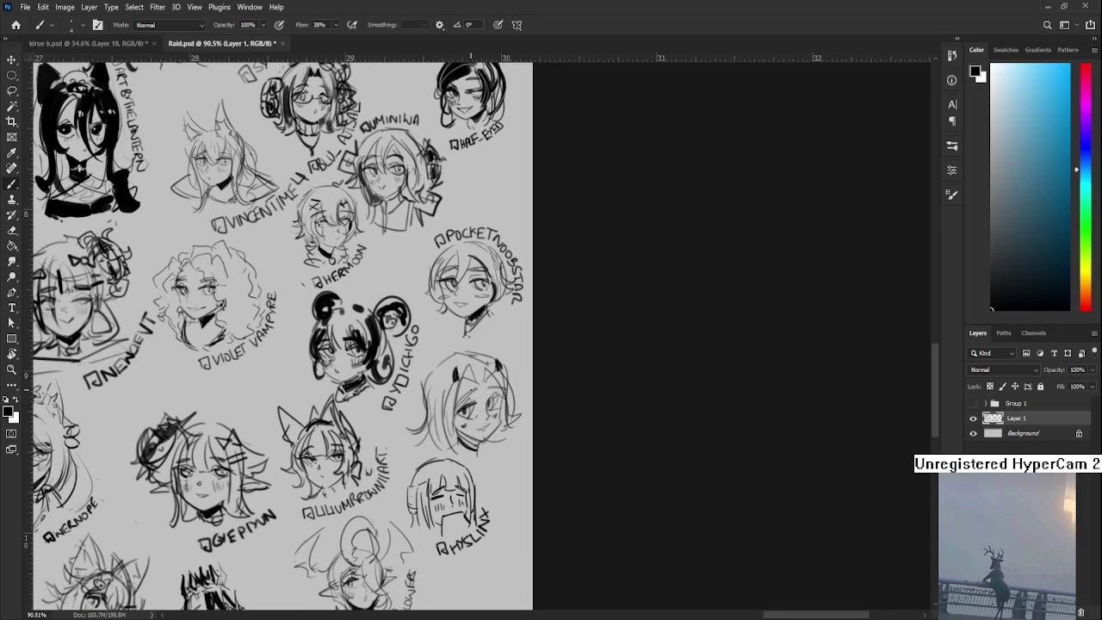
drag(475, 401, 467, 390)
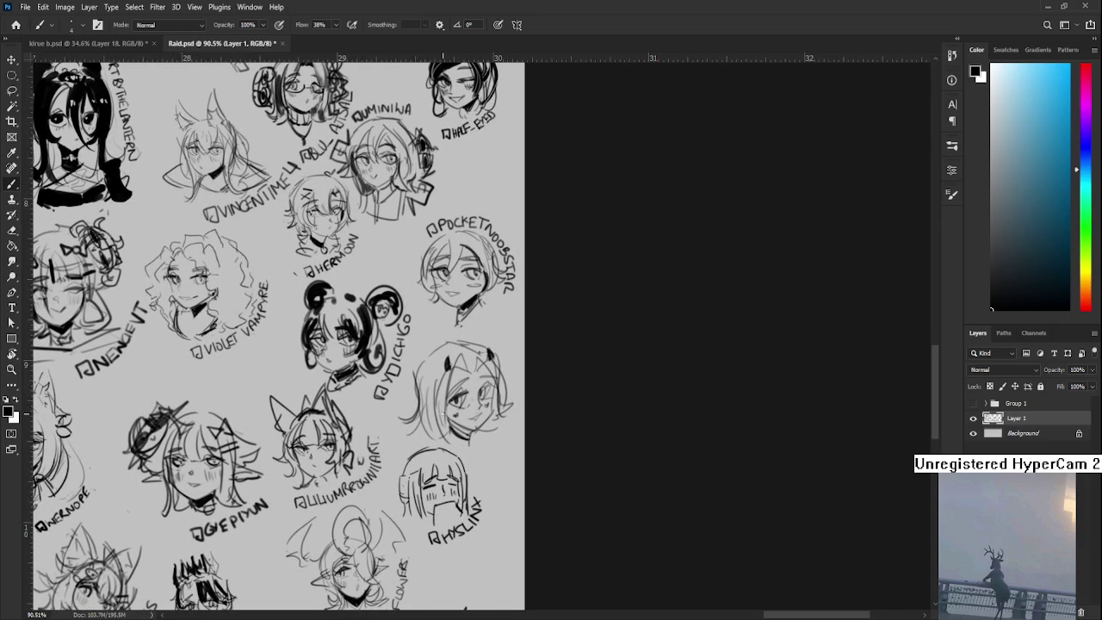
click(447, 411)
drag(485, 391, 469, 399)
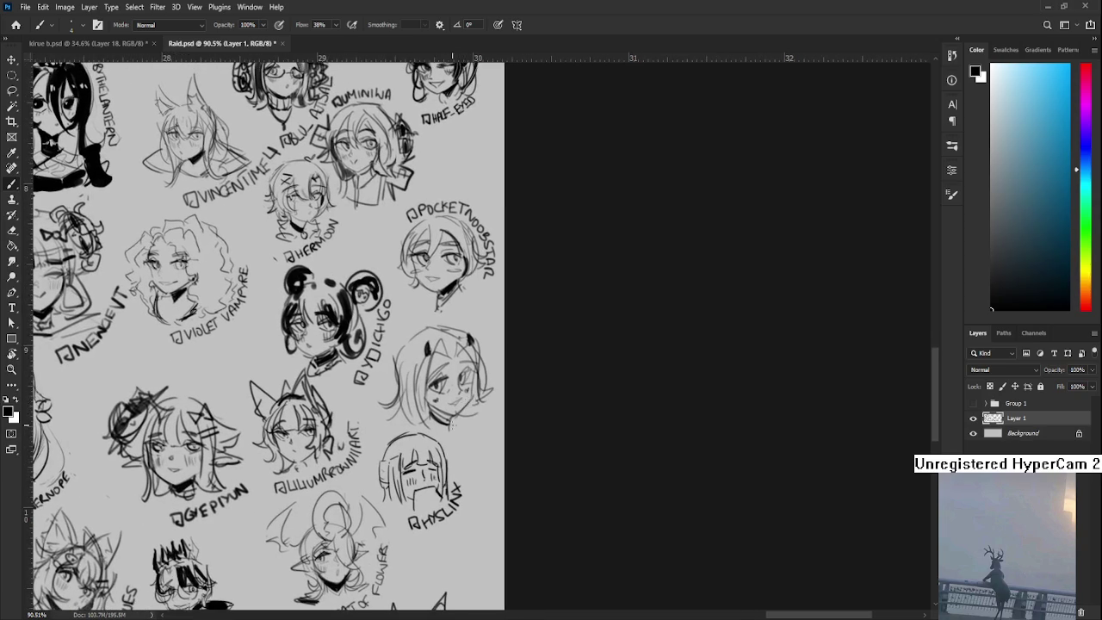
Tilt the canvas with Rotate View about 15 degrees and hand-letter the head's label
key(r)
mouse_move(456, 438)
mouse_down()
mouse_move(426, 447)
mouse_move(469, 408)
mouse_move(457, 411)
mouse_up()
key(b)
key(r)
key(b)
drag(431, 376, 461, 376)
key(r)
mouse_move(438, 443)
mouse_down()
mouse_move(635, 388)
mouse_move(593, 377)
mouse_move(573, 394)
mouse_up()
With a larger brush darken the hair and horns, reset the view upright, and close Raid.psd
key(b)
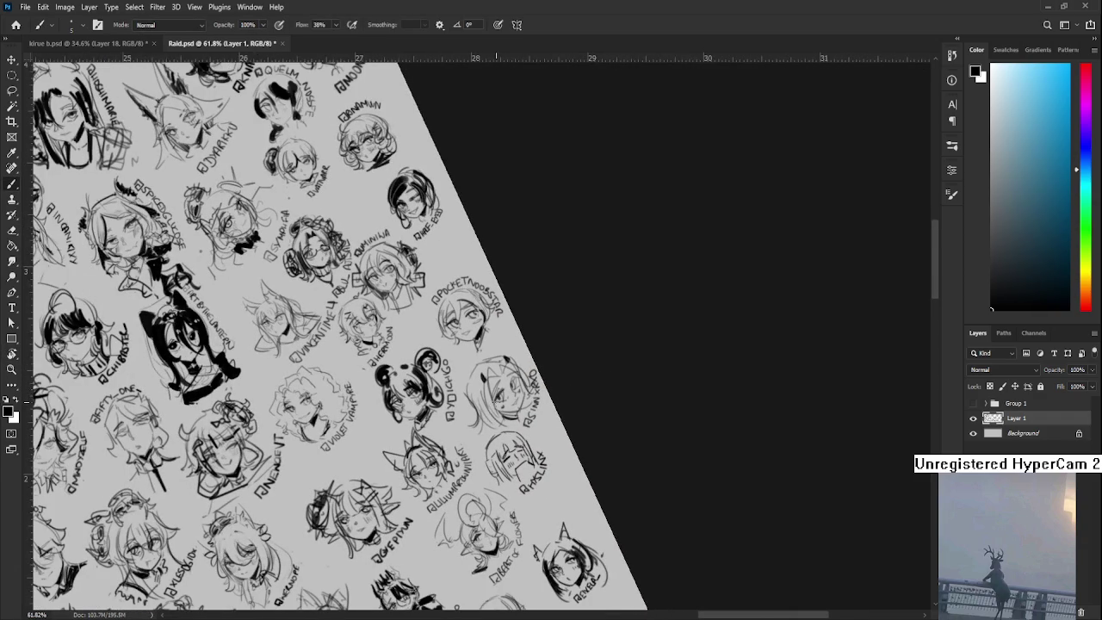
key(bracketright)
key(bracketright)
key(bracketright)
mouse_move(498, 375)
mouse_down()
mouse_move(508, 367)
mouse_move(558, 427)
mouse_up()
scroll(508, 370, down, 3)
key(r)
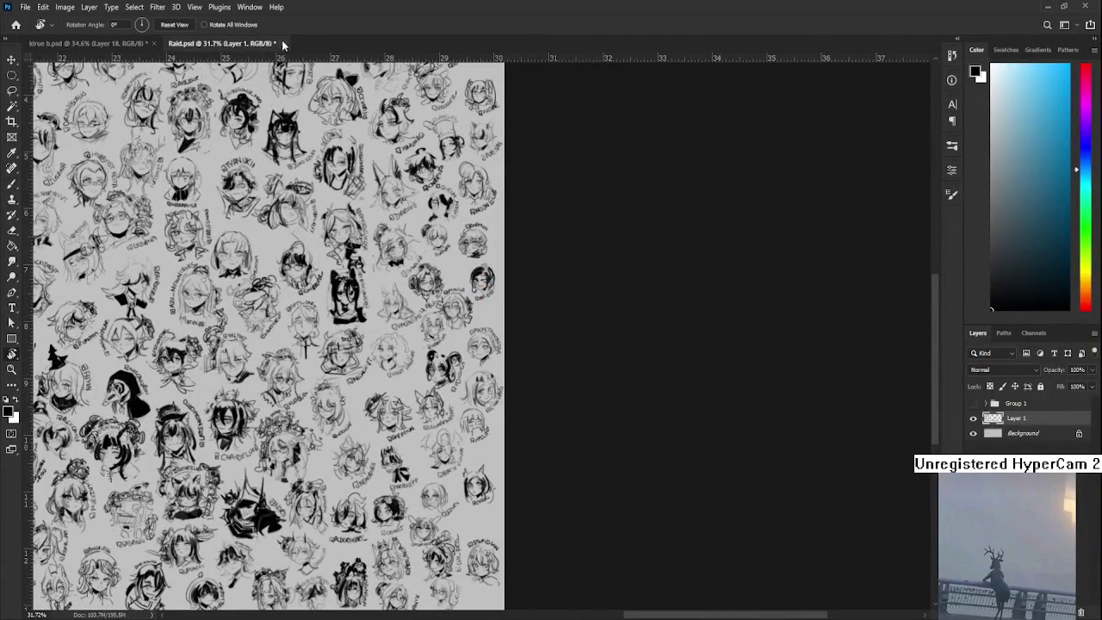
click(281, 43)
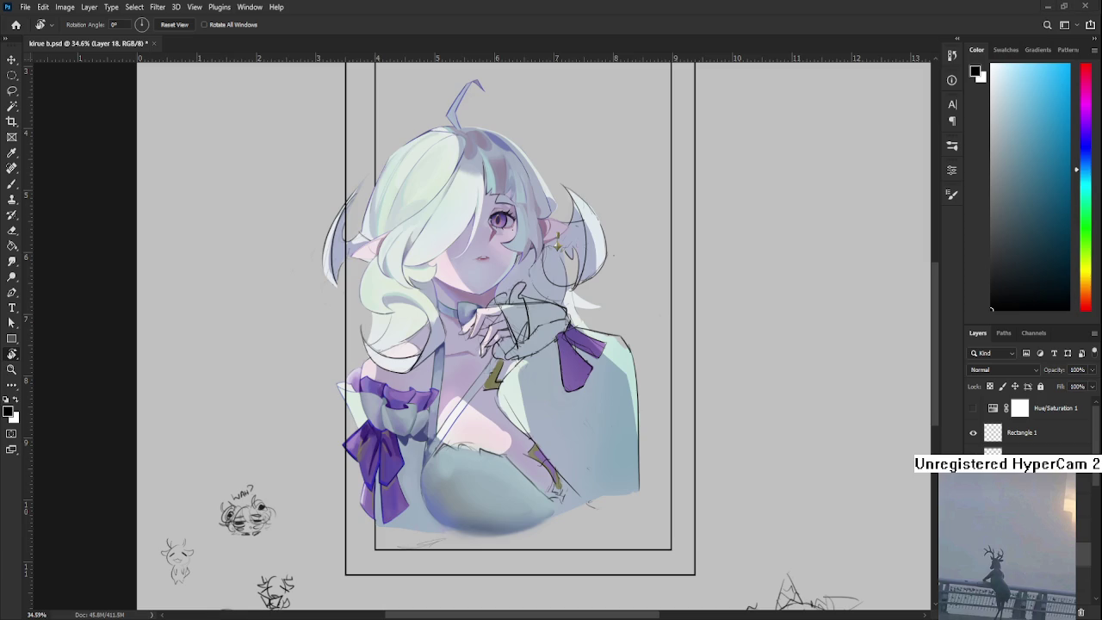
Sample a light grey from the chest, paint a soft patch at brush size 60, then reduce to 30
scroll(472, 526, up, 2)
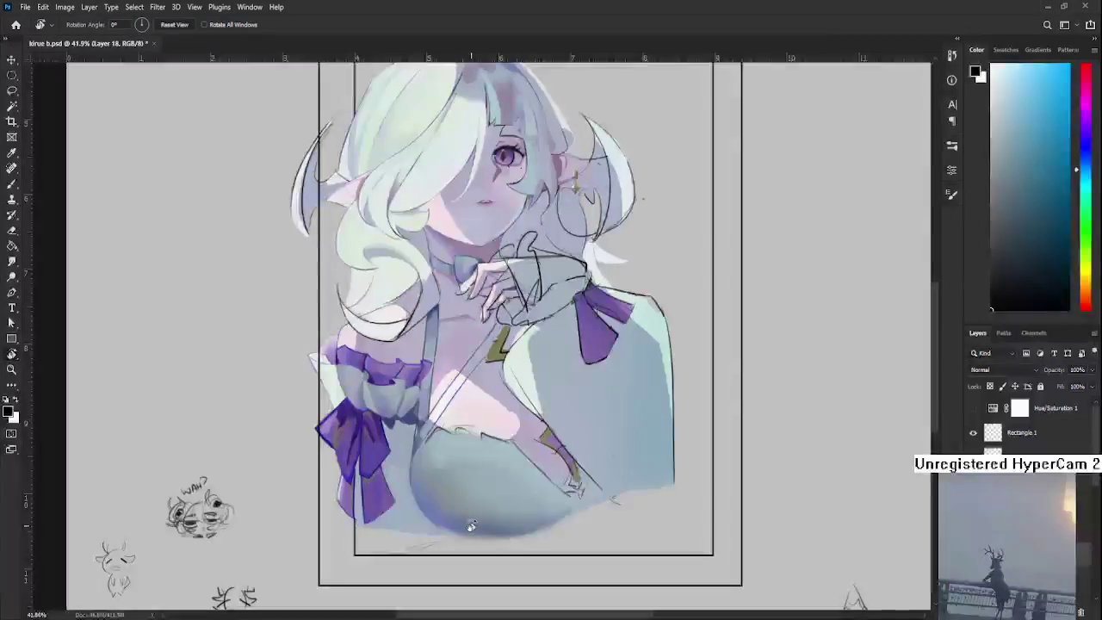
drag(472, 526, 409, 508)
key(b)
alt+click(410, 416)
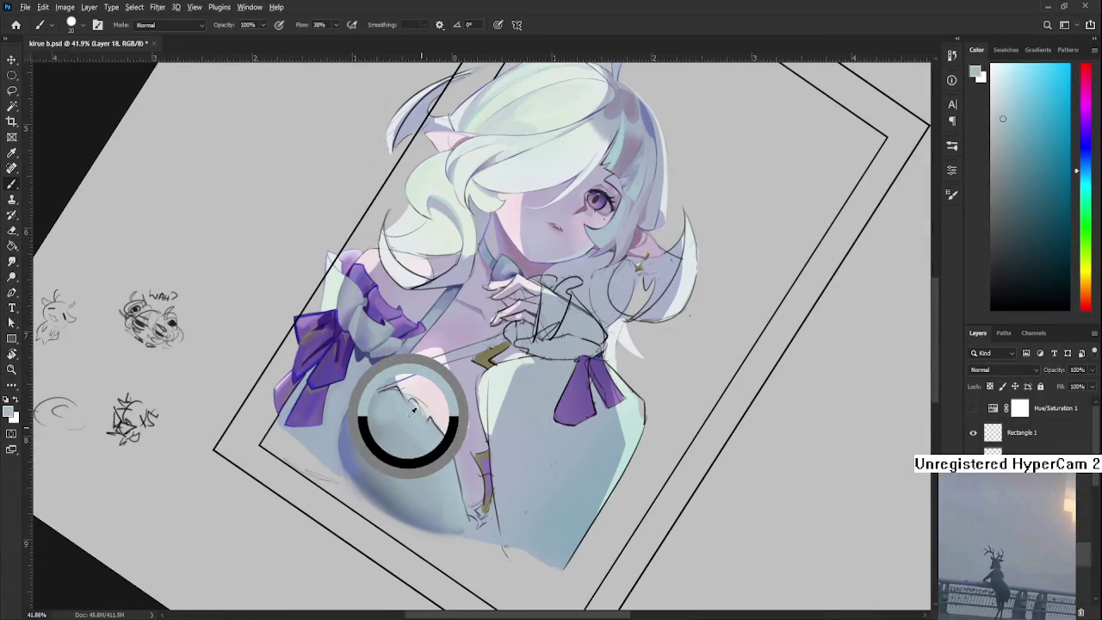
key(bracketright)
key(bracketright)
key(bracketright)
drag(384, 420, 406, 408)
scroll(425, 454, down, 5)
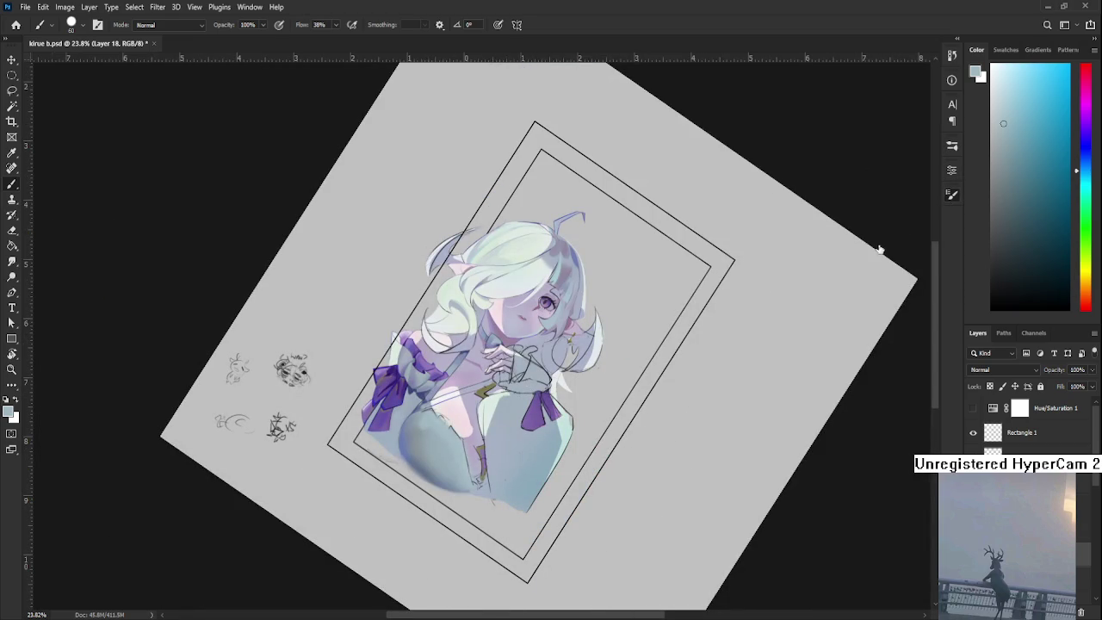
key(bracketleft)
key(bracketleft)
key(bracketleft)
Zoom in, sample a blue-grey from the chest shading, and rotate the view back to 0°
scroll(430, 448, up, 2)
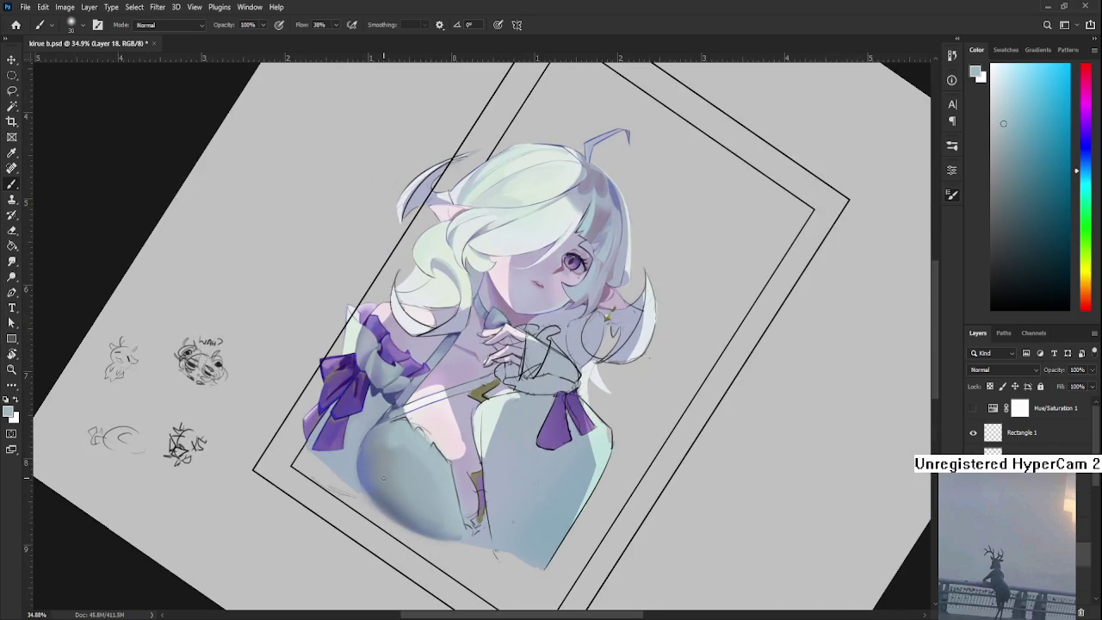
scroll(387, 484, up, 2)
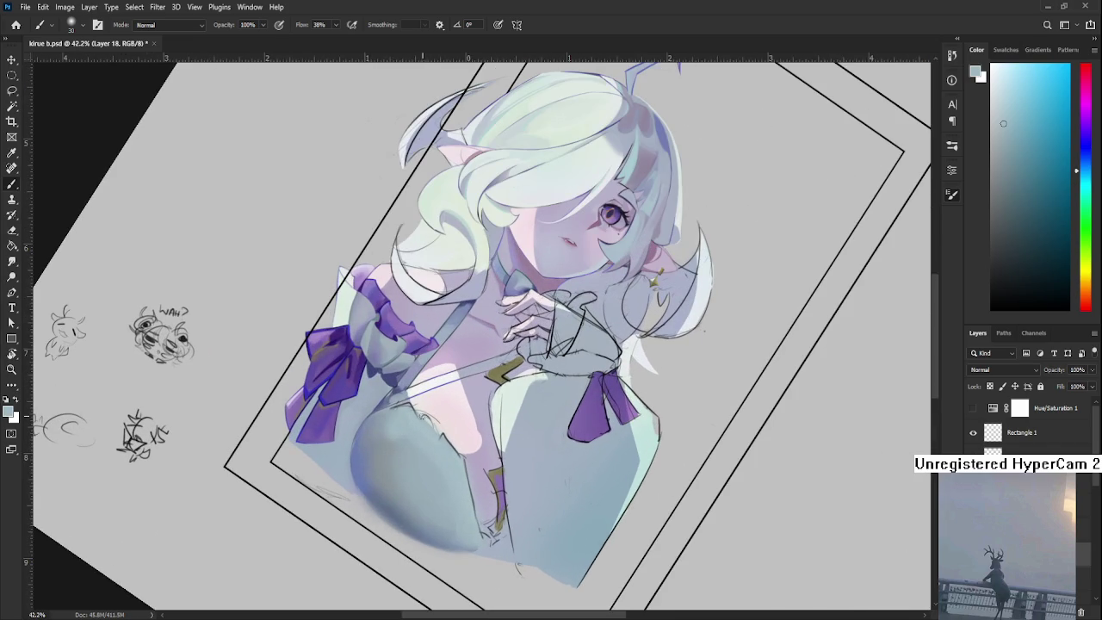
key(l)
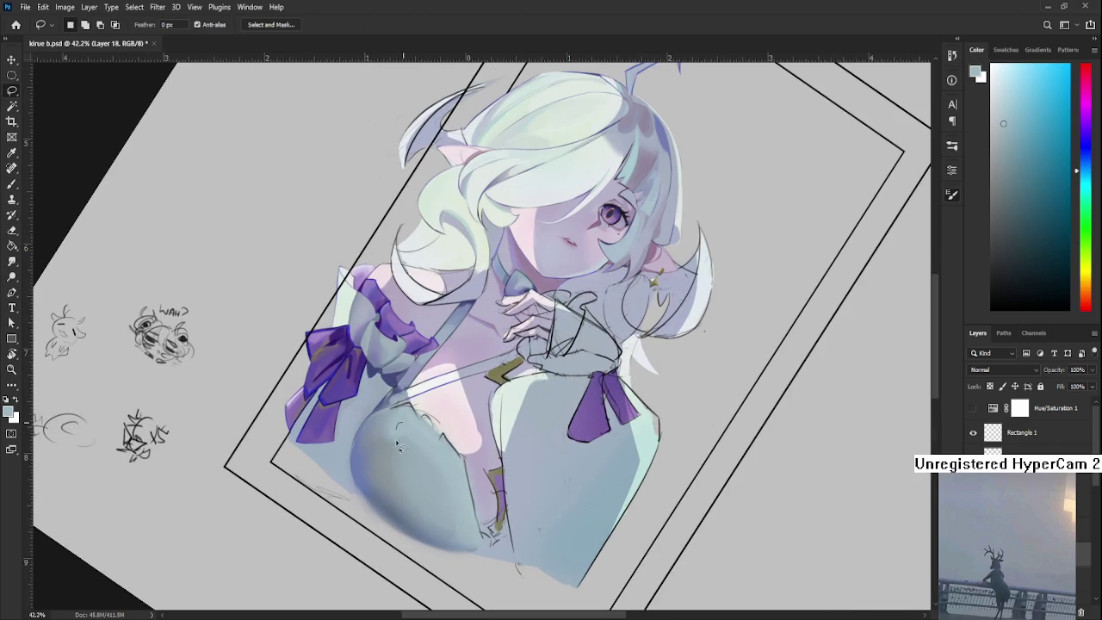
key(b)
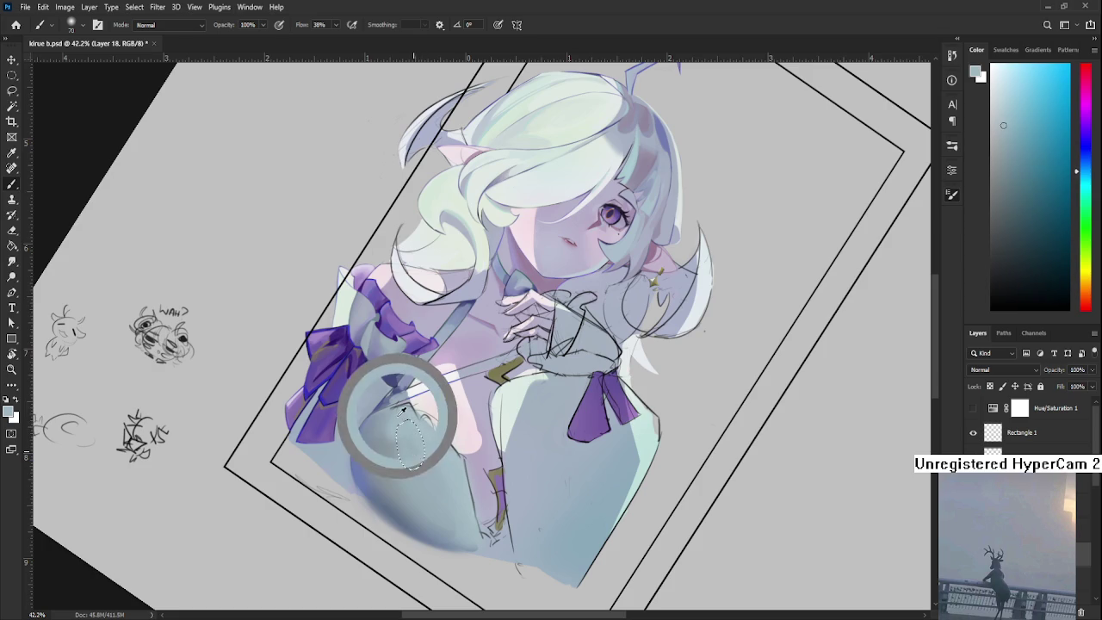
alt+click(413, 441)
key(l)
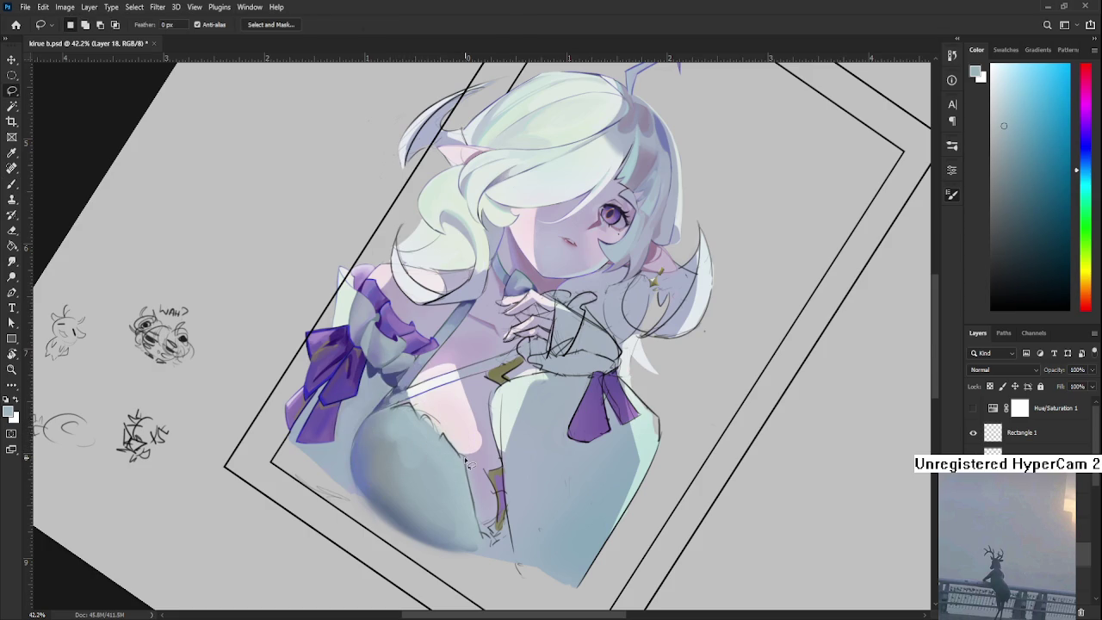
scroll(464, 482, down, 4)
scroll(440, 496, up, 2)
scroll(443, 502, up, 2)
key(r)
drag(488, 485, 491, 414)
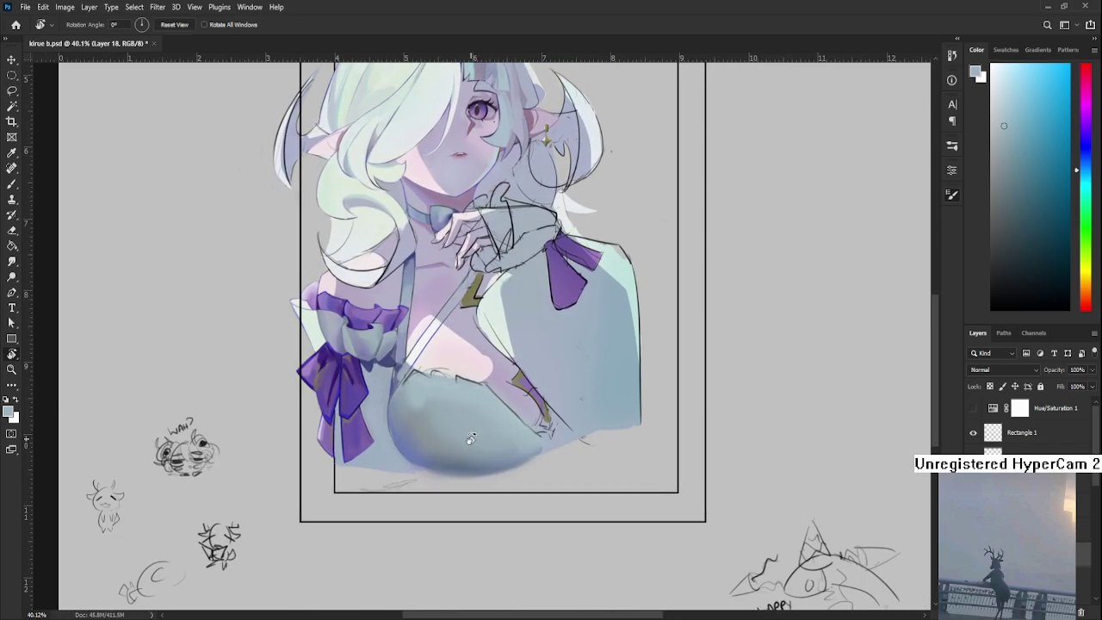
Rotate the view about 160°, sample chest tones, and paint darker blue shading on the left shoulder
key(b)
alt+click(495, 404)
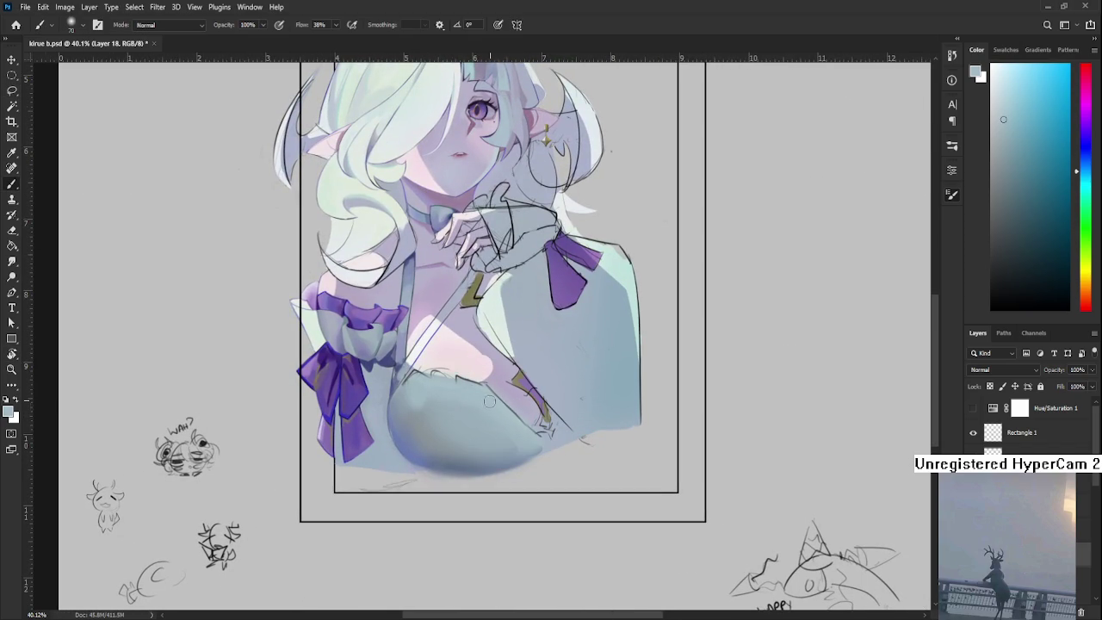
key(l)
key(r)
drag(528, 436, 407, 392)
key(b)
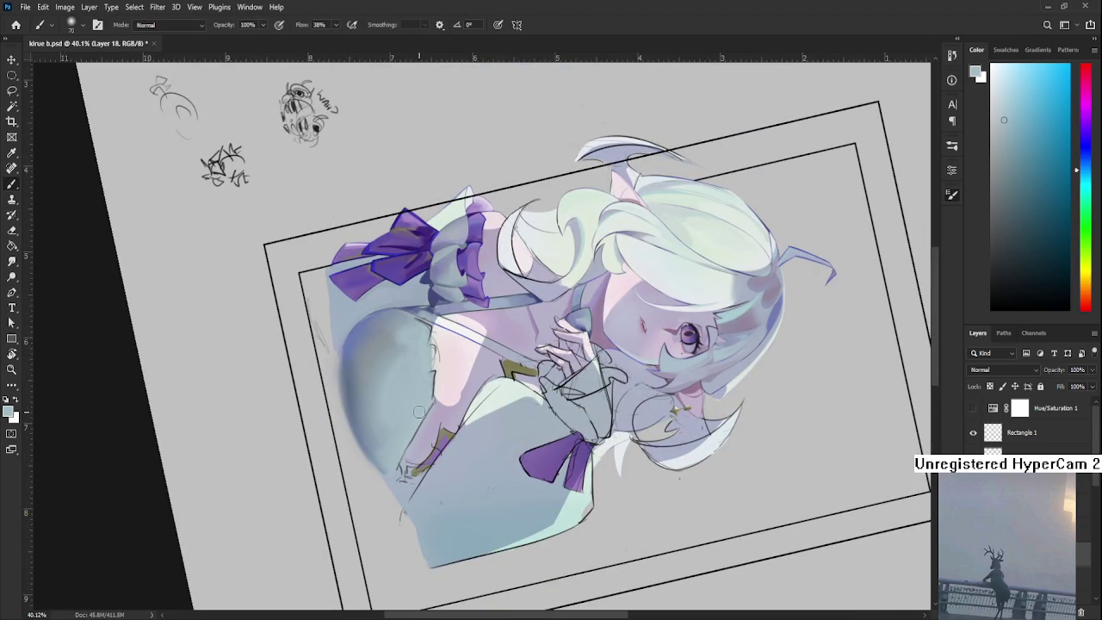
alt+click(418, 358)
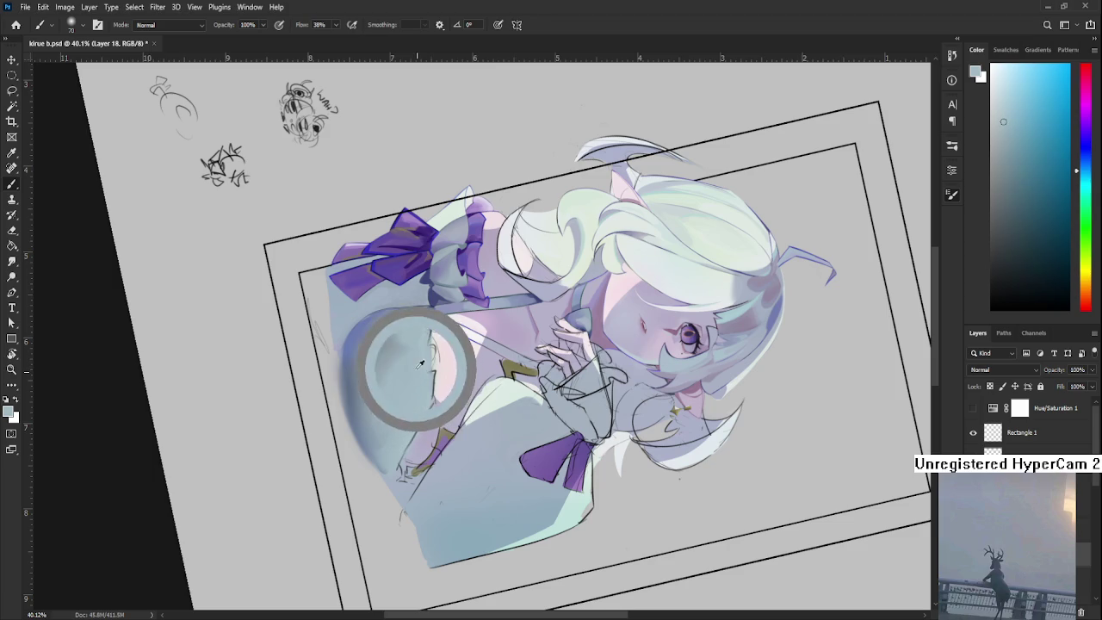
alt+click(410, 377)
drag(408, 377, 400, 393)
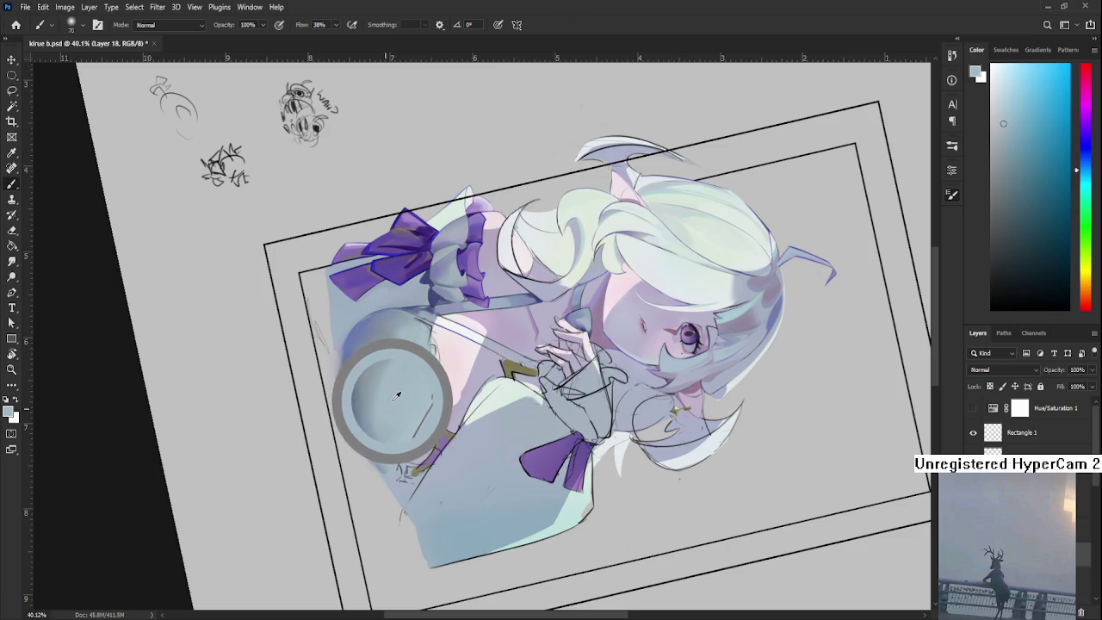
drag(357, 345, 400, 430)
Sample lighter shoulder tones, lasso a narrow strip along the shoulder, then deselect it
alt+click(382, 418)
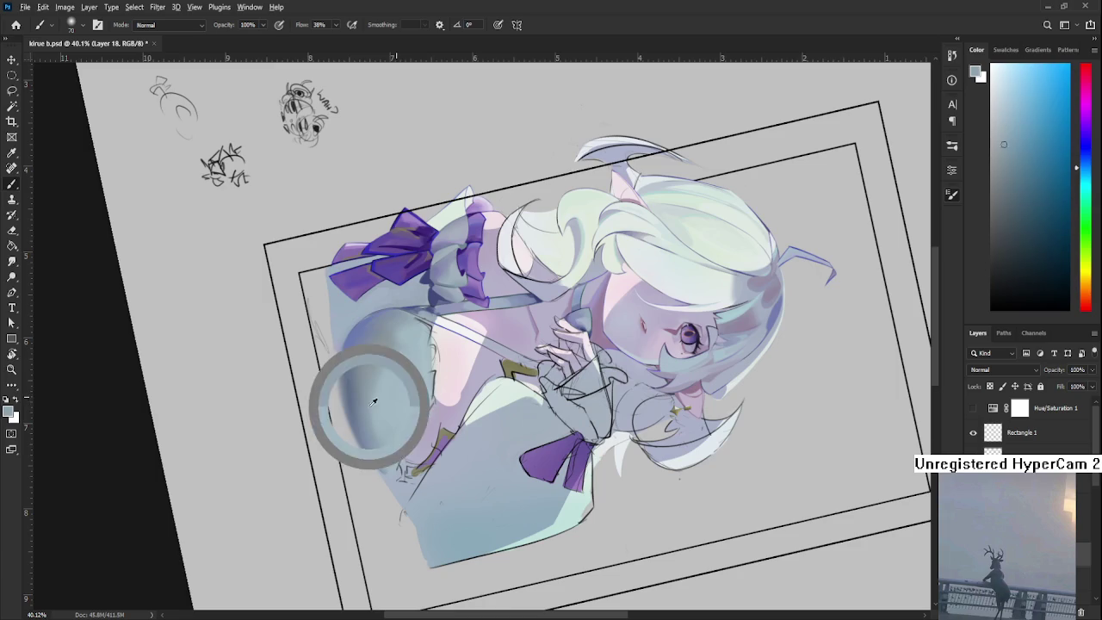
alt+click(372, 421)
alt+click(381, 422)
alt+click(394, 422)
alt+click(401, 415)
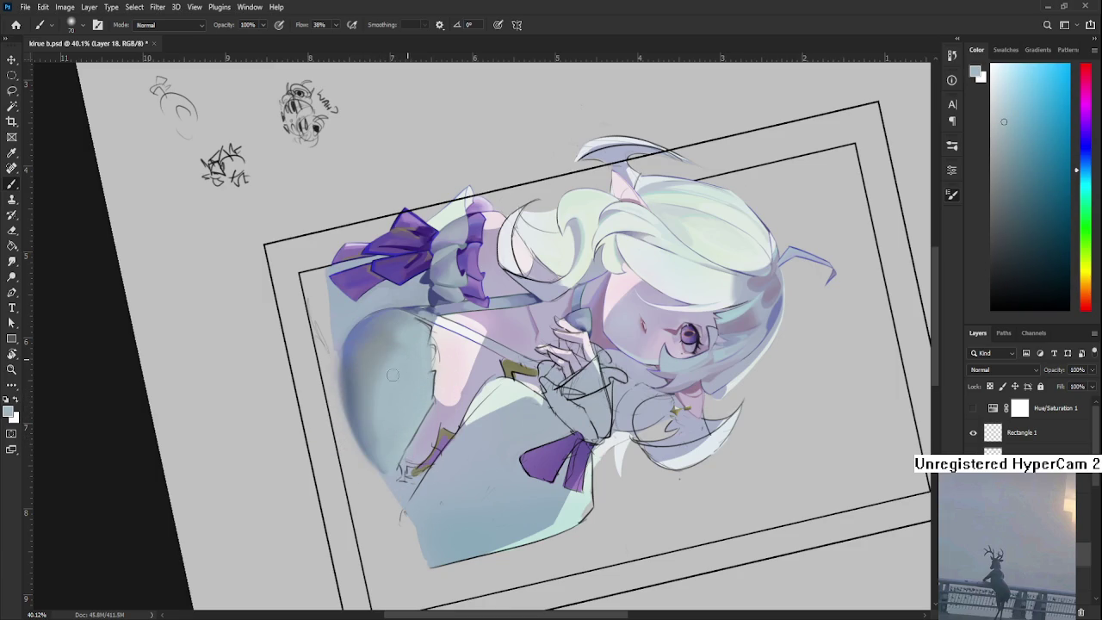
key(l)
drag(401, 344, 398, 379)
key(l)
click(437, 398)
Zoom out and back in, pan the chest into view, and return to the Brush
scroll(439, 398, down, 3)
scroll(439, 399, down, 1)
scroll(440, 398, down, 1)
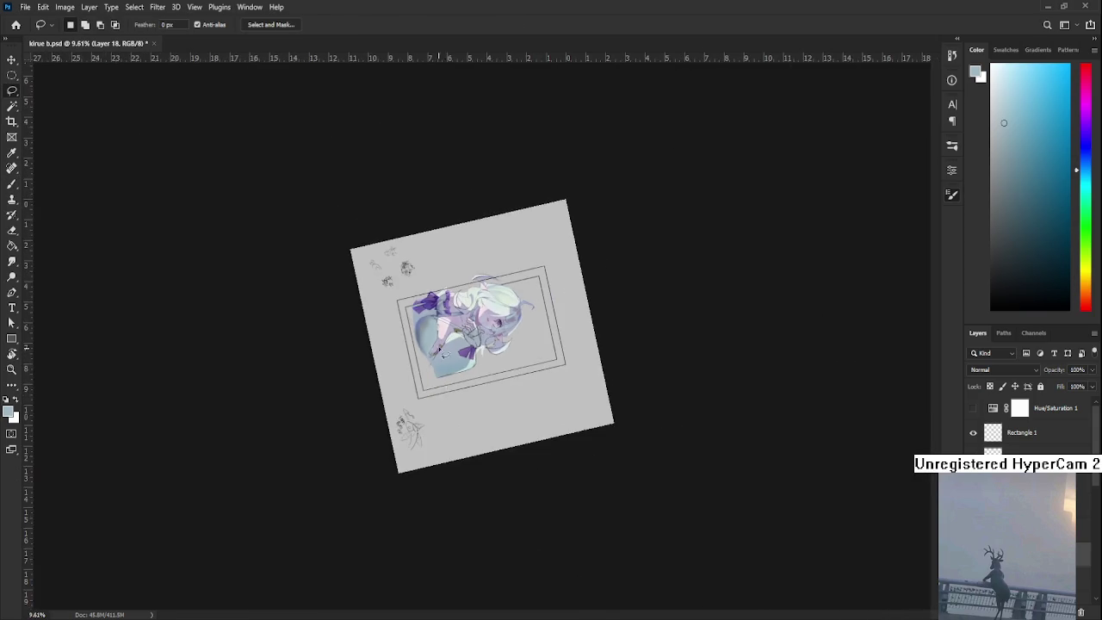
scroll(392, 324, up, 2)
scroll(392, 323, up, 1)
drag(392, 323, 422, 393)
key(b)
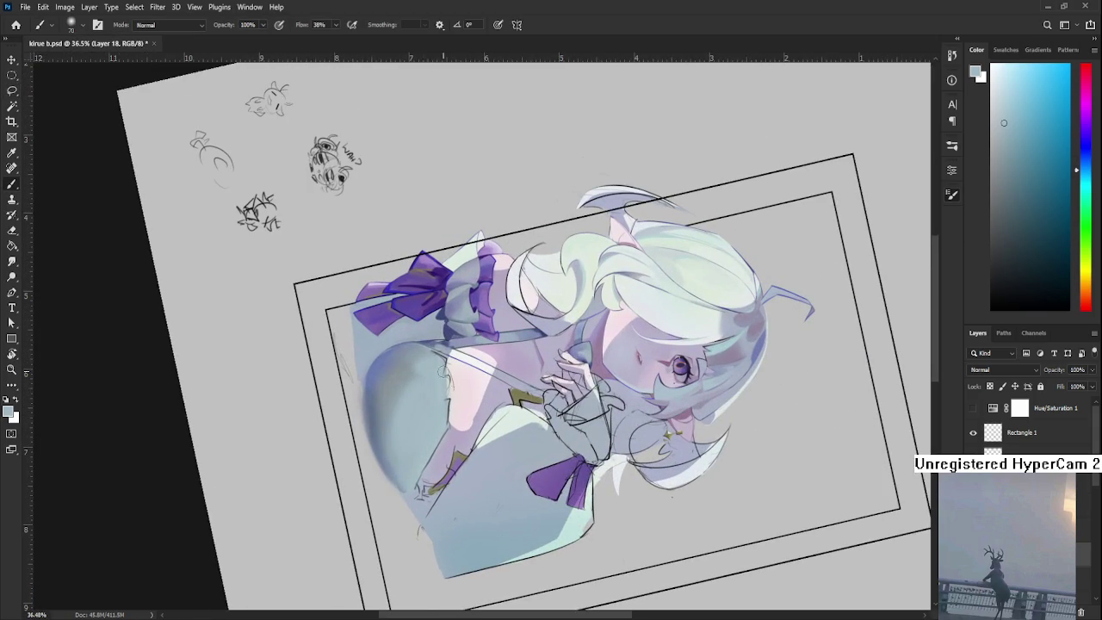
Shade the chest with sampled tones, including a lighter cyan-blue and a darker blue
alt+click(380, 366)
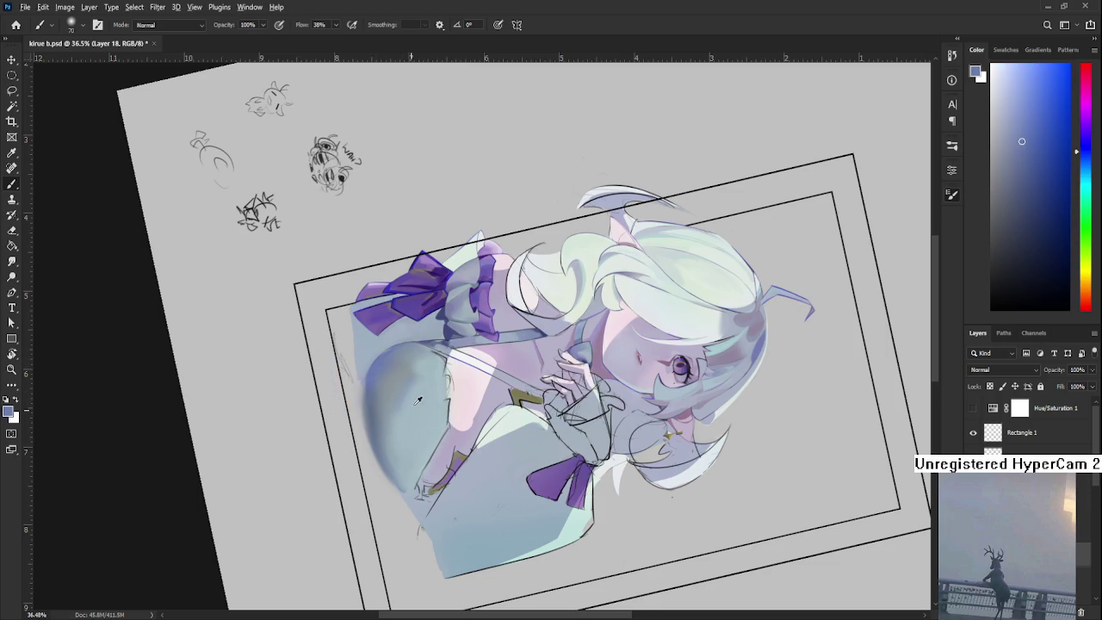
alt+click(408, 410)
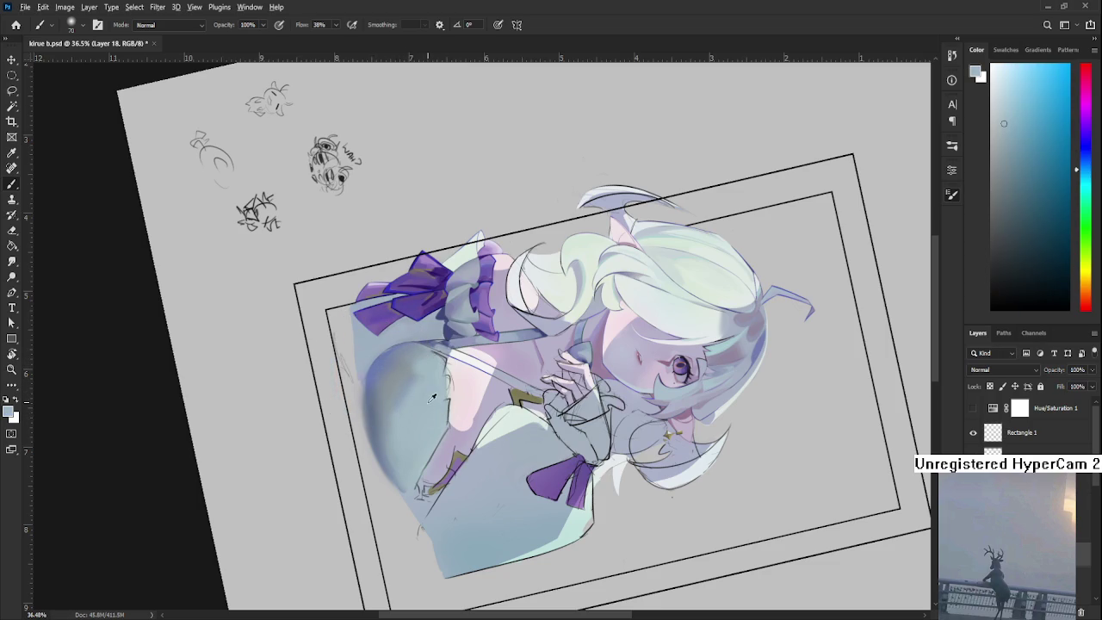
alt+click(417, 386)
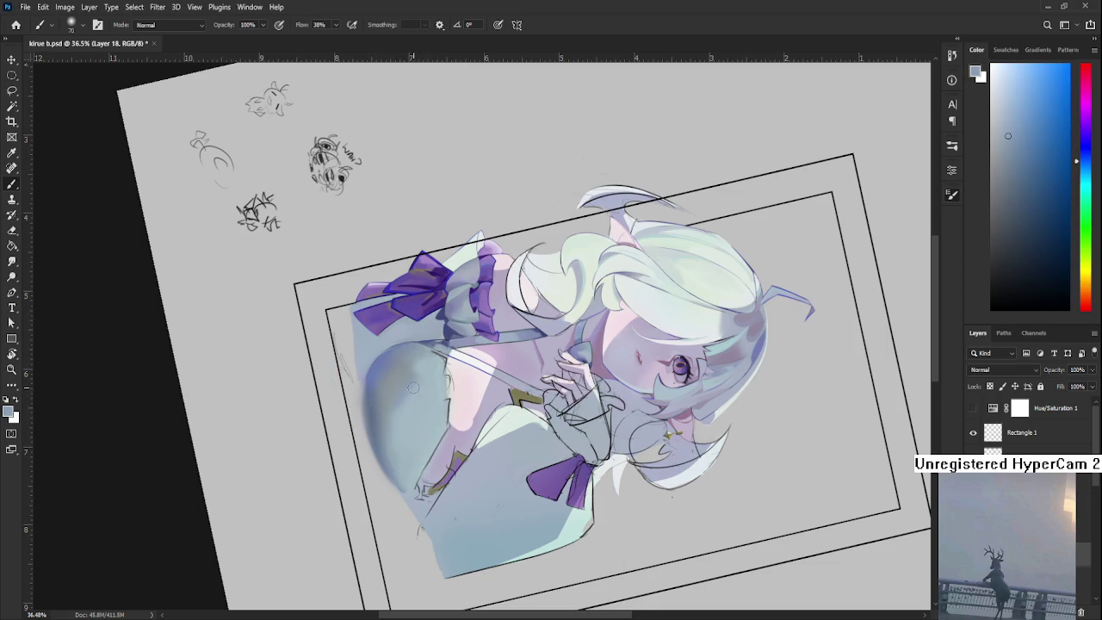
alt+click(416, 385)
alt+click(415, 382)
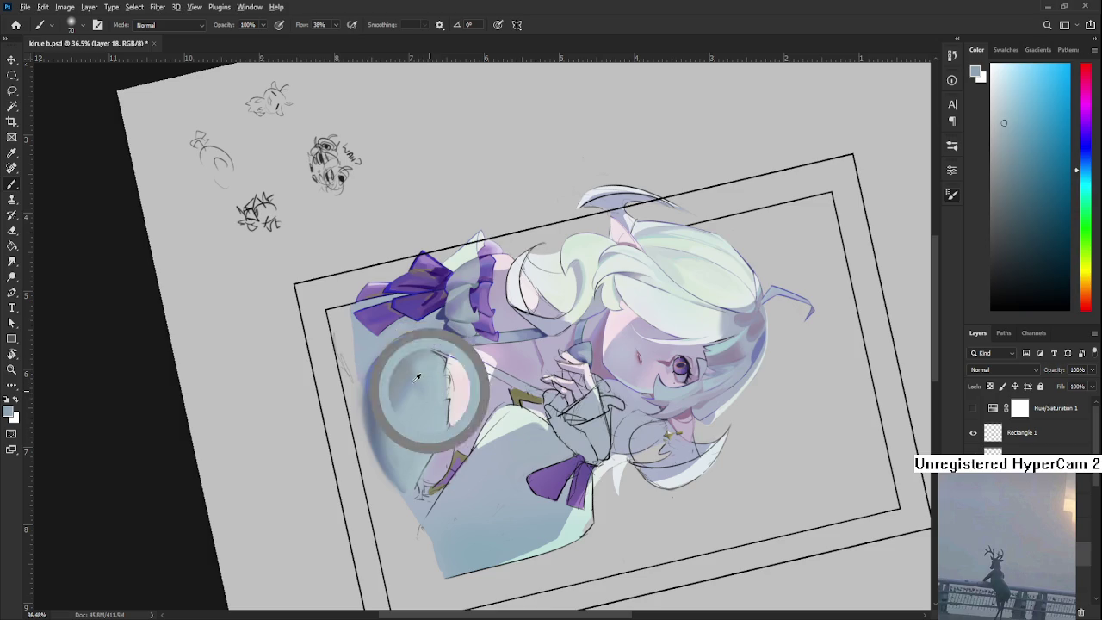
alt+click(412, 405)
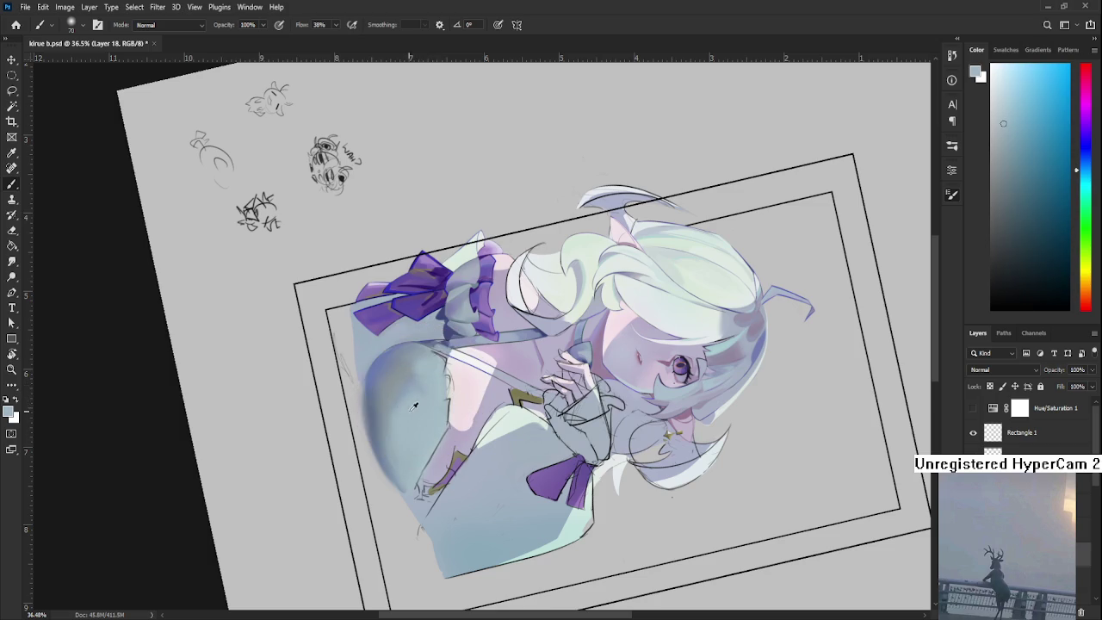
alt+click(411, 408)
alt+click(413, 392)
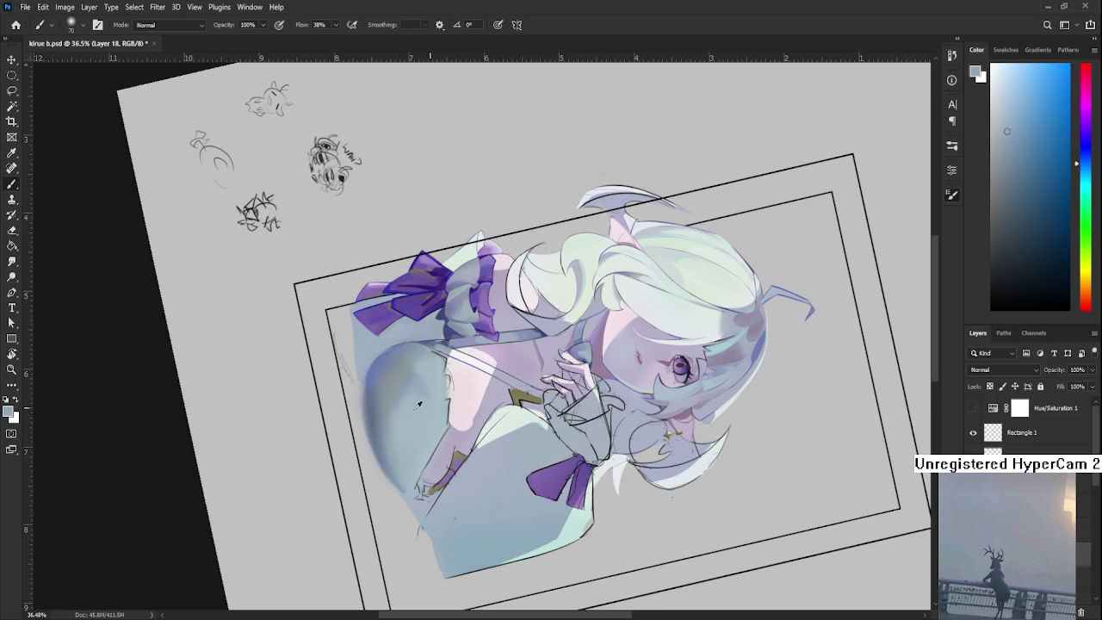
alt+click(422, 402)
alt+click(437, 407)
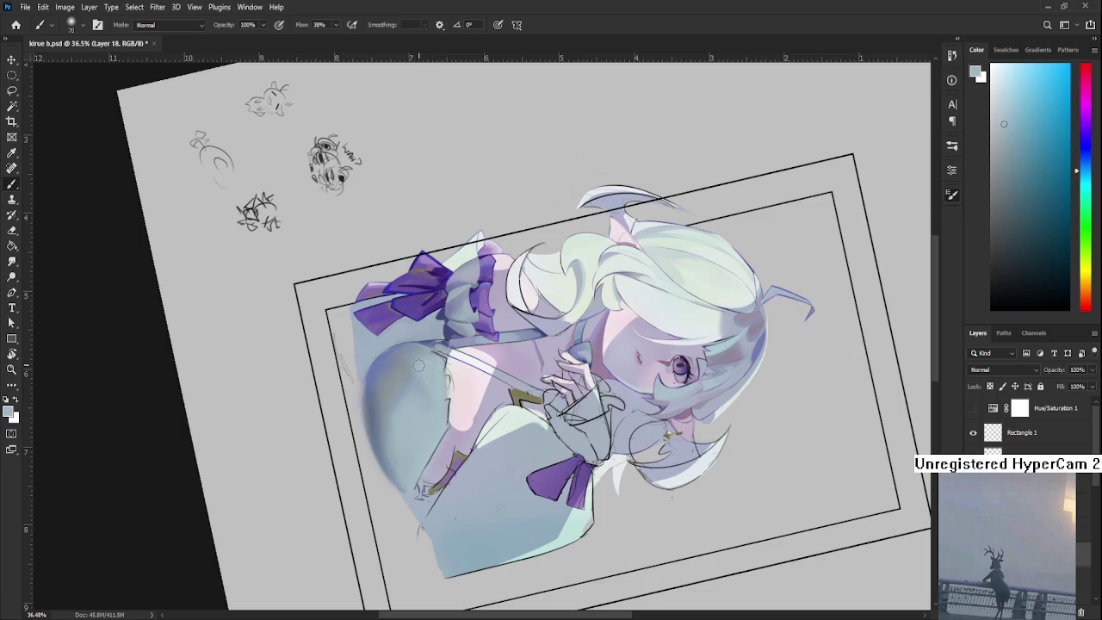
Keep blending the chest shading with sampled blue-grey tones, finishing on a lighter blue-grey
alt+click(435, 393)
alt+click(419, 386)
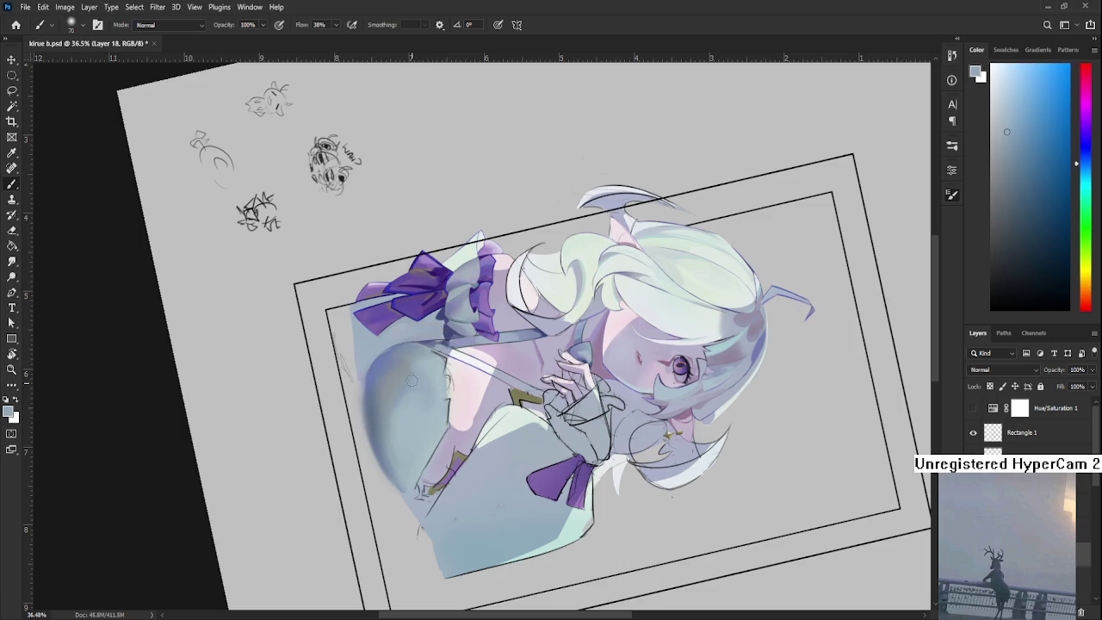
alt+click(424, 404)
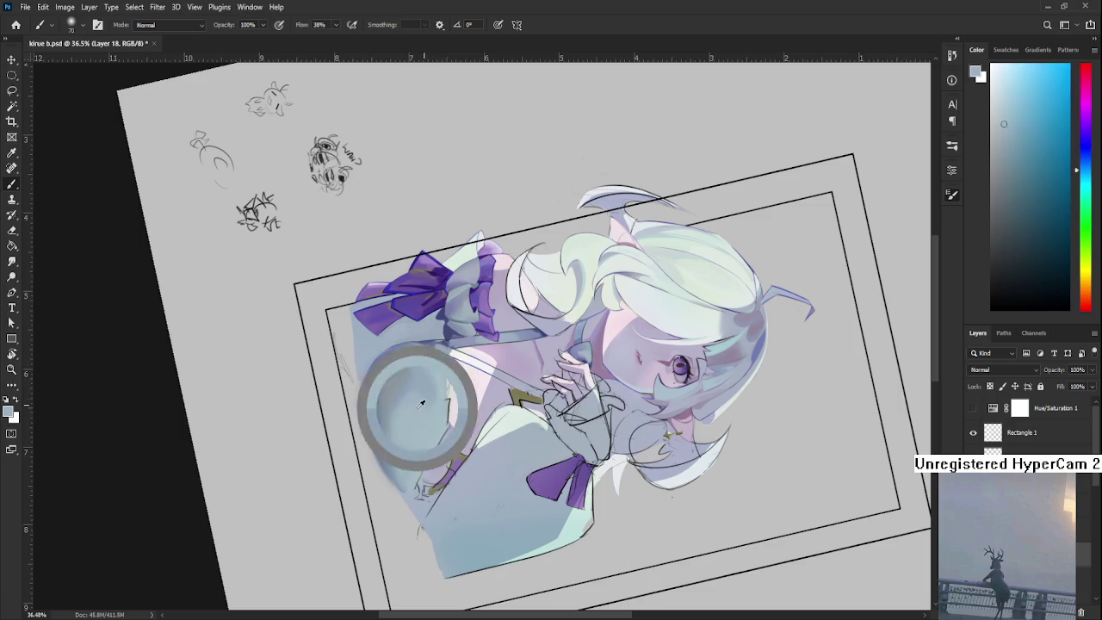
alt+click(421, 398)
alt+click(418, 384)
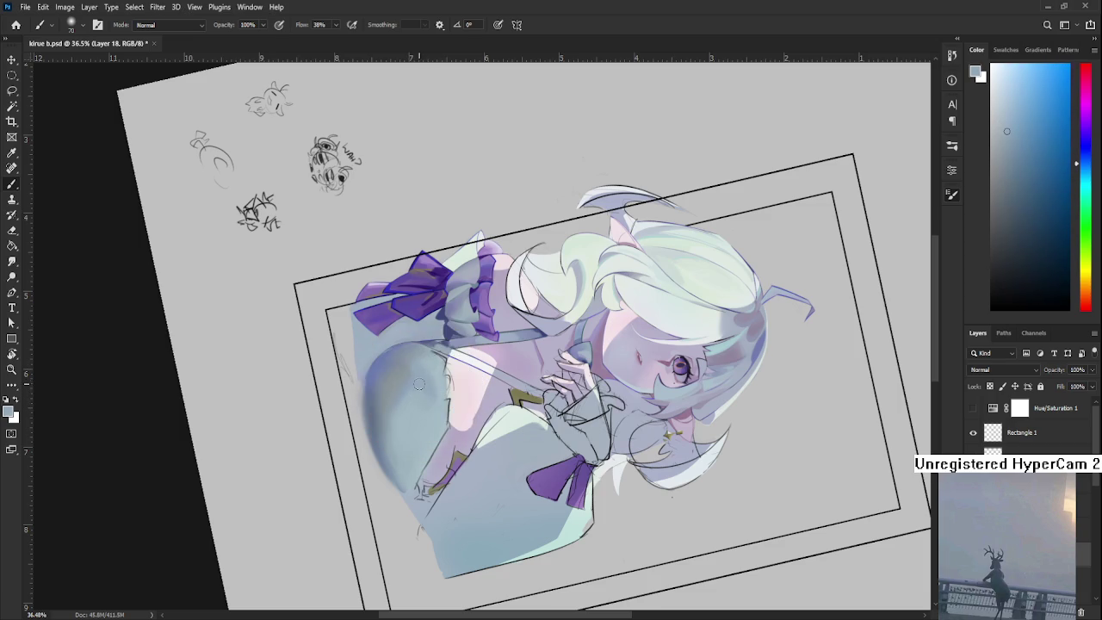
alt+click(435, 383)
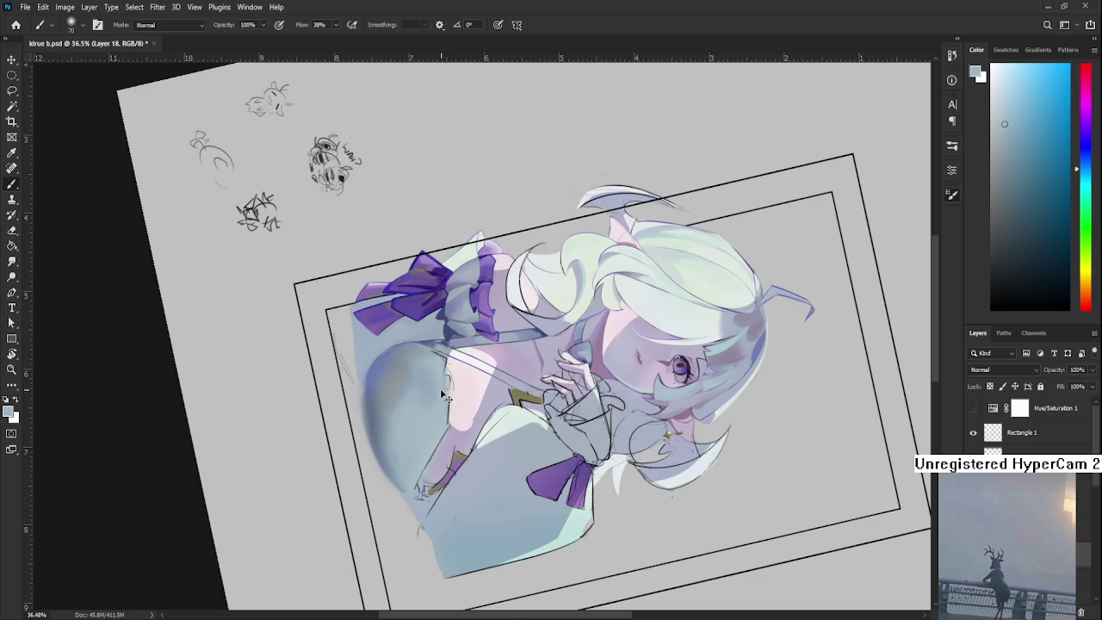
alt+click(441, 394)
alt+click(427, 390)
alt+click(429, 392)
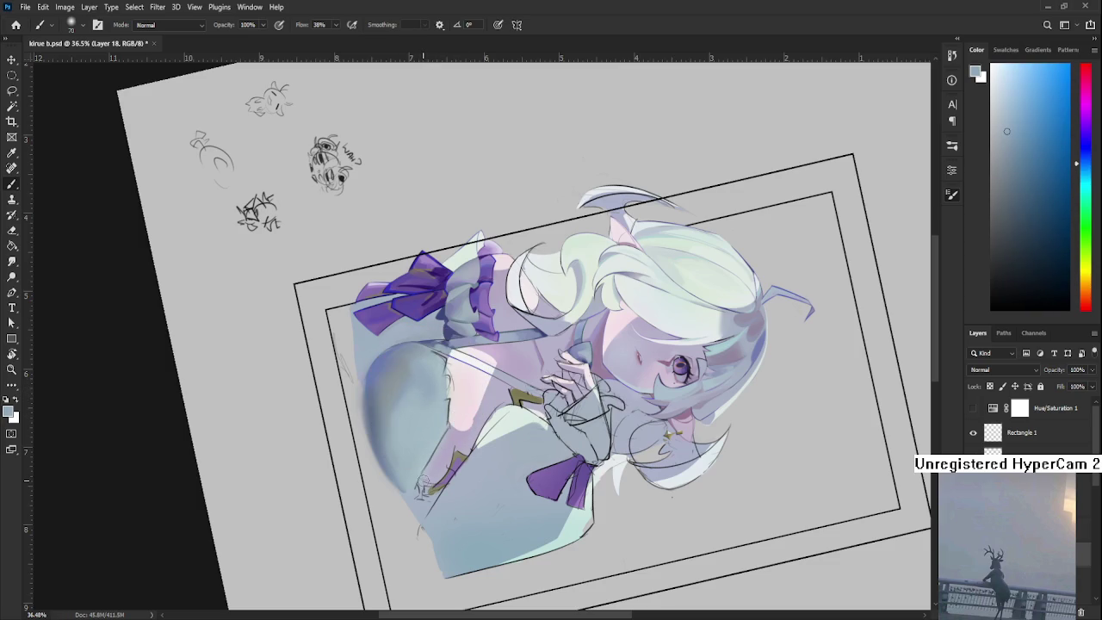
alt+click(432, 410)
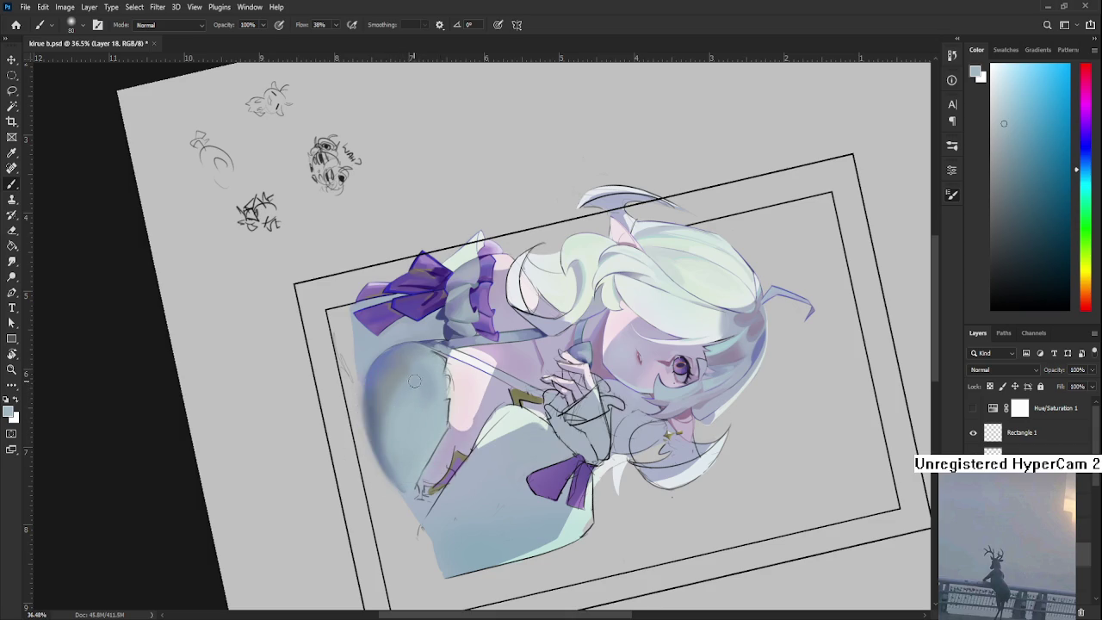
Sample two chest colours, then rotate the view to about 8° and zoom to 44.1%
alt+click(422, 384)
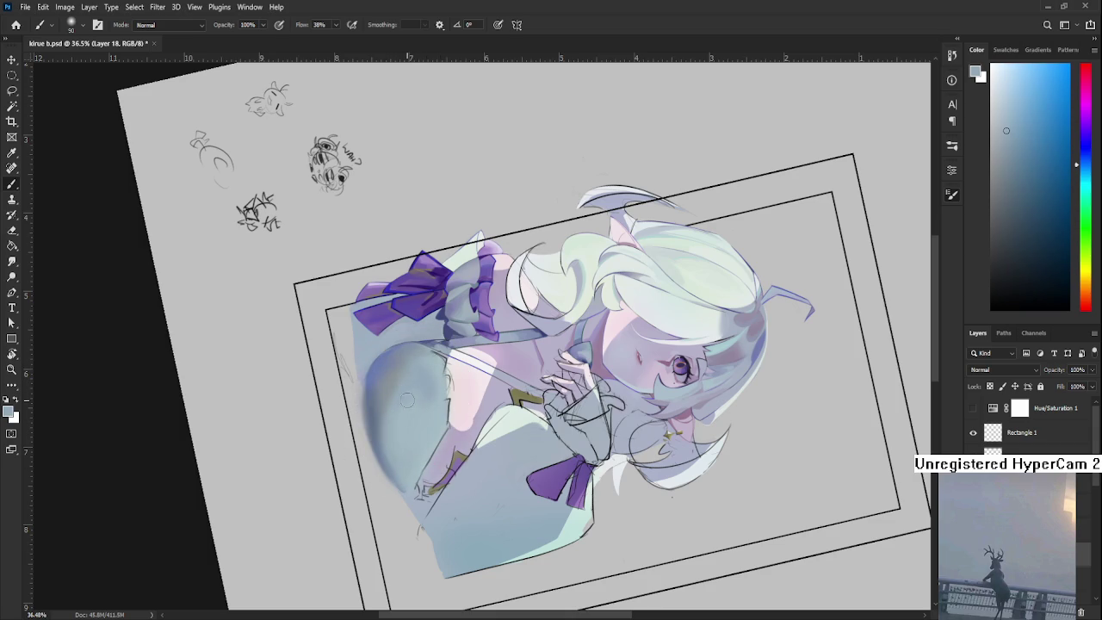
alt+click(411, 389)
key(r)
mouse_move(402, 483)
mouse_down()
mouse_move(550, 418)
mouse_move(483, 430)
mouse_up()
scroll(482, 430, down, 3)
scroll(448, 444, up, 4)
With the Brush, sample a more muted blue-grey shading colour from the chest
key(b)
alt+click(384, 467)
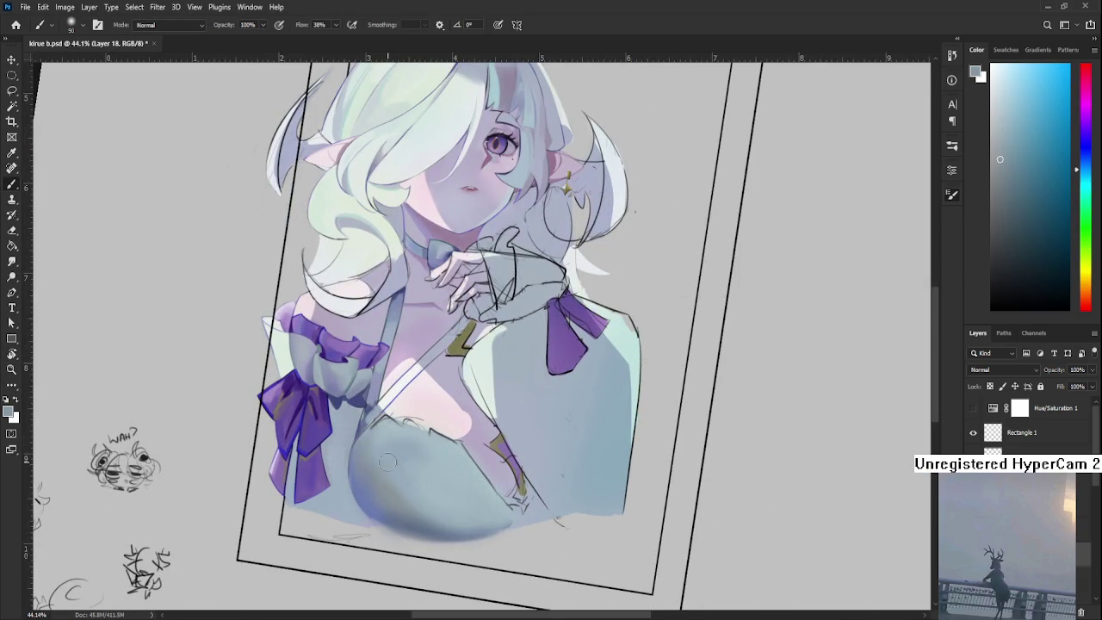
alt+click(384, 466)
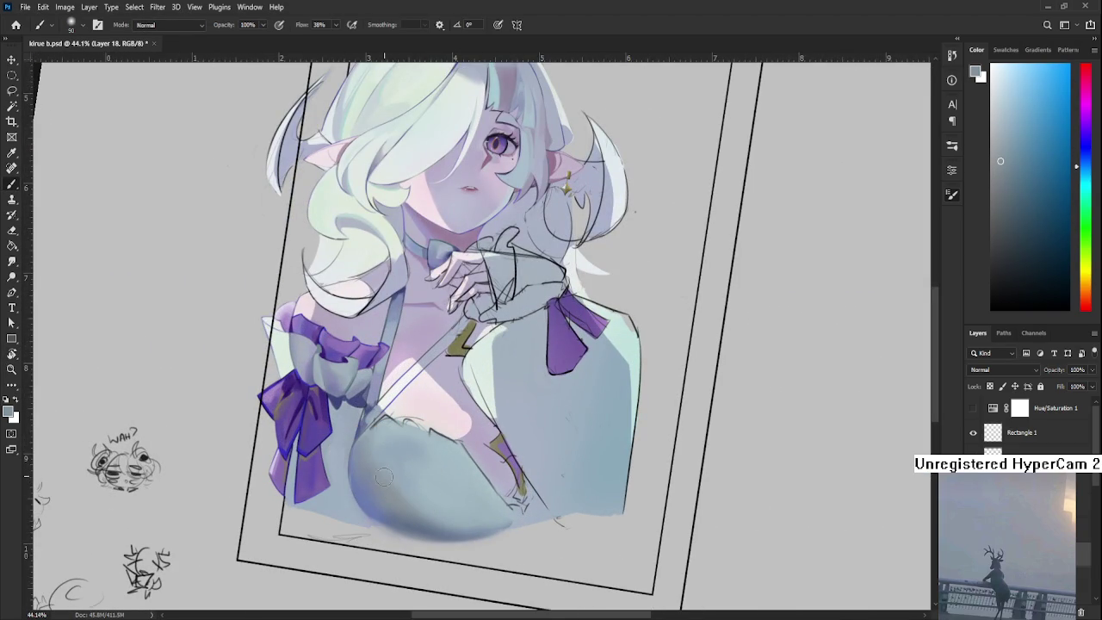
alt+click(385, 477)
alt+click(398, 455)
alt+click(389, 479)
alt+click(404, 471)
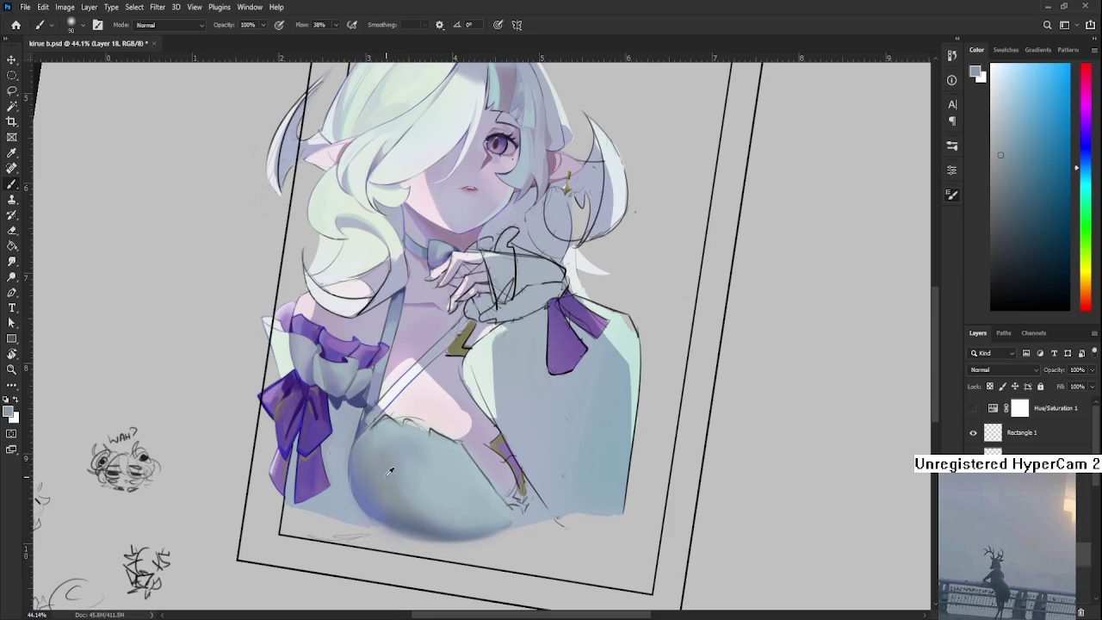